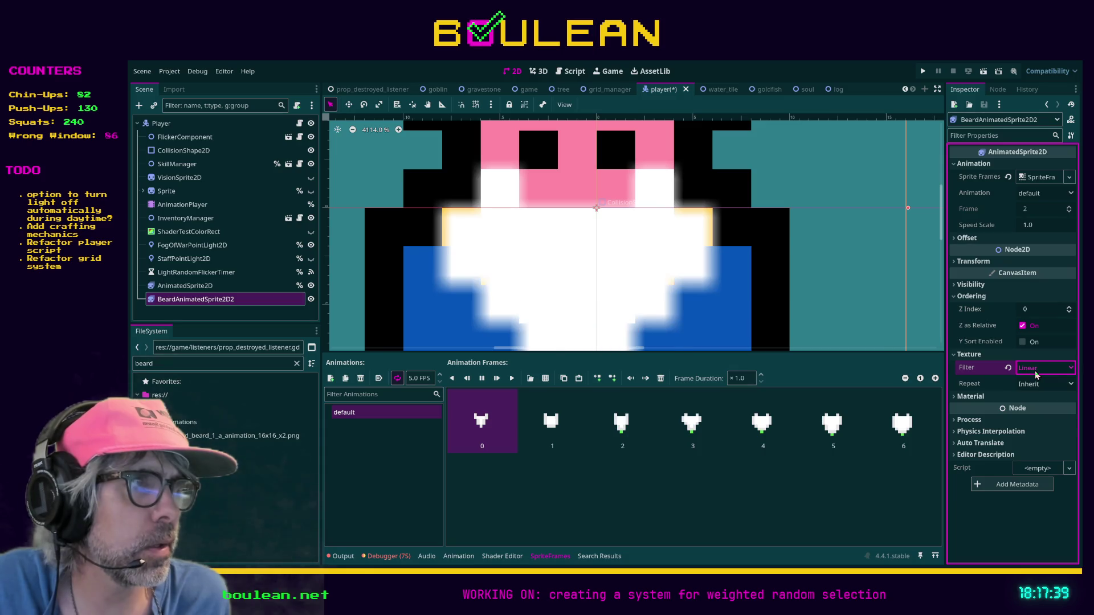
- Change the beard sprite's Texture Filter from Linear to Inherit and zoom out the canvas
{"action": "left_click", "coordinate": [1017, 388]}
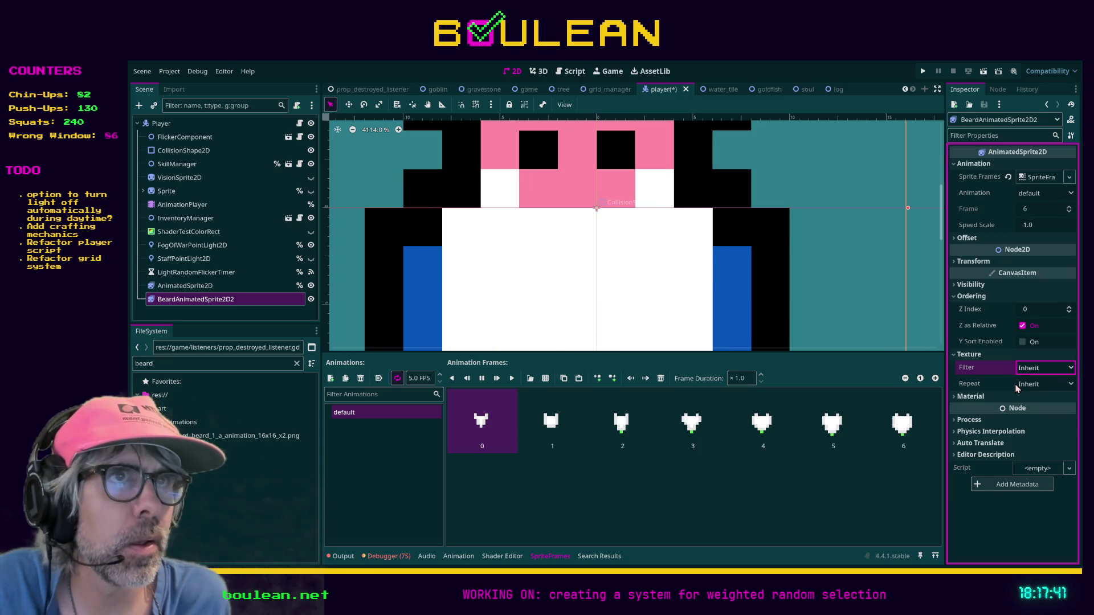
{"action": "scroll", "coordinate": [733, 242], "scroll_direction": "down", "scroll_amount": 2}
{"action": "scroll", "coordinate": [732, 242], "scroll_direction": "down", "scroll_amount": 2}
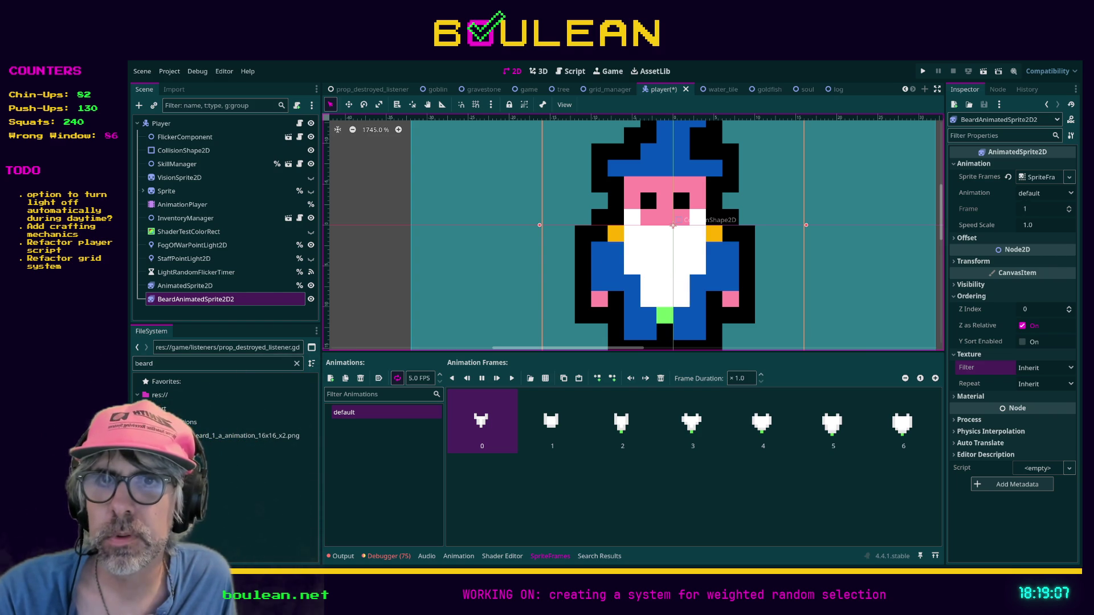
{"action": "key", "text": "alt+Tab"}
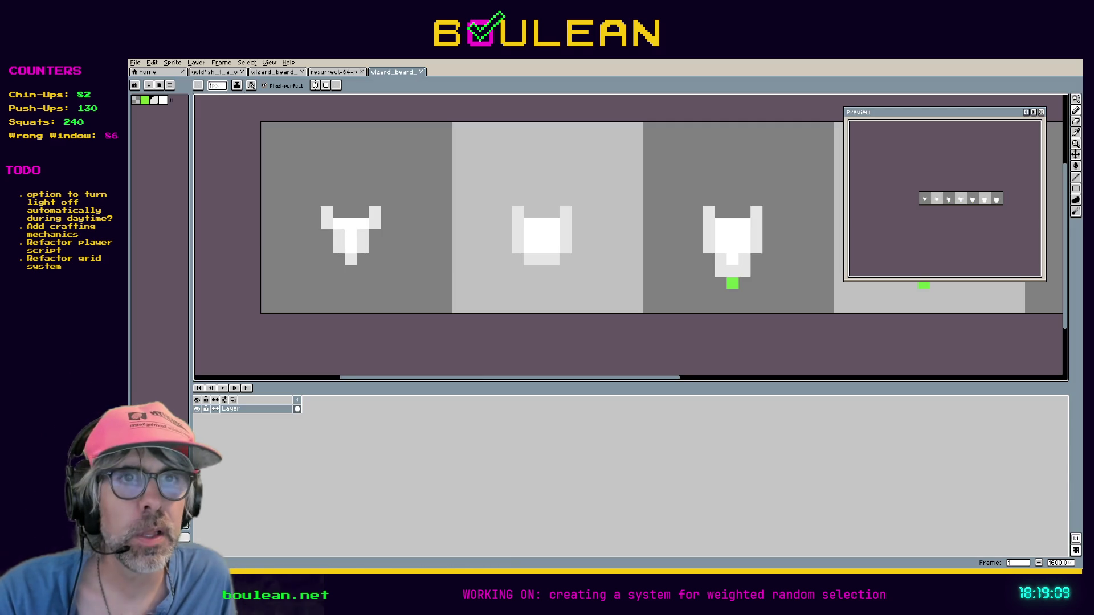
{"action": "scroll", "coordinate": [322, 241], "scroll_direction": "up", "scroll_amount": 3}
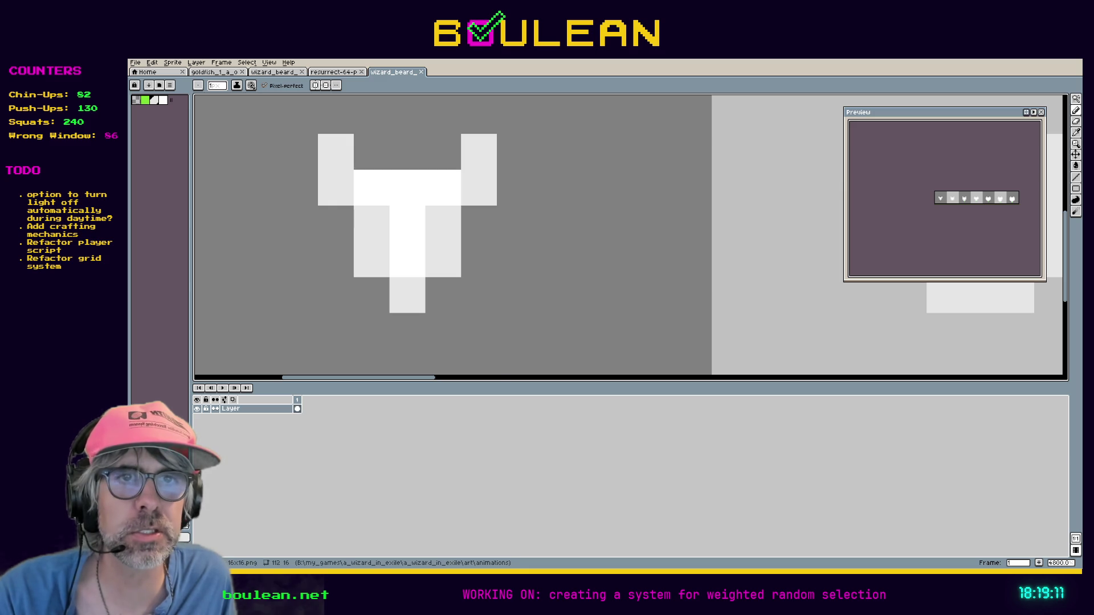
{"action": "scroll", "coordinate": [415, 321], "scroll_direction": "down", "scroll_amount": 2}
{"action": "left_click_drag", "start_coordinate": [535, 378], "coordinate": [940, 403]}
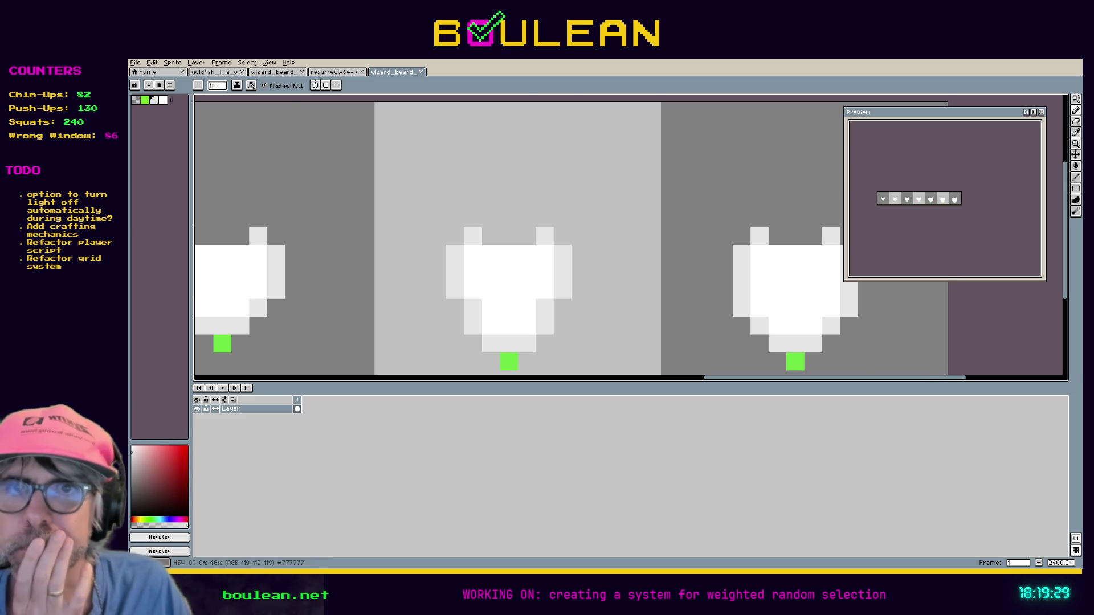
{"action": "key", "text": "alt+Tab"}
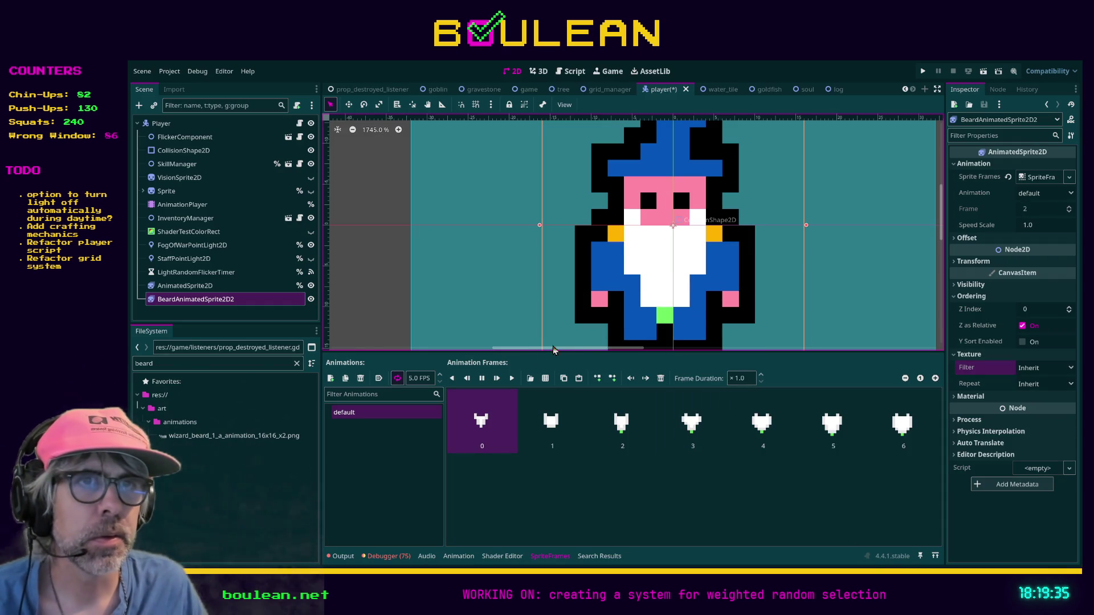
- Hide BeardAnimatedSprite2D2 in the Scene dock and zoom in on the wizard sprite
{"action": "left_click", "coordinate": [310, 300]}
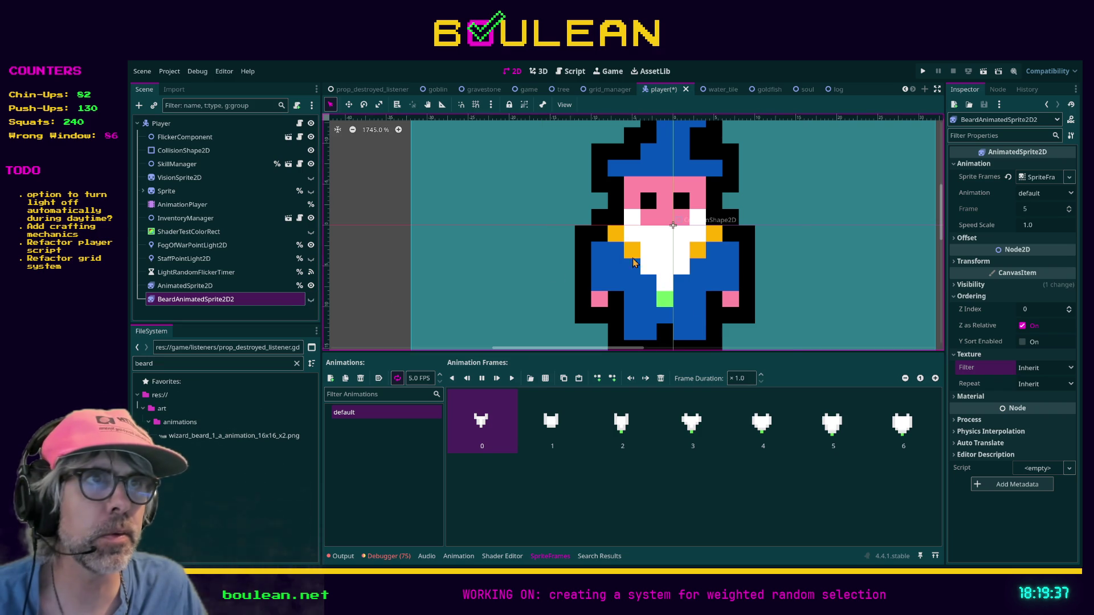
{"action": "scroll", "coordinate": [673, 247], "scroll_direction": "up", "scroll_amount": 3}
{"action": "scroll", "coordinate": [662, 289], "scroll_direction": "up", "scroll_amount": 1}
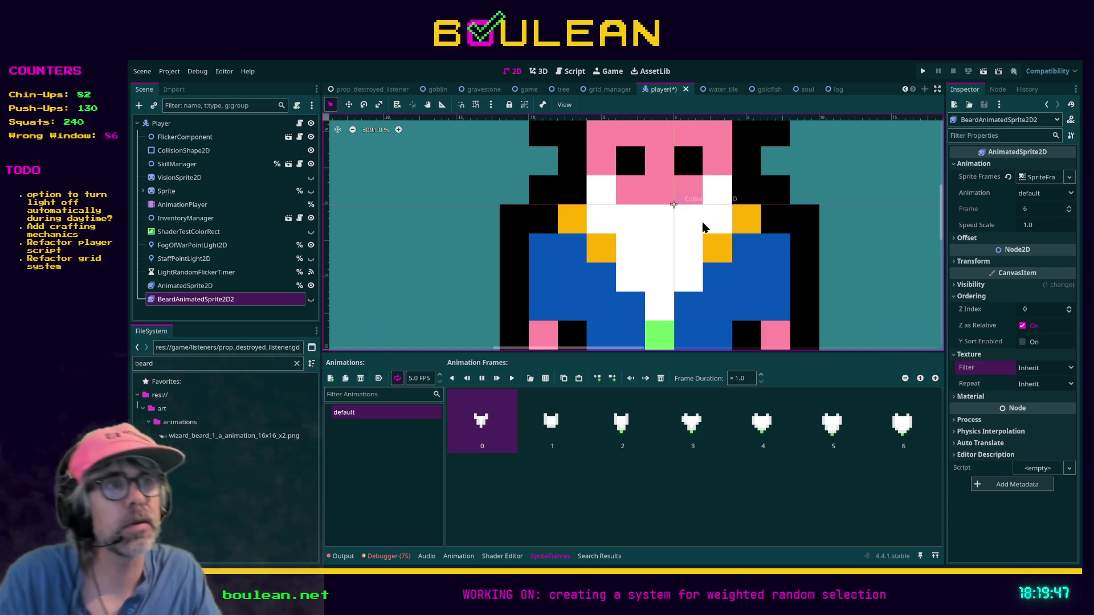
{"action": "scroll", "coordinate": [649, 267], "scroll_direction": "up", "scroll_amount": 4}
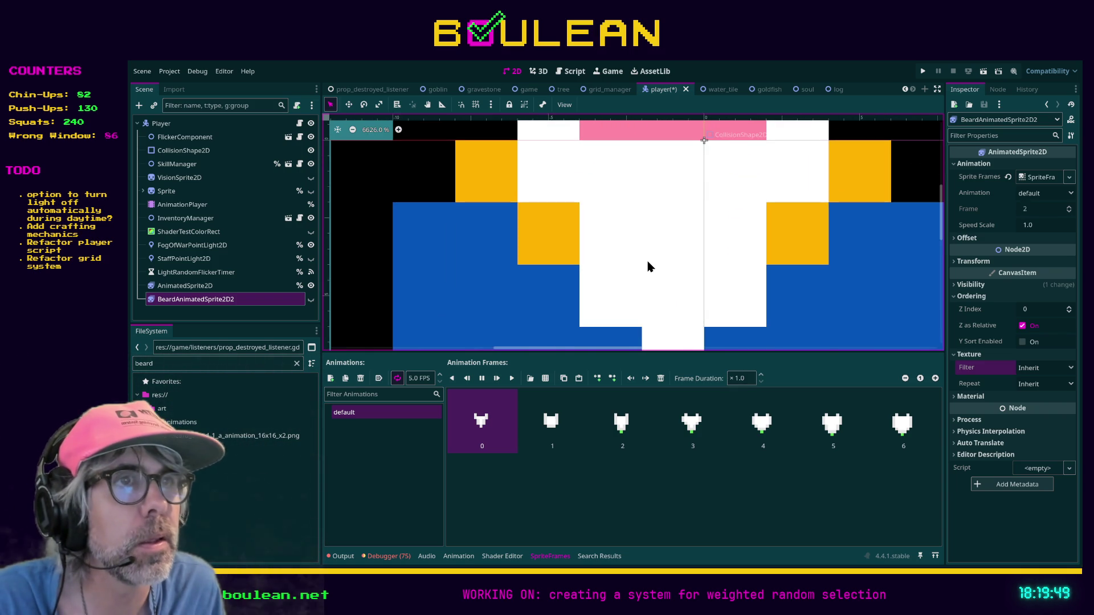
{"action": "scroll", "coordinate": [648, 267], "scroll_direction": "up", "scroll_amount": 2}
{"action": "scroll", "coordinate": [774, 237], "scroll_direction": "down", "scroll_amount": 2}
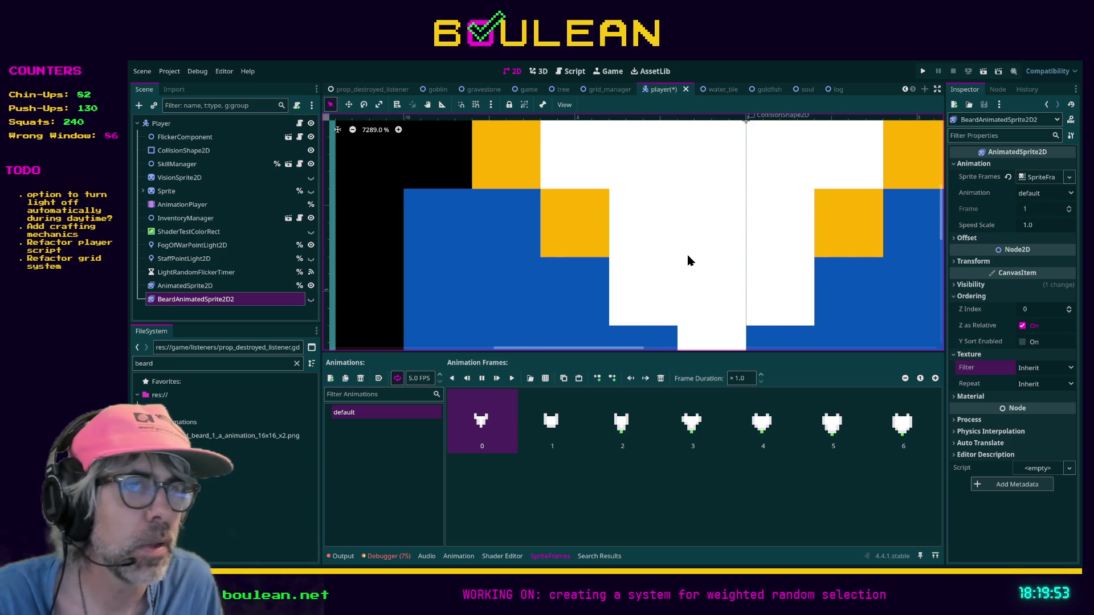
{"action": "scroll", "coordinate": [689, 259], "scroll_direction": "down", "scroll_amount": 4}
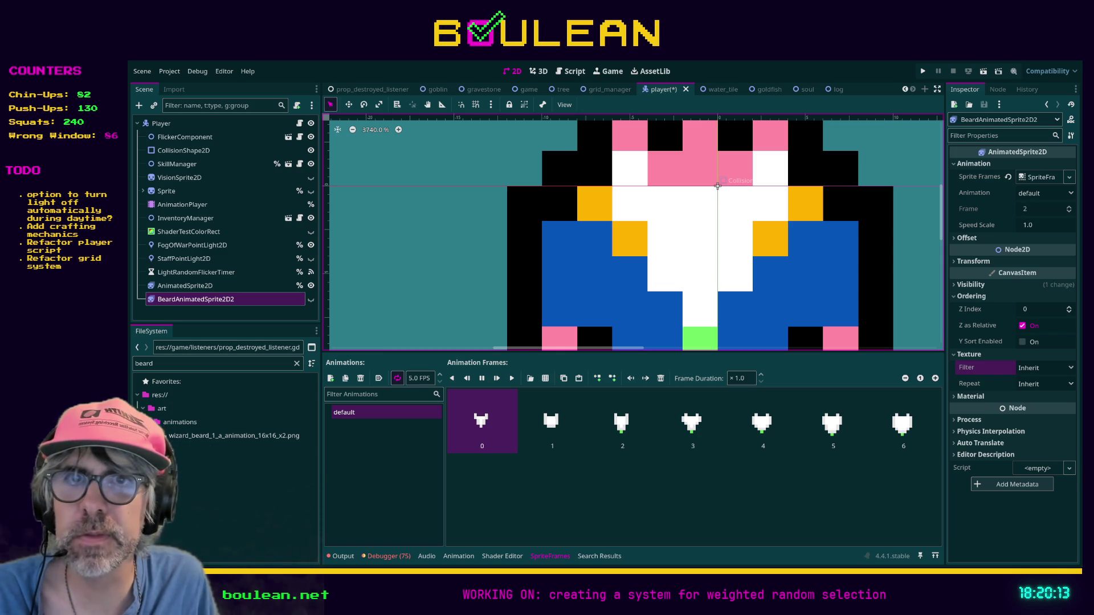
- Show the wizard_beard sheet in Aseprite, zoom into the first frame and paint a pixel light grey
{"action": "key", "text": "alt+Tab"}
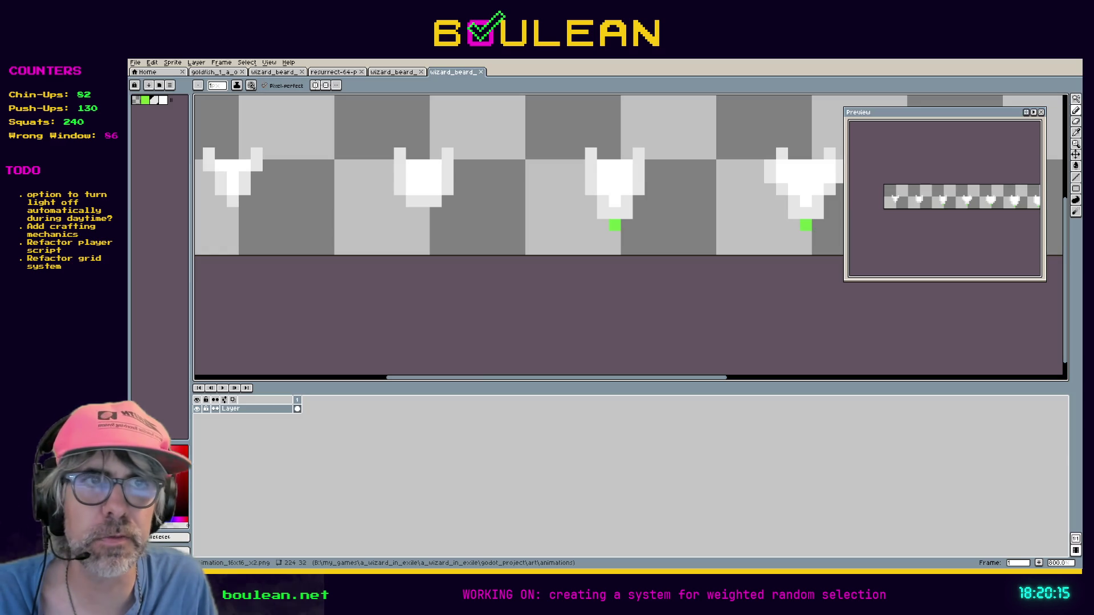
{"action": "left_click_drag", "start_coordinate": [405, 384], "coordinate": [339, 380]}
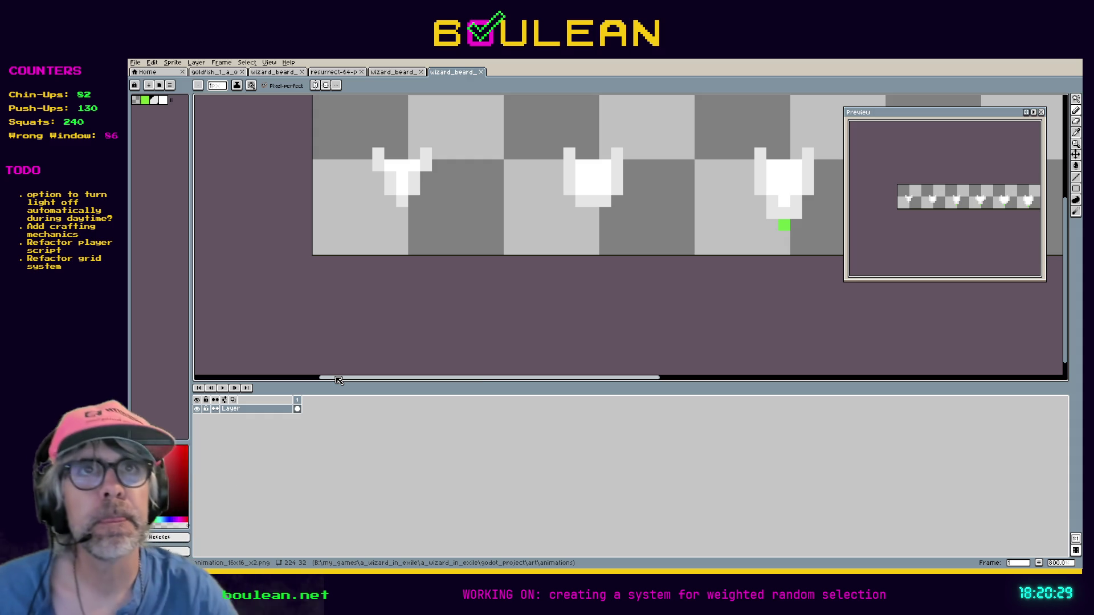
{"action": "scroll", "coordinate": [369, 181], "scroll_direction": "up", "scroll_amount": 1}
{"action": "scroll", "coordinate": [369, 182], "scroll_direction": "up", "scroll_amount": 3}
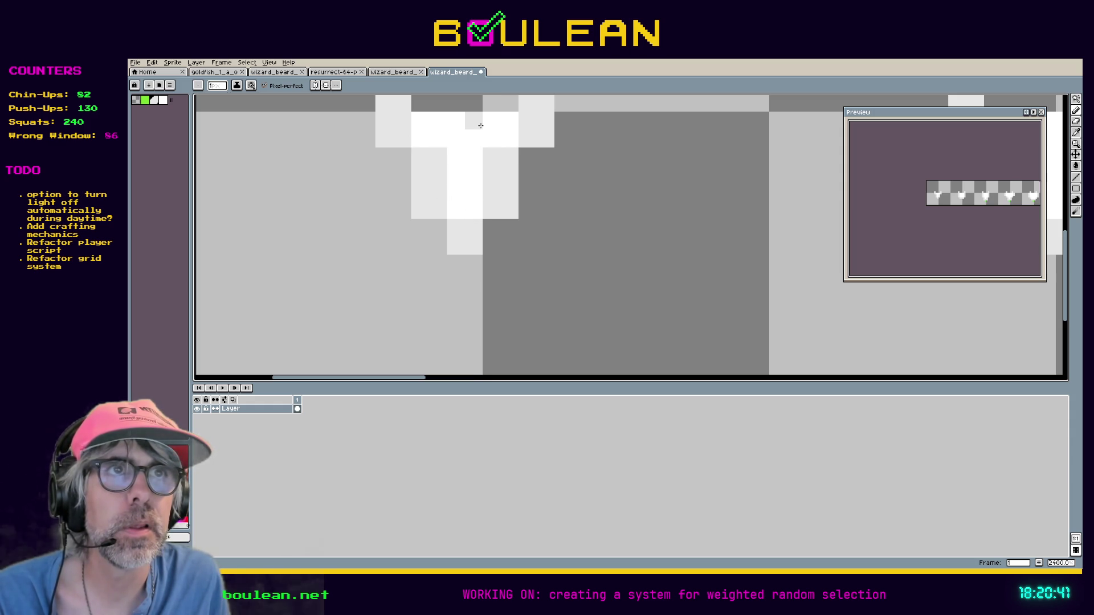
{"action": "left_click", "coordinate": [457, 157]}
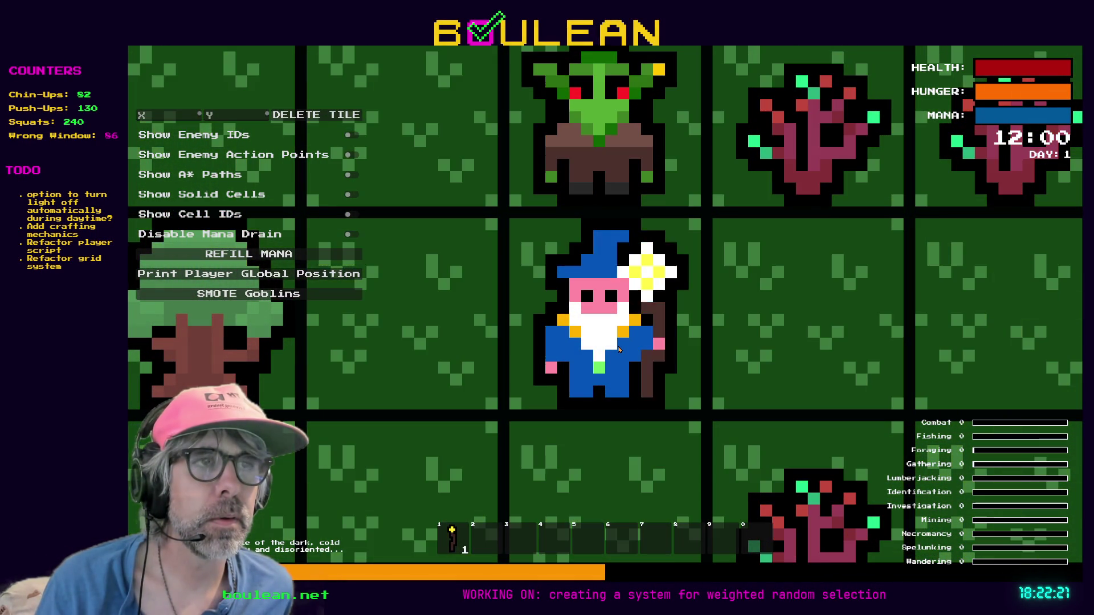
- Walk the wizard one tile down and one left, check Aseprite, then close the game
{"action": "scroll", "coordinate": [618, 349], "scroll_direction": "down", "scroll_amount": 3}
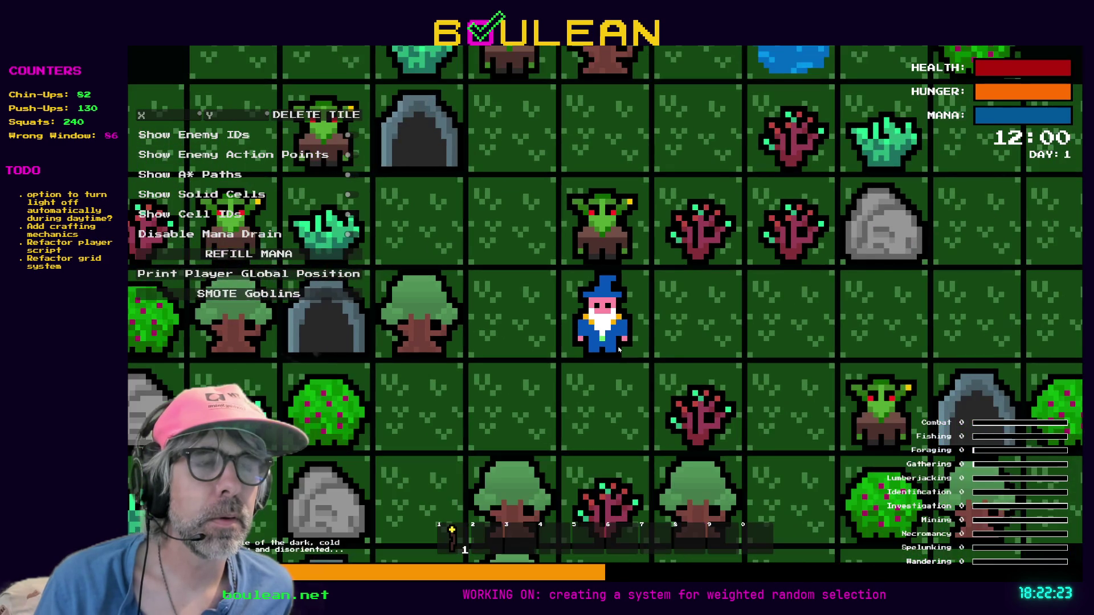
{"action": "key", "text": "Down"}
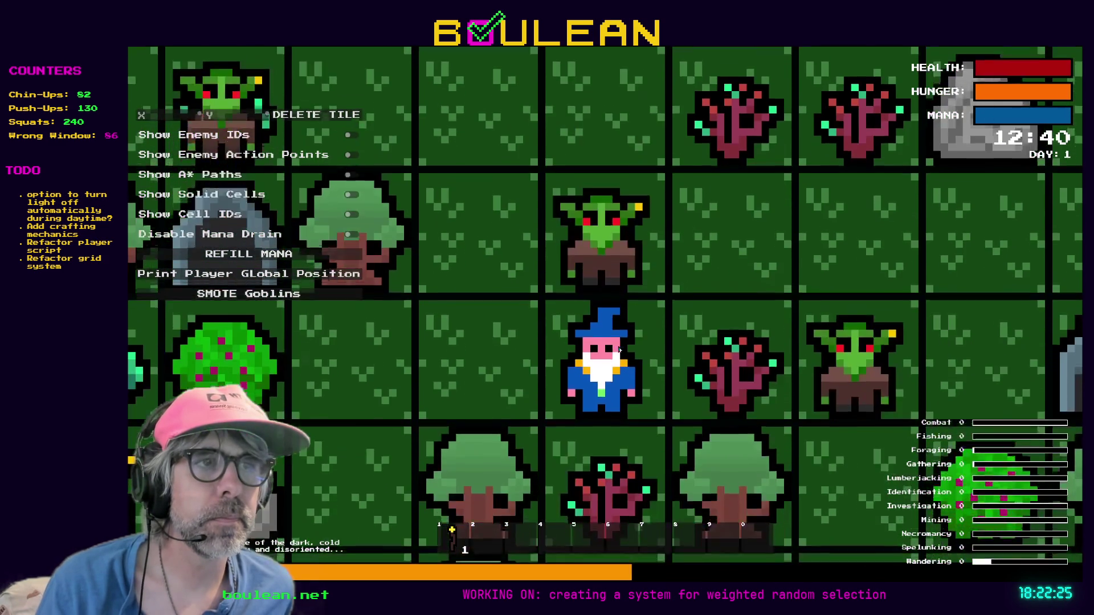
{"action": "key", "text": "Left"}
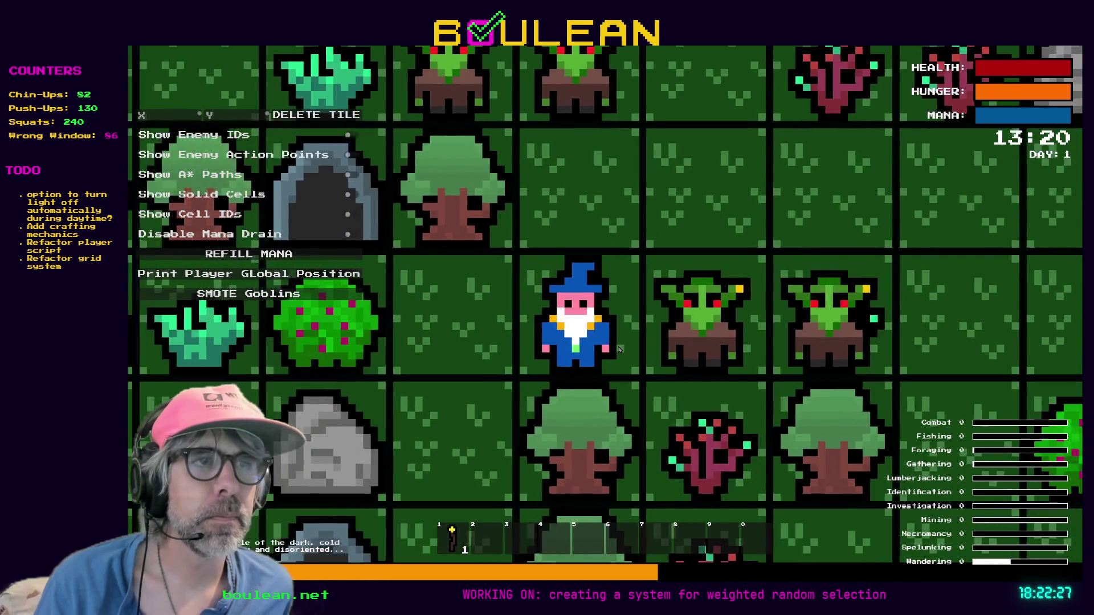
{"action": "key", "text": "alt+Tab"}
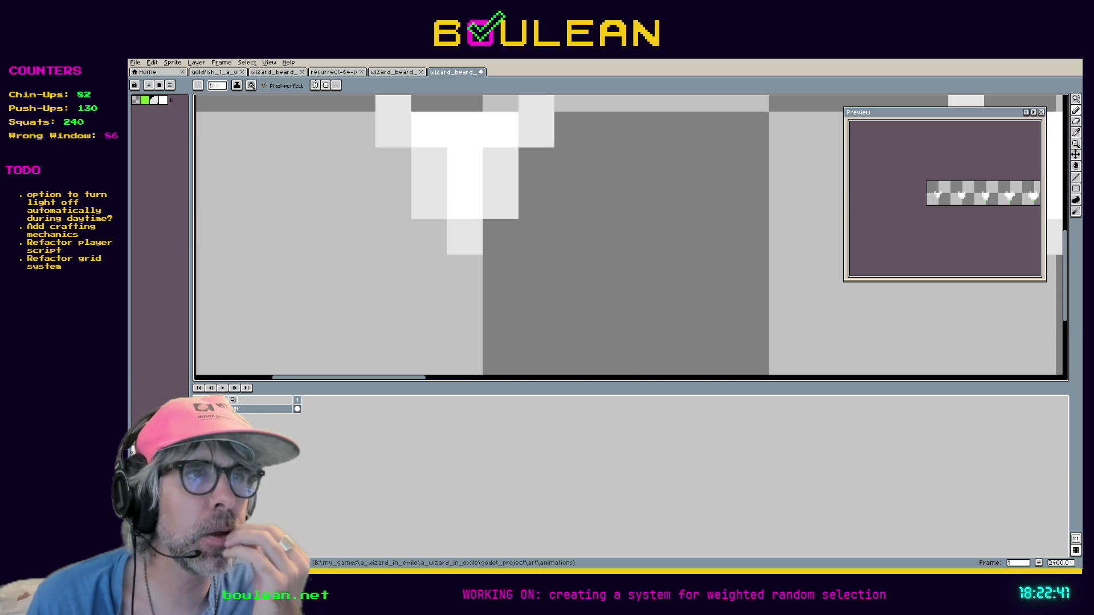
{"action": "key", "text": "alt+Tab"}
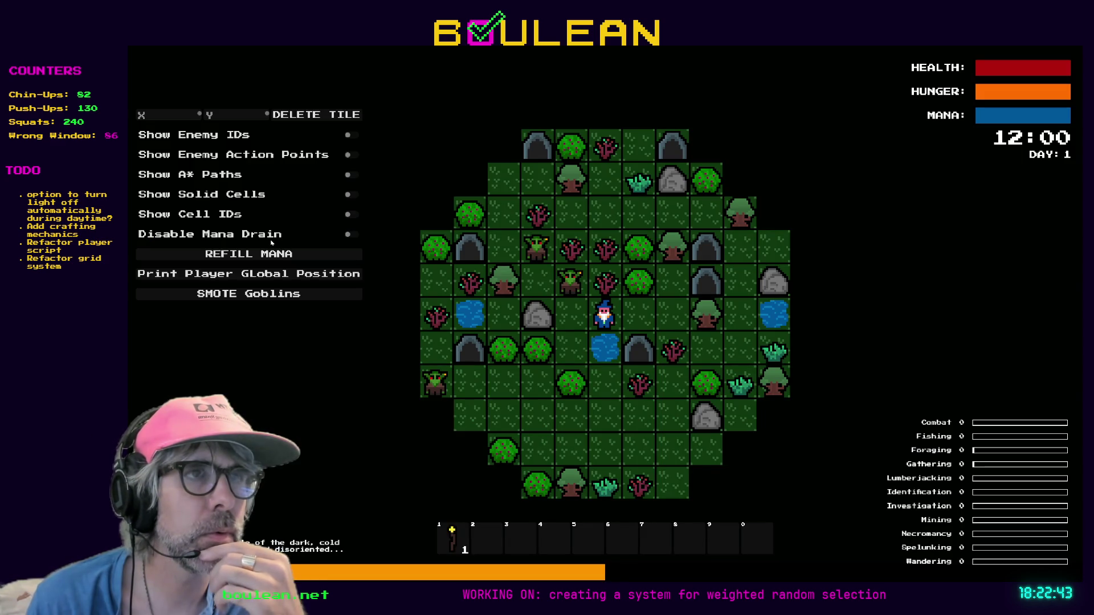
{"action": "scroll", "coordinate": [737, 340], "scroll_direction": "up", "scroll_amount": 5}
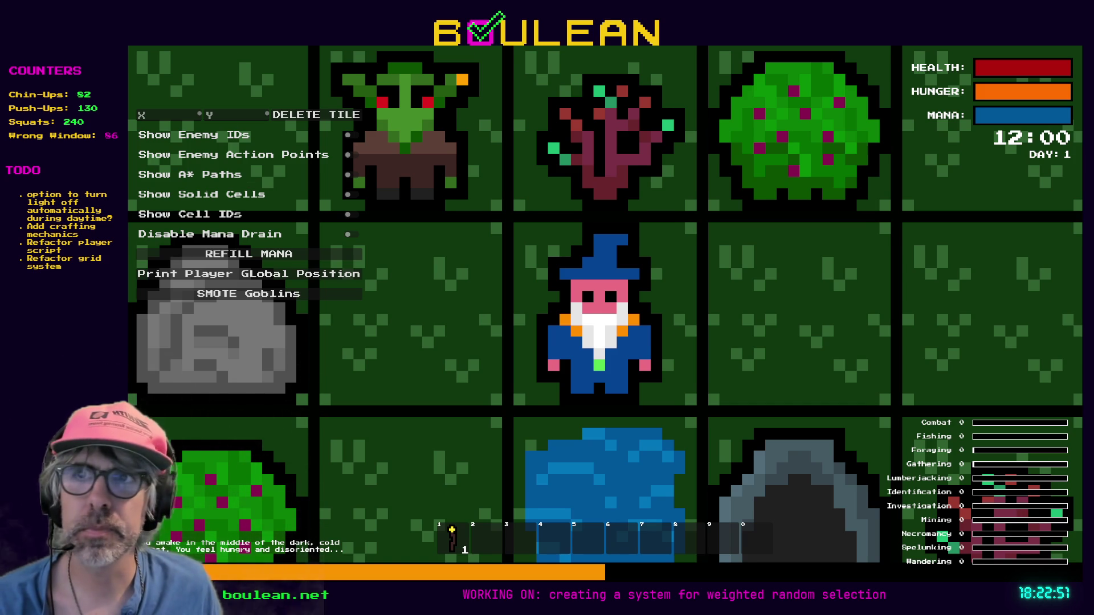
{"action": "scroll", "coordinate": [598, 314], "scroll_direction": "up", "scroll_amount": 1}
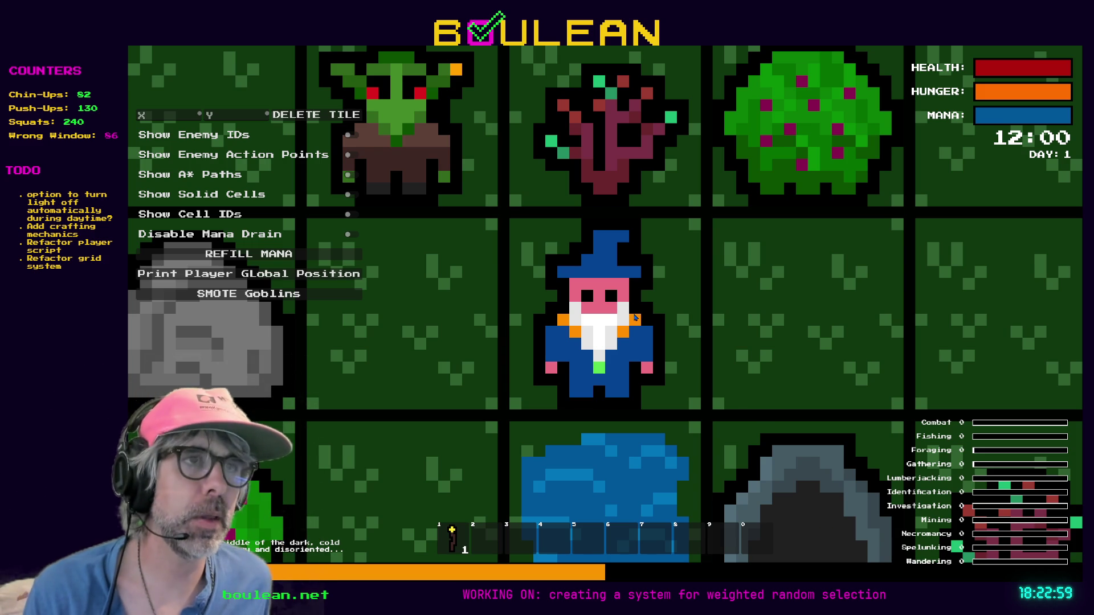
{"action": "key", "text": "F8"}
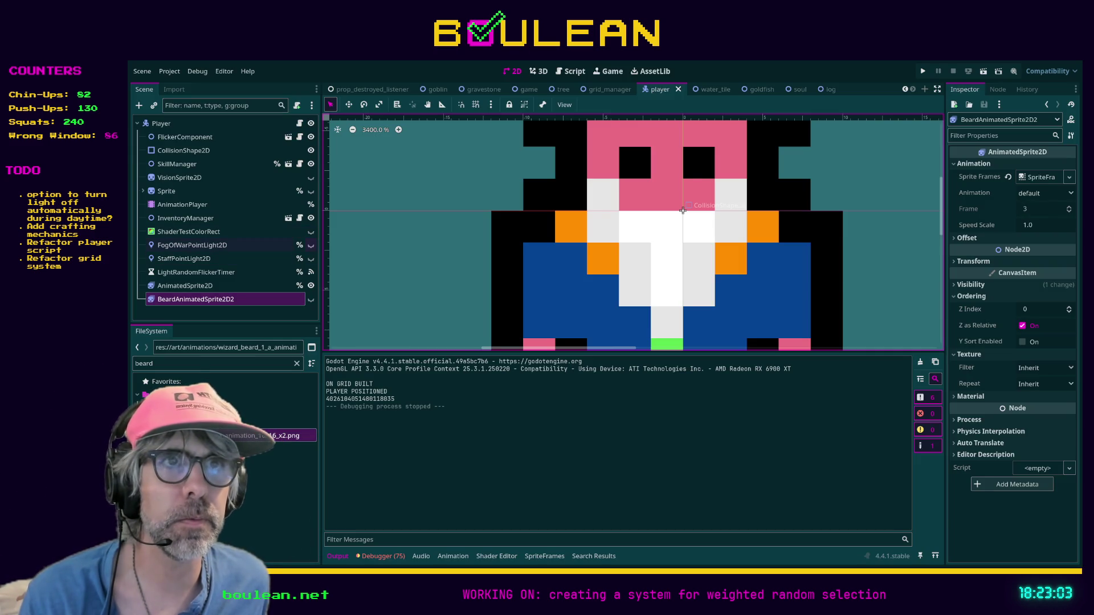
- Turn FogOfWarPointLight2D back on and select it to edit its Energy
{"action": "left_click", "coordinate": [310, 245]}
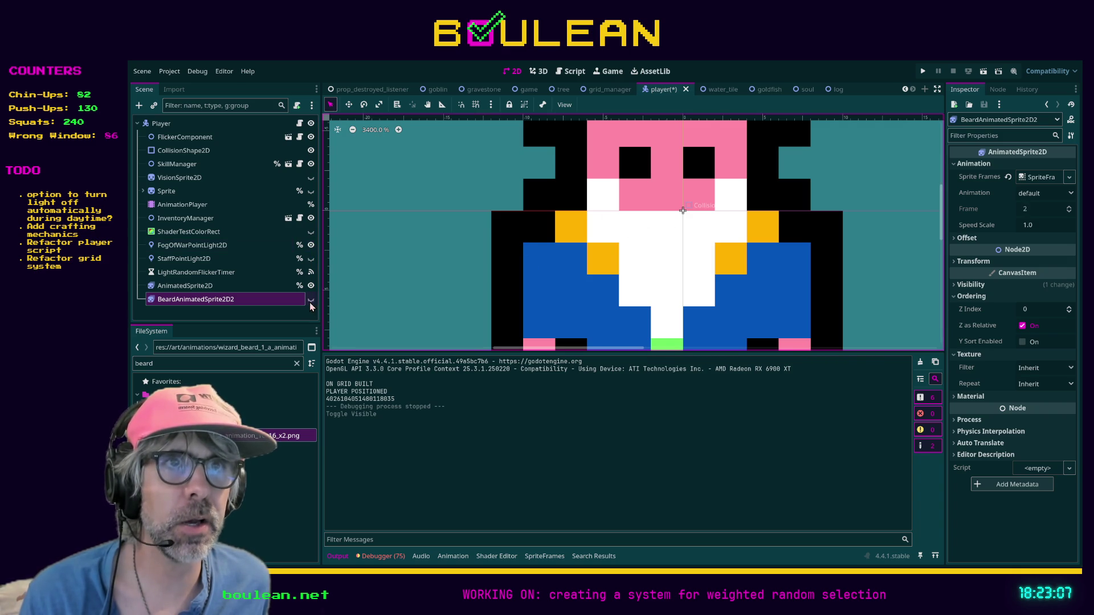
{"action": "left_click", "coordinate": [233, 245]}
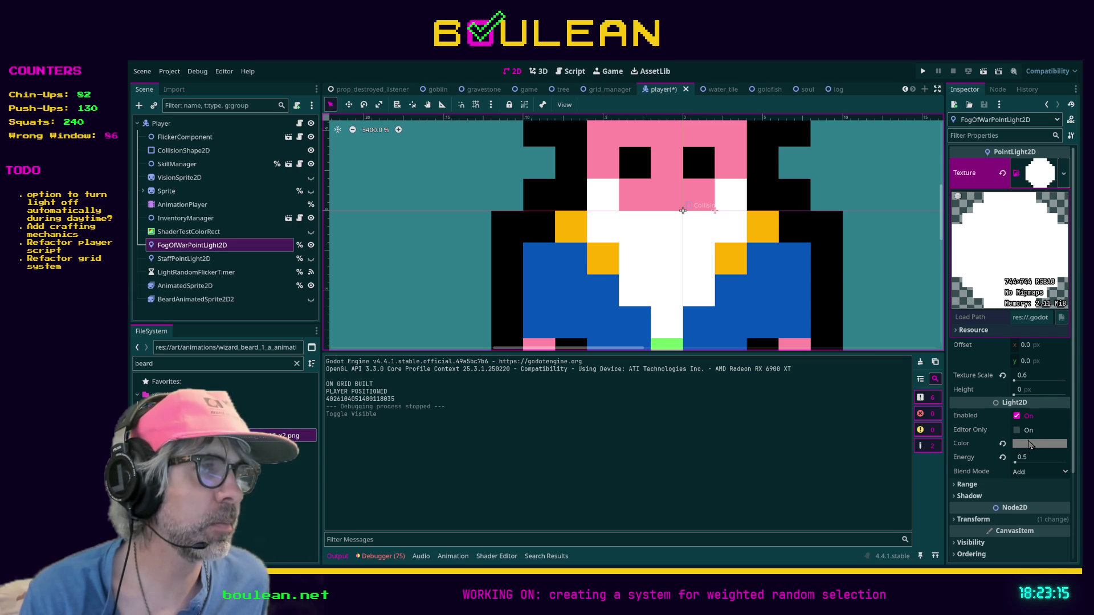
{"action": "left_click", "coordinate": [1027, 456]}
{"action": "type", "text": "0.4"}
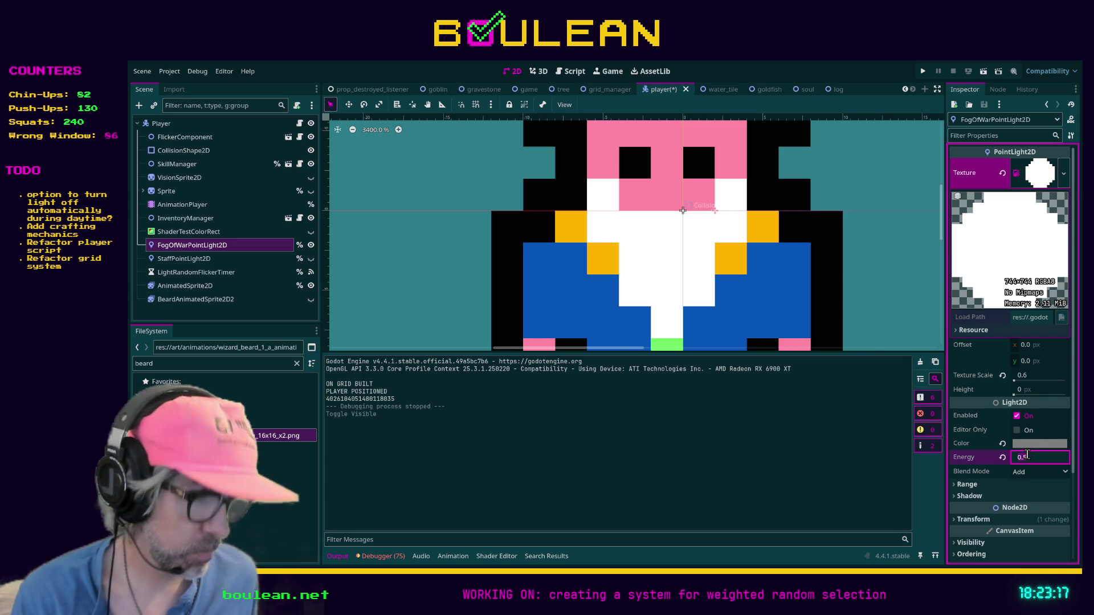
{"action": "type", "text": "3"}
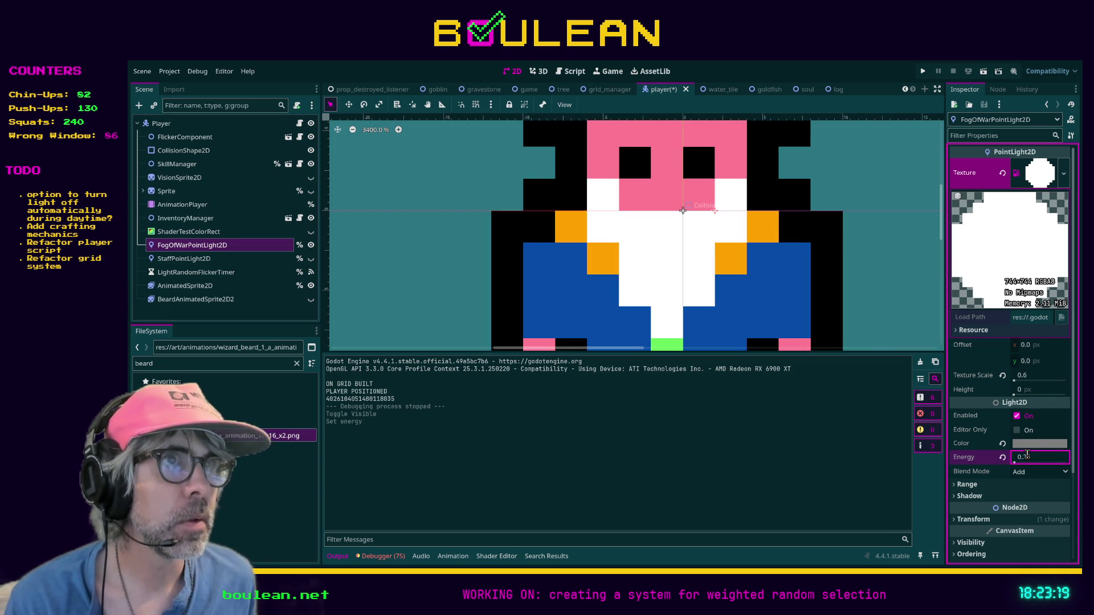
{"action": "type", "text": "5"}
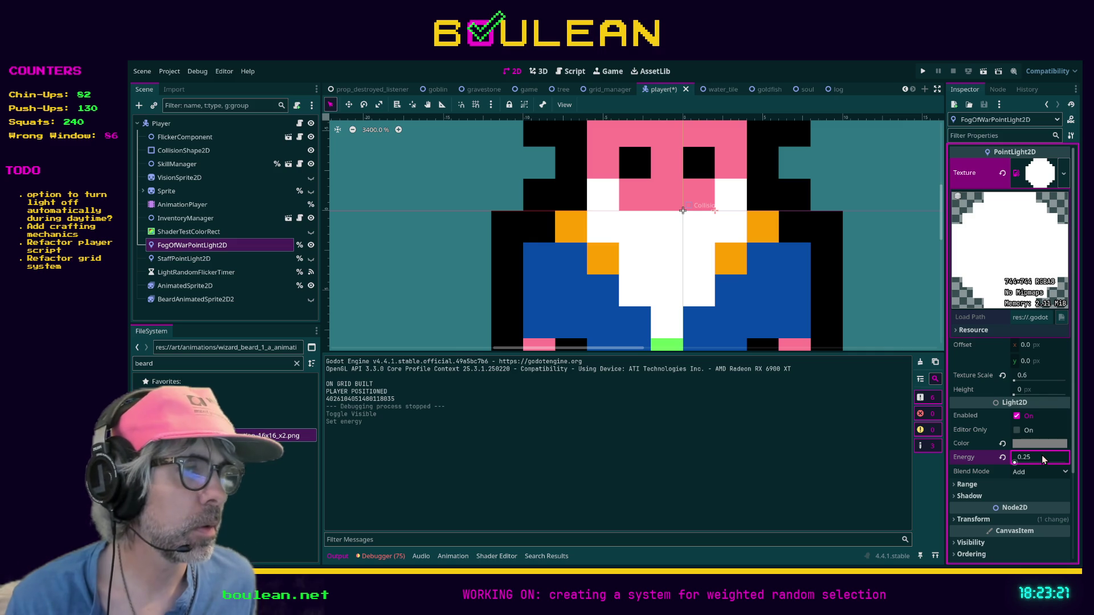
{"action": "key", "text": "ctrl+z"}
- Set the light's Energy to 0.1, save the player scene and launch the game
{"action": "type", "text": "0"}
{"action": "key", "text": "Return"}
{"action": "left_click", "coordinate": [1035, 457]}
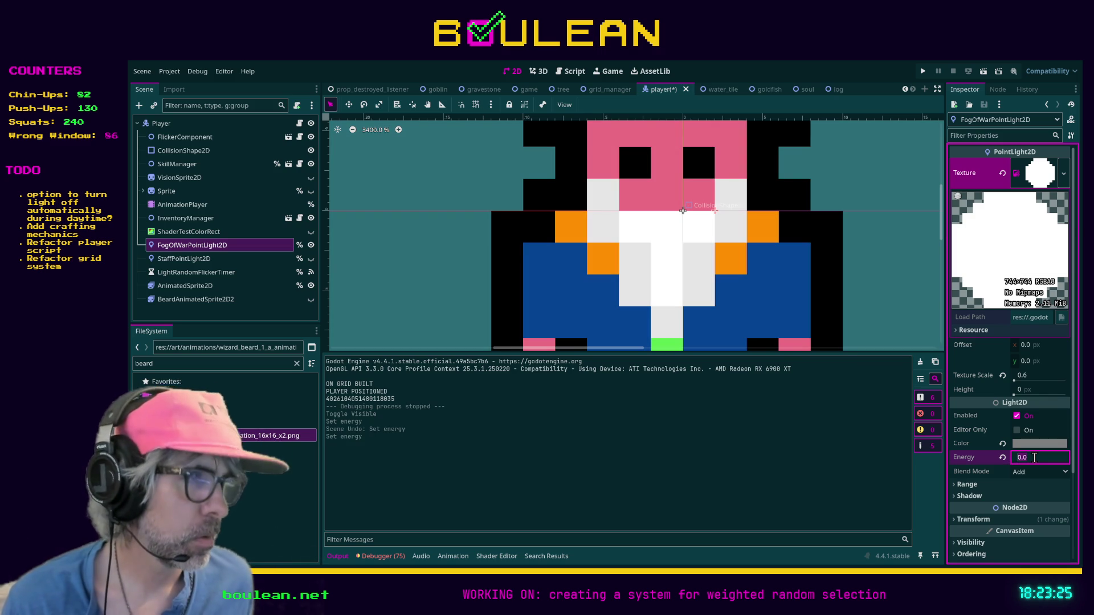
{"action": "type", "text": "0."}
{"action": "key", "text": "Return"}
{"action": "key", "text": "ctrl+s"}
{"action": "key", "text": "F5"}
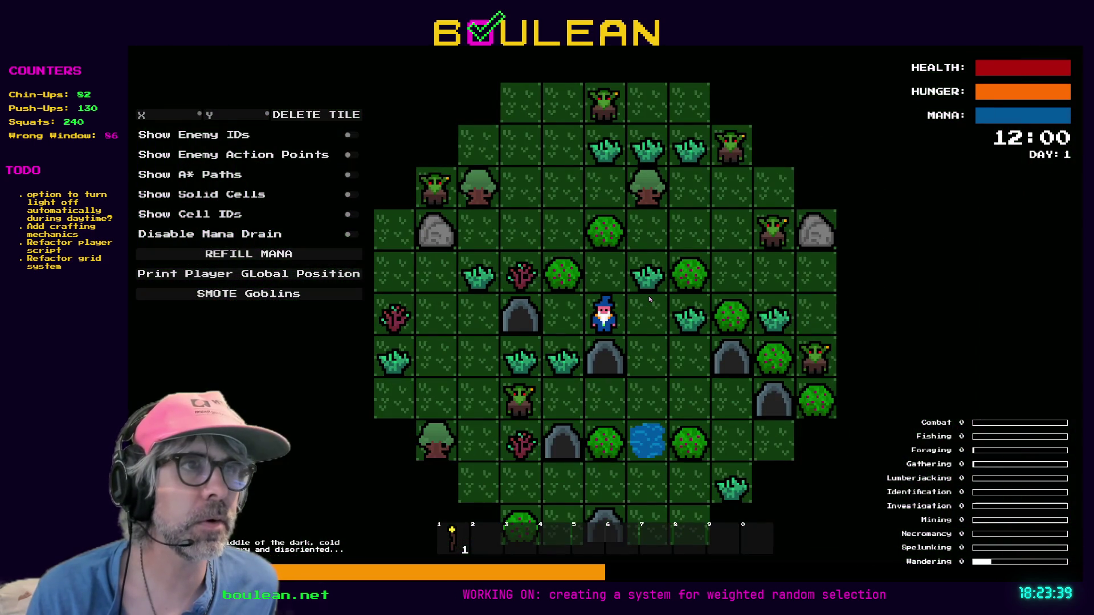
- Walk the wizard right and down, then chop the neighbouring goblins until night falls
{"action": "key", "text": "Right"}
{"action": "key", "text": "Down"}
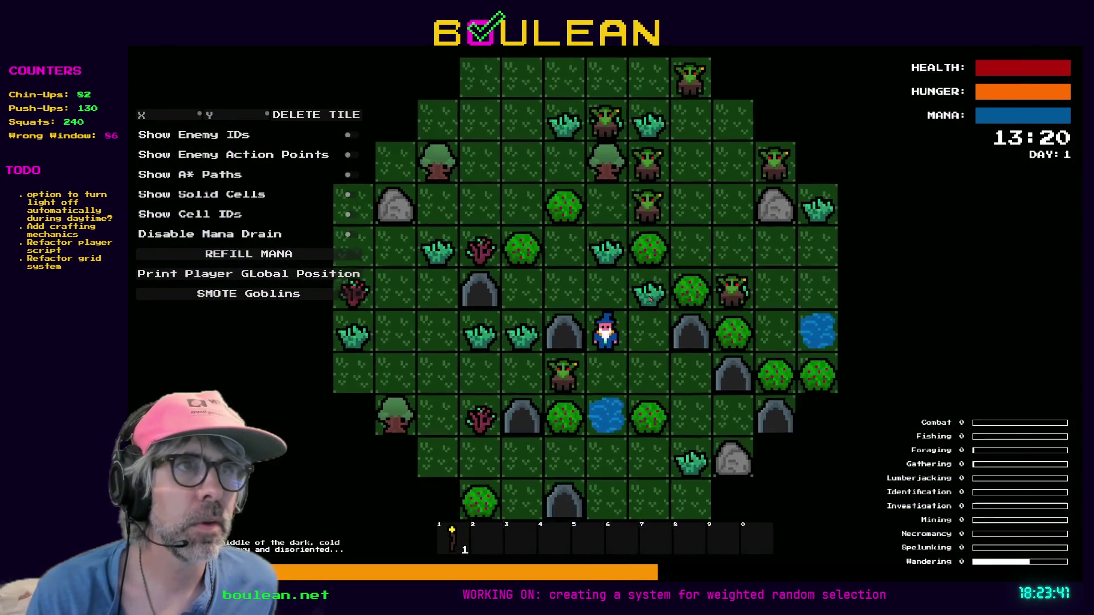
{"action": "key", "text": "Down"}
{"action": "key", "text": "Right"}
{"action": "key", "text": "Right"}
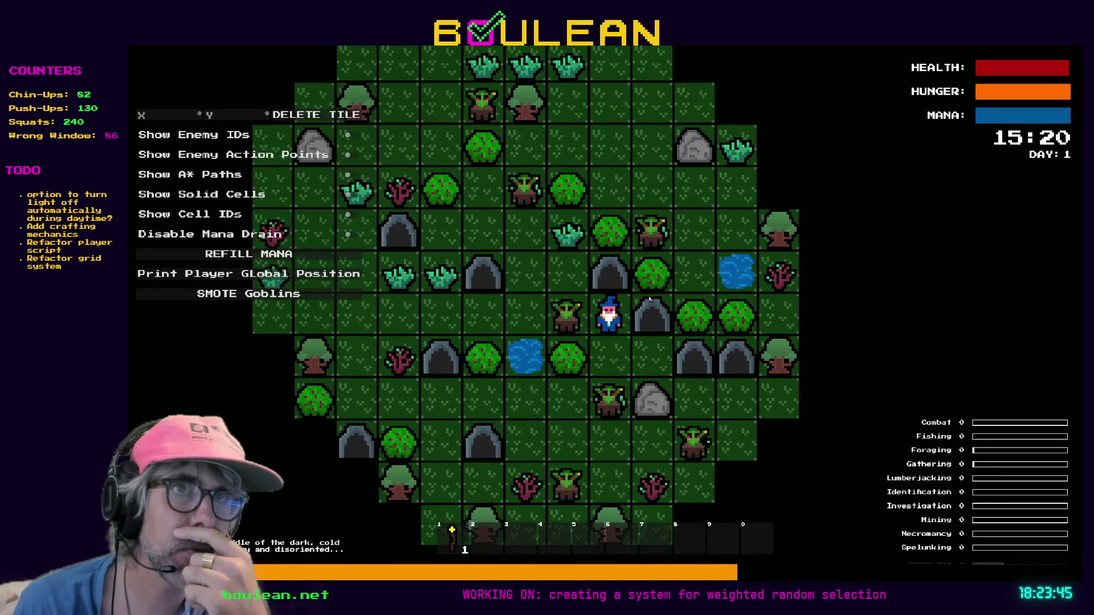
{"action": "key", "text": "Down"}
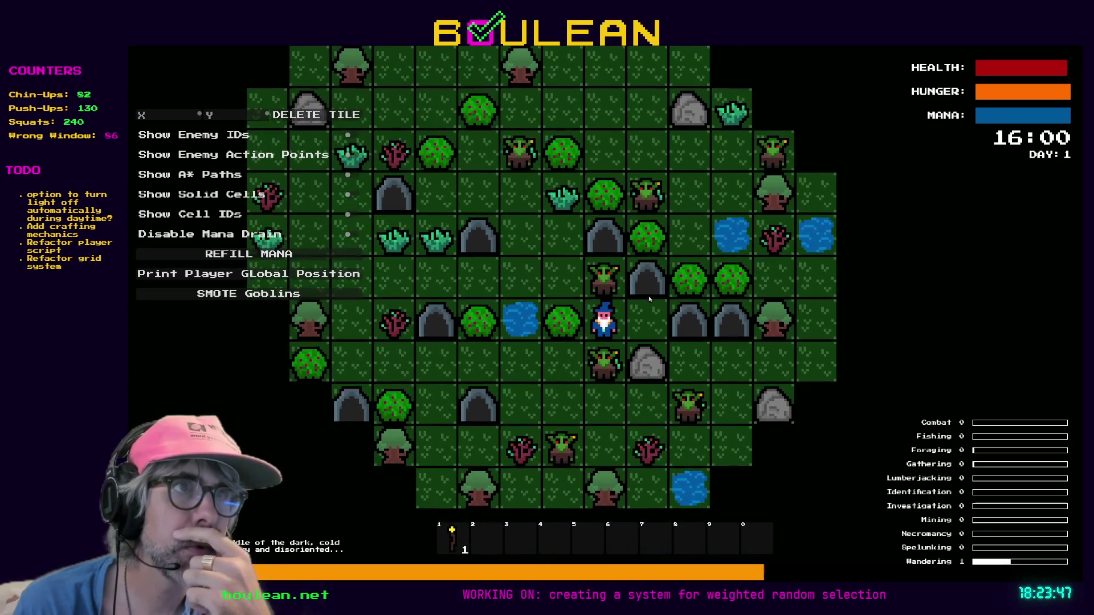
{"action": "key", "text": "Up"}
{"action": "key", "text": "Up"}
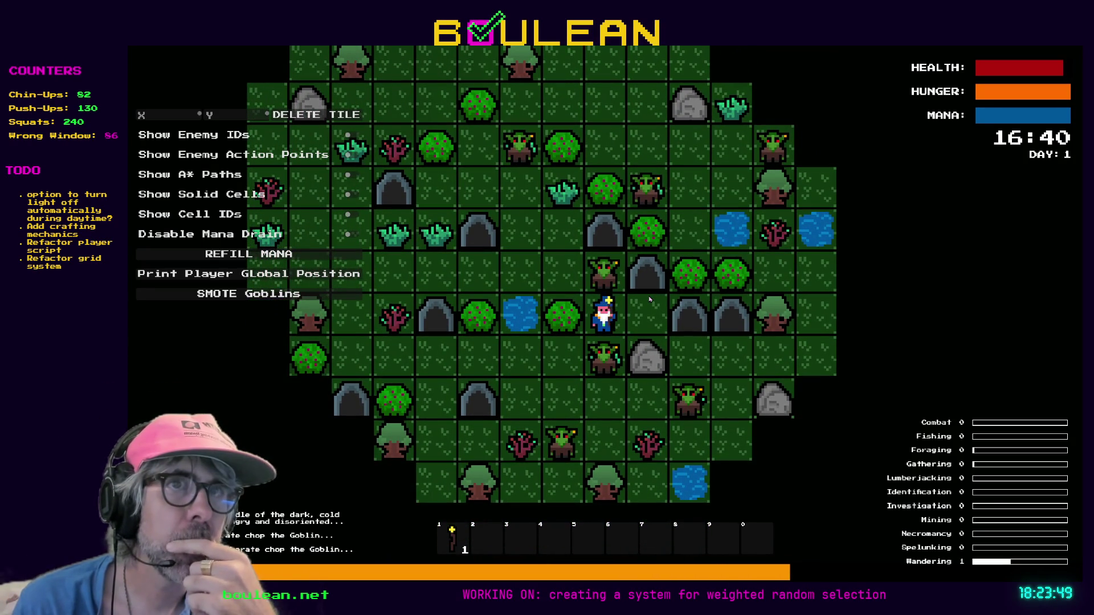
{"action": "key", "text": "Down"}
{"action": "key", "text": "Up"}
{"action": "key", "text": "Down"}
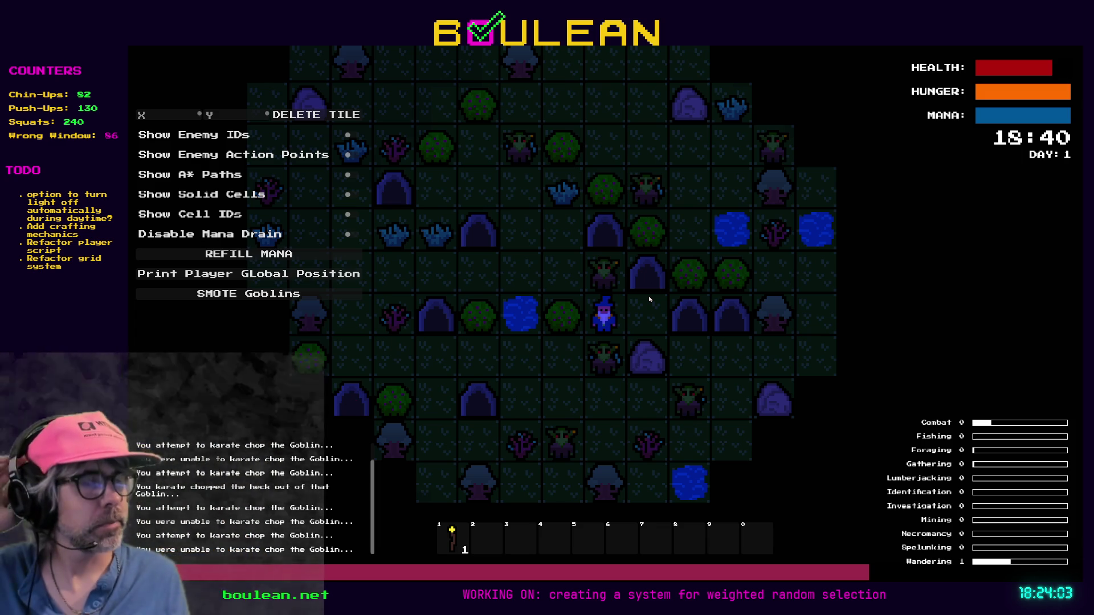
- Zoom the game view and clear every goblin with SMOTE Goblins
{"action": "scroll", "coordinate": [621, 296], "scroll_direction": "up", "scroll_amount": 2}
{"action": "scroll", "coordinate": [614, 295], "scroll_direction": "down", "scroll_amount": 1}
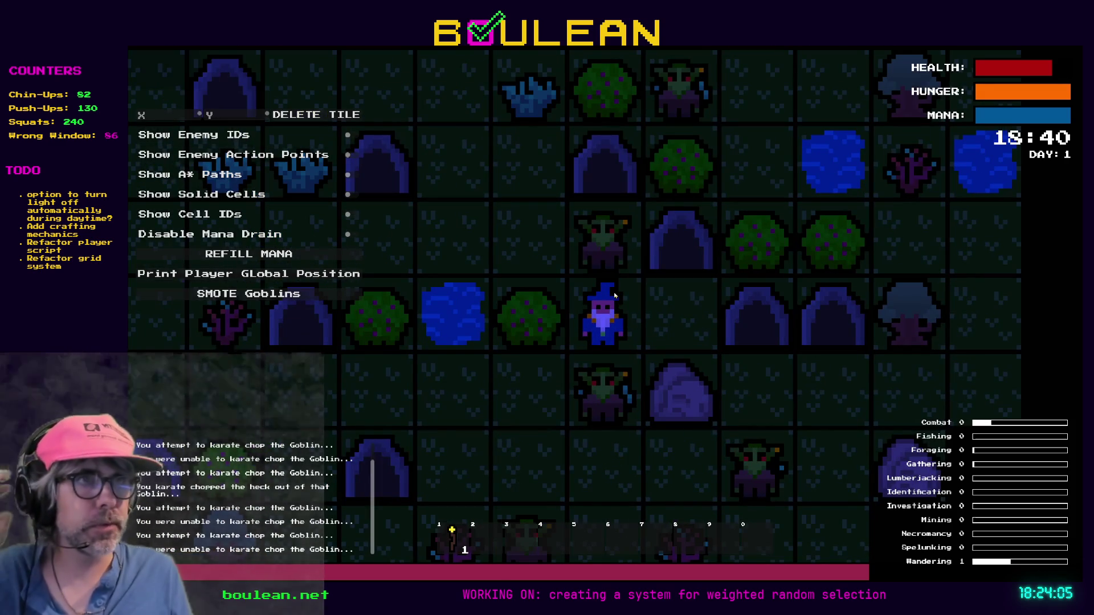
{"action": "scroll", "coordinate": [615, 295], "scroll_direction": "down", "scroll_amount": 1}
{"action": "scroll", "coordinate": [615, 295], "scroll_direction": "down", "scroll_amount": 1}
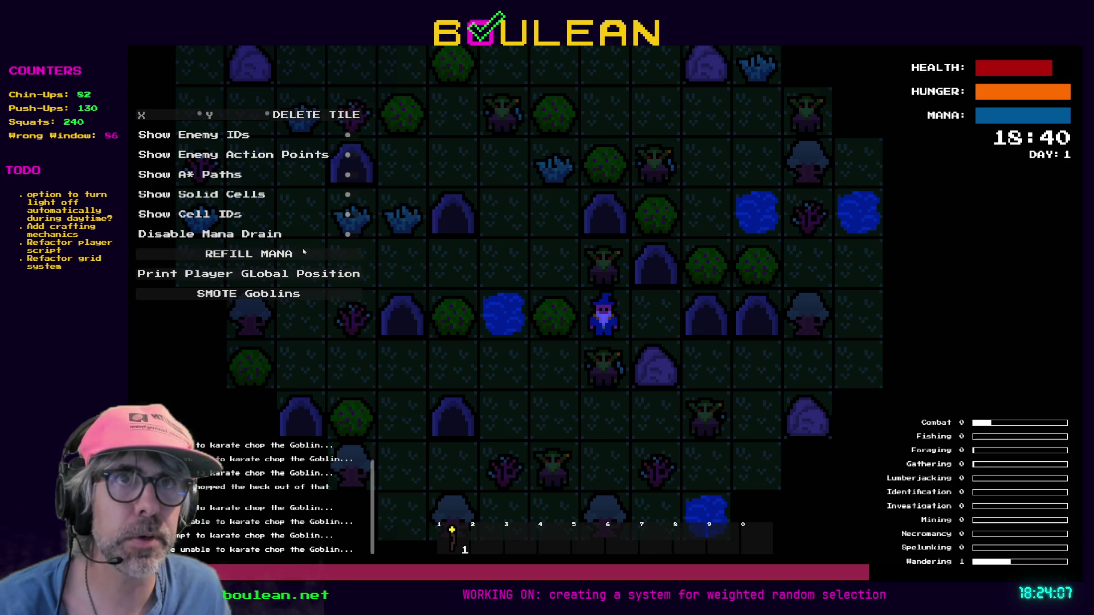
{"action": "left_click", "coordinate": [304, 297]}
- Walk the wizard around in the dark to check its light, then stop the game
{"action": "key", "text": "Down"}
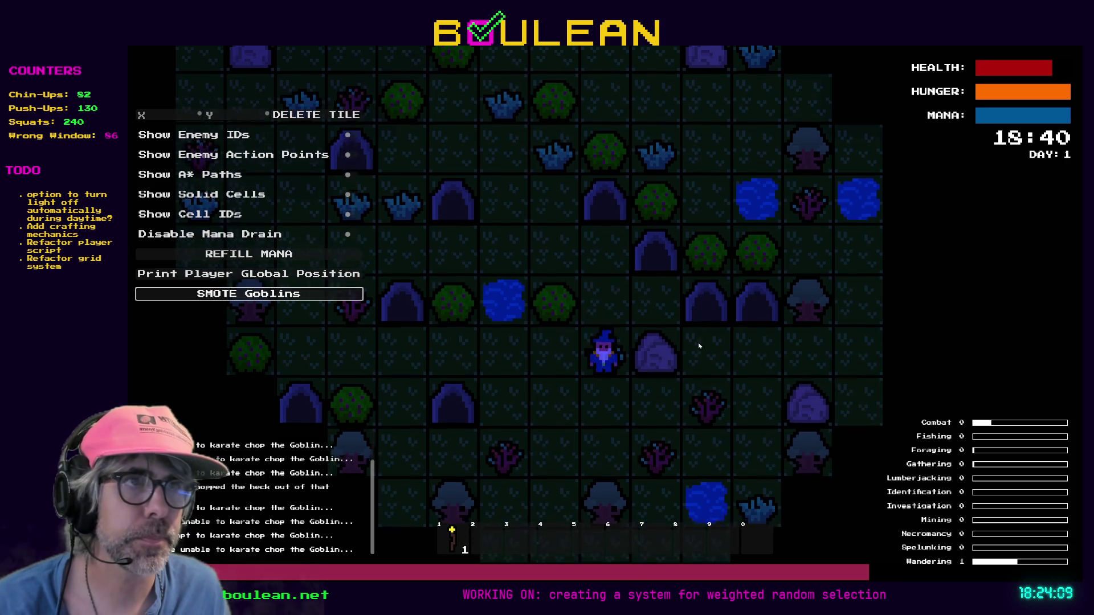
{"action": "key", "text": "Down"}
{"action": "key", "text": "Left"}
{"action": "scroll", "coordinate": [699, 345], "scroll_direction": "up", "scroll_amount": 4}
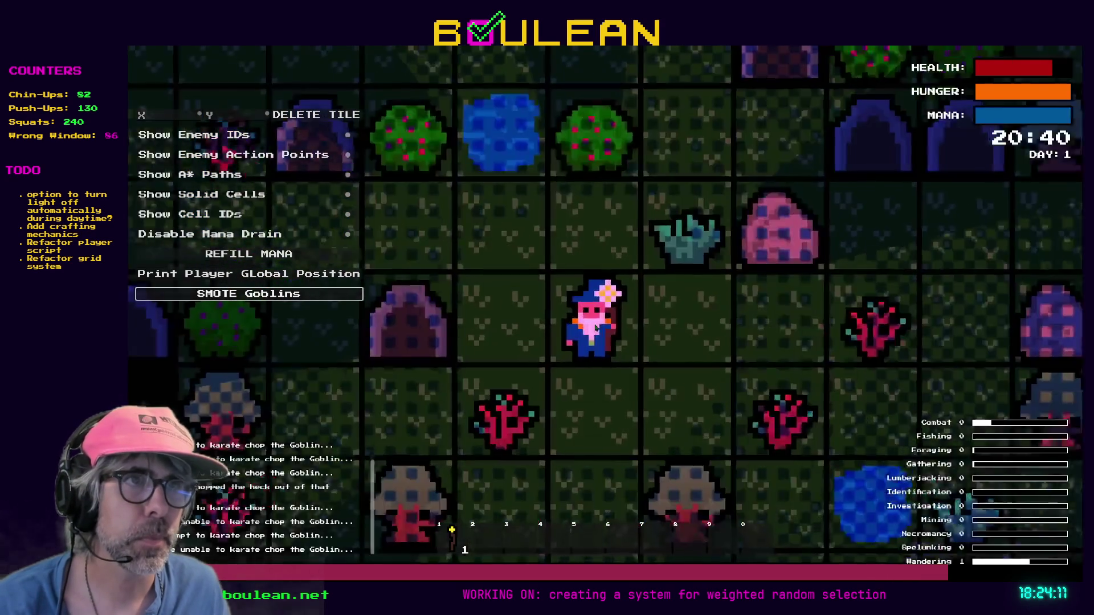
{"action": "scroll", "coordinate": [614, 341], "scroll_direction": "down", "scroll_amount": 2}
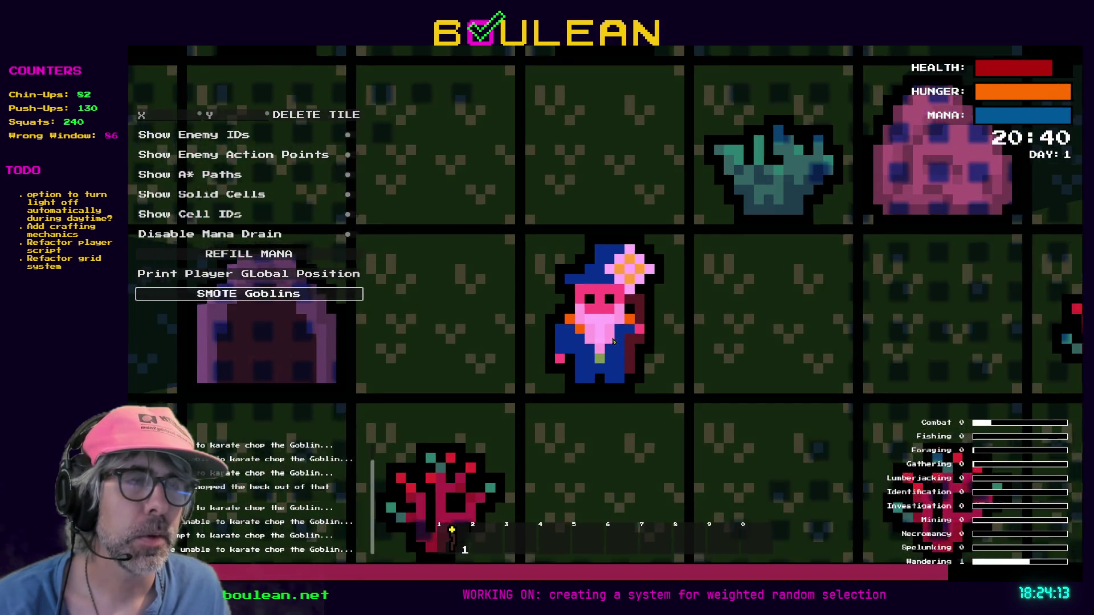
{"action": "scroll", "coordinate": [613, 341], "scroll_direction": "down", "scroll_amount": 2}
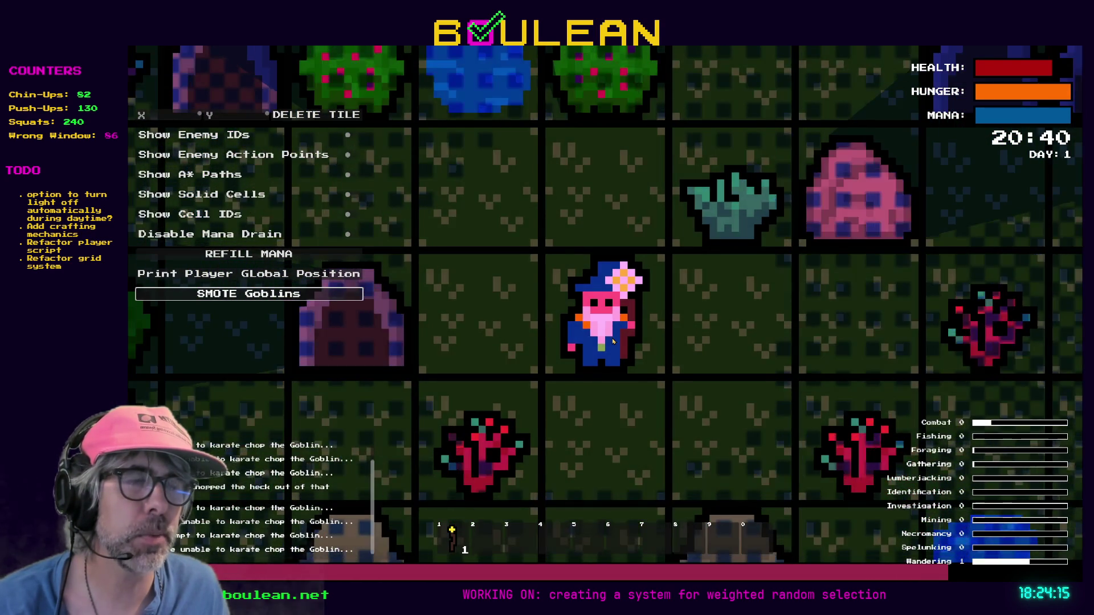
{"action": "key", "text": "w"}
{"action": "key", "text": "a"}
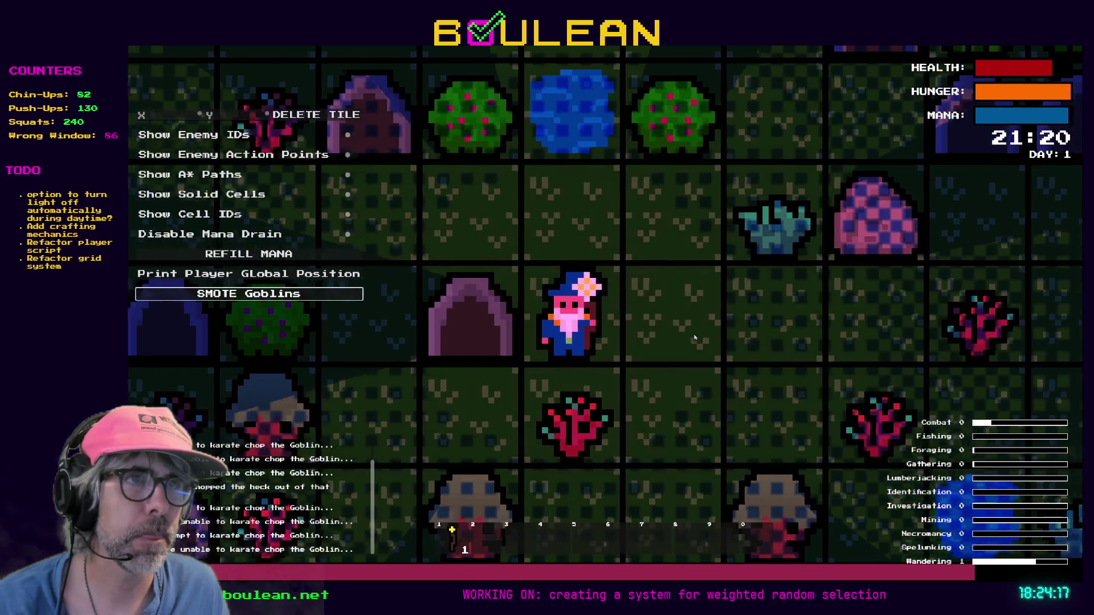
{"action": "scroll", "coordinate": [695, 337], "scroll_direction": "up", "scroll_amount": 5}
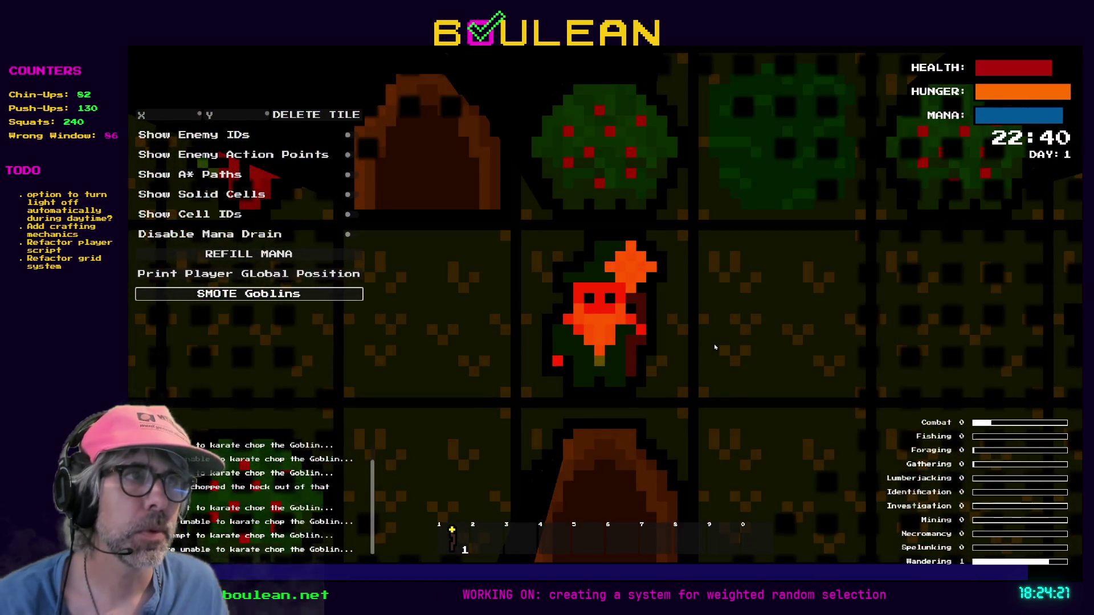
{"action": "key", "text": "F8"}
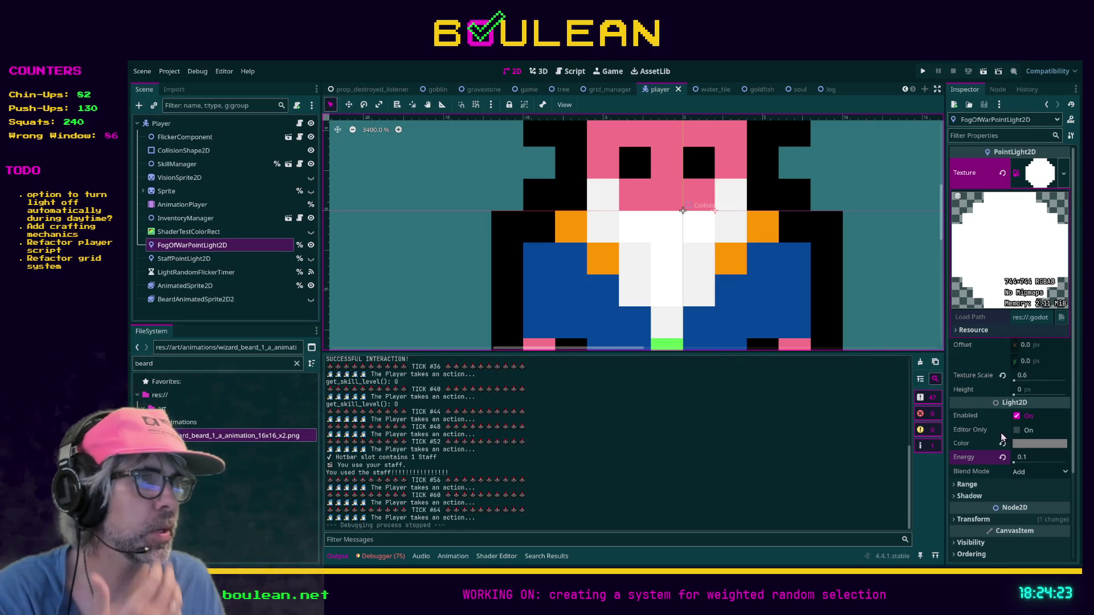
- Set the FogOfWarPointLight2D Energy to 0.5 and pick a pale tan-grey light colour
{"action": "left_click", "coordinate": [1023, 457]}
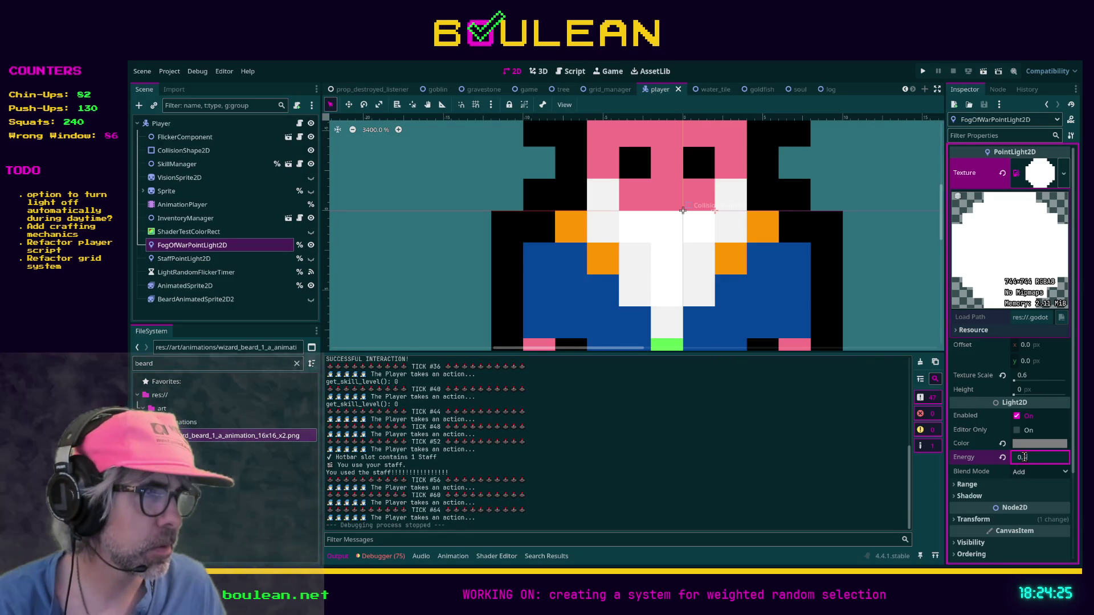
{"action": "key", "text": "Return"}
{"action": "left_click", "coordinate": [1032, 447]}
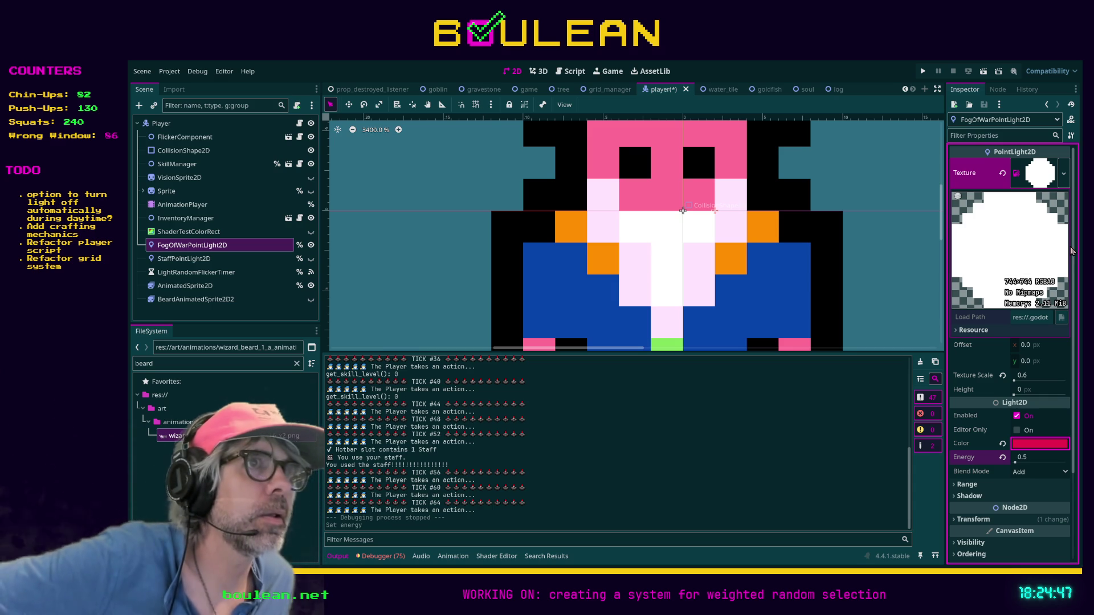
{"action": "key", "text": "ctrl+z"}
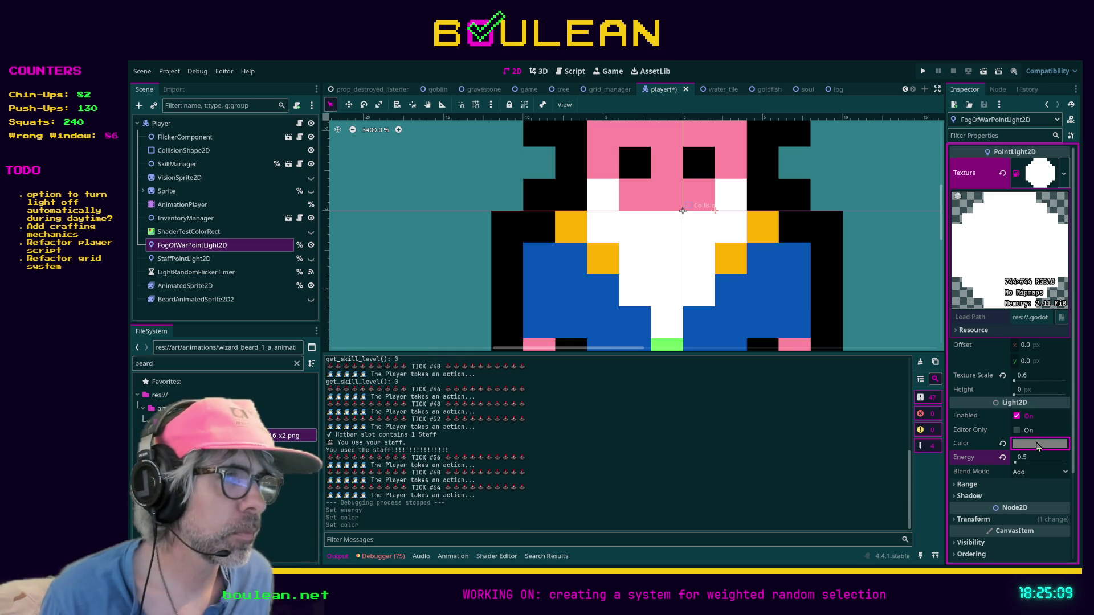
- Try other Blend Mode options on the light and settle back on Add
{"action": "left_click", "coordinate": [1029, 479]}
{"action": "left_click", "coordinate": [1029, 506]}
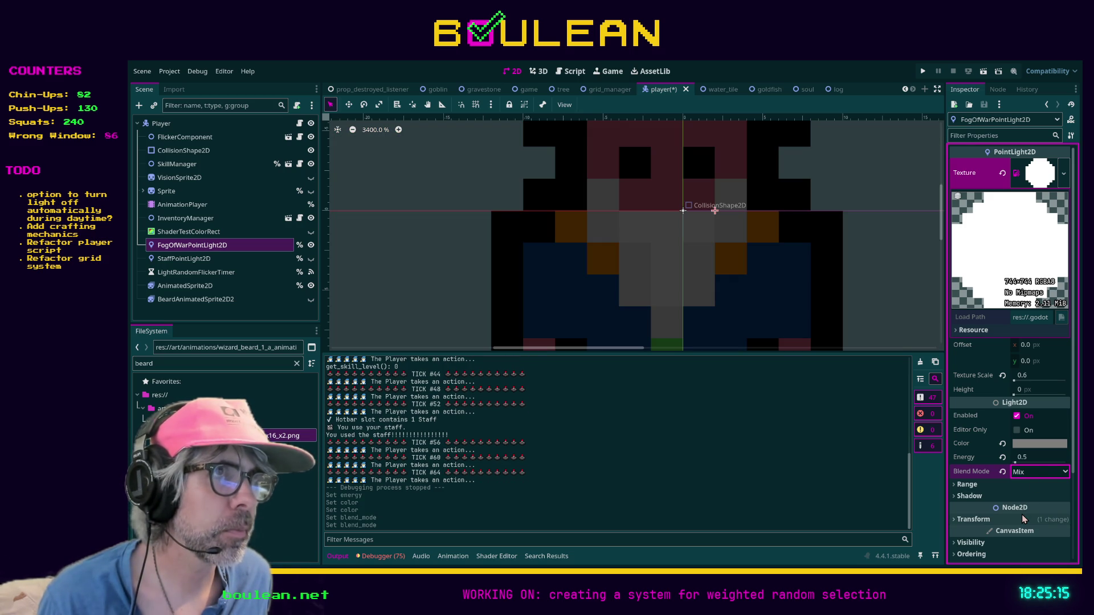
{"action": "scroll", "coordinate": [1027, 476], "scroll_direction": "up", "scroll_amount": 2}
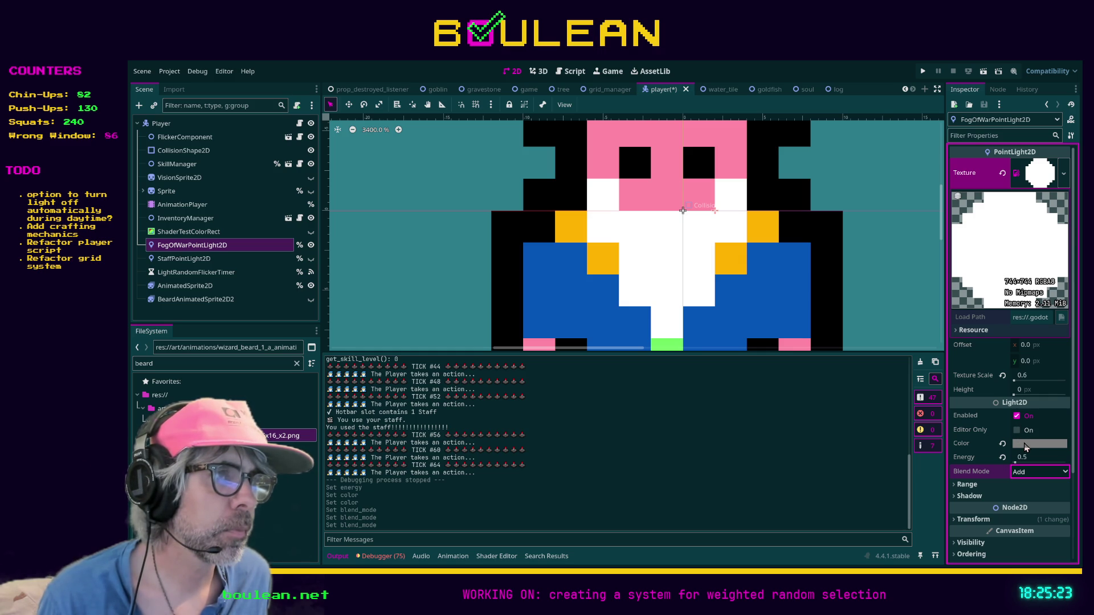
- Set the light colour's alpha to 0, toggle Enabled off and on, save and run
{"action": "left_click", "coordinate": [1025, 447]}
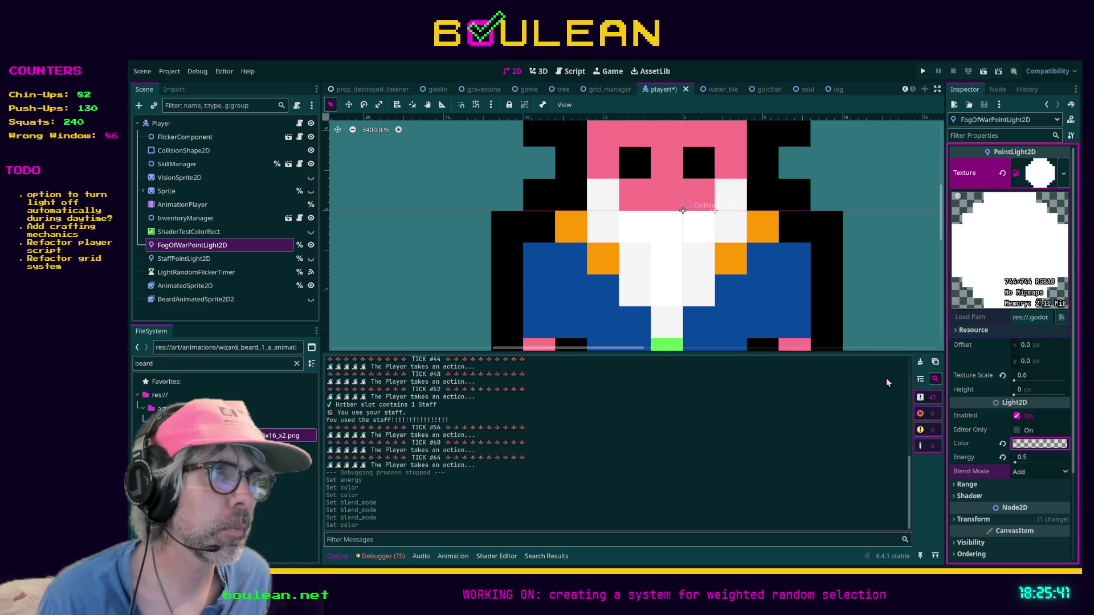
{"action": "left_click", "coordinate": [1018, 420]}
{"action": "left_click", "coordinate": [1017, 420]}
{"action": "key", "text": "ctrl+s"}
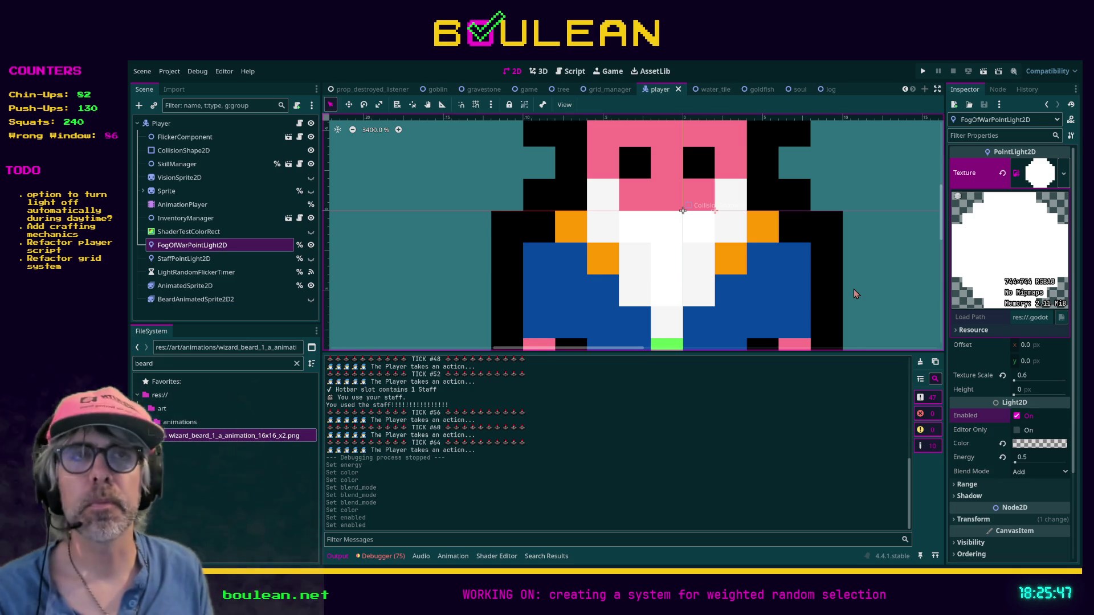
{"action": "key", "text": "F5"}
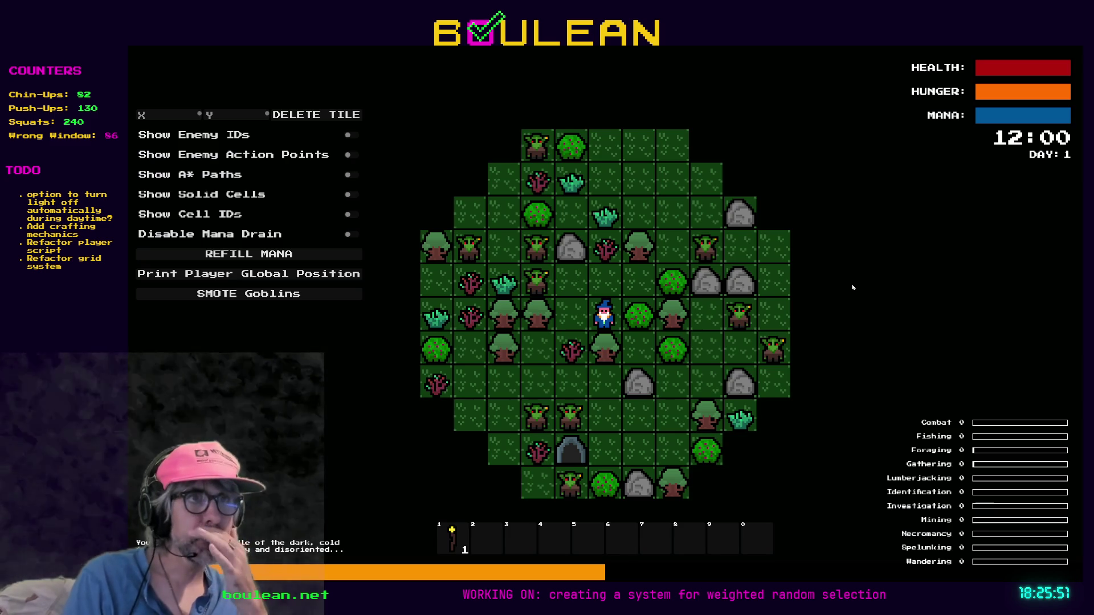
- Step the wizard left and down, clear all goblins, then walk south and east
{"action": "key", "text": "Left"}
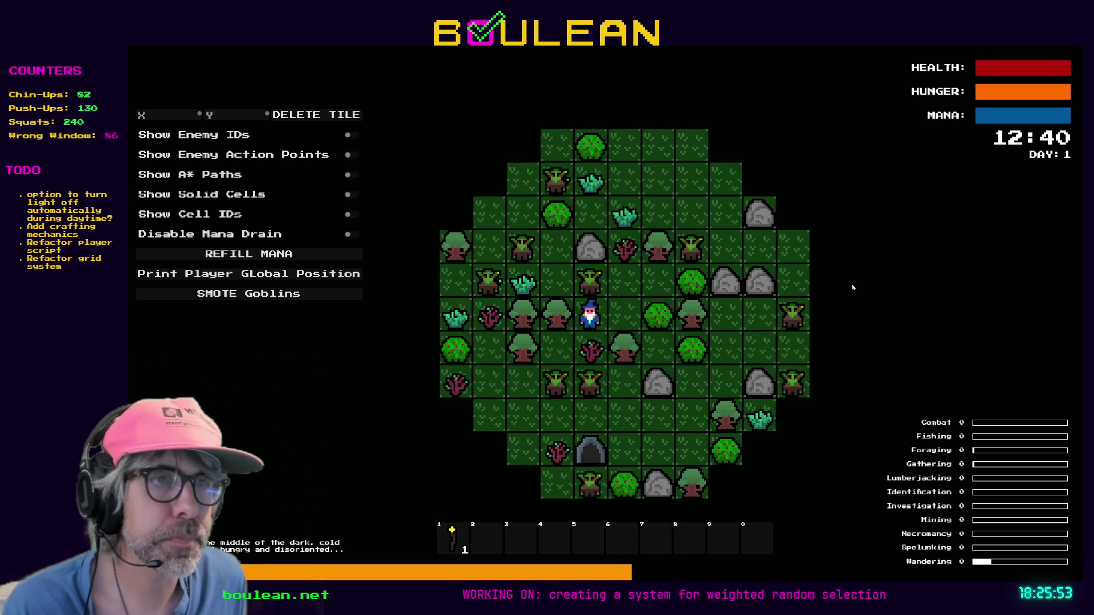
{"action": "key", "text": "Down"}
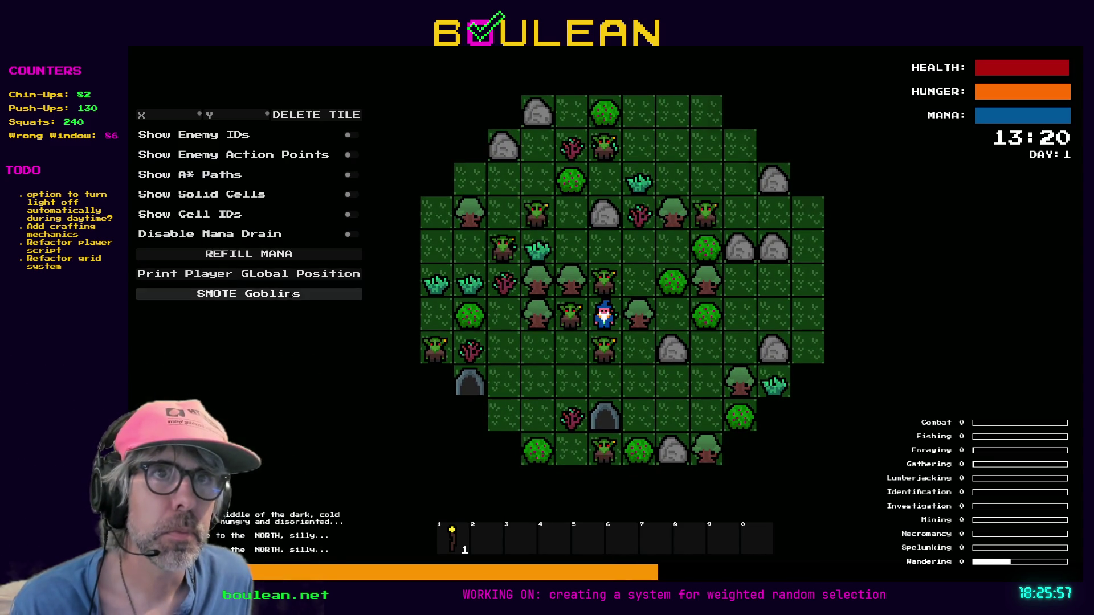
{"action": "left_click", "coordinate": [249, 293]}
{"action": "key", "text": "Down"}
{"action": "key", "text": "Down"}
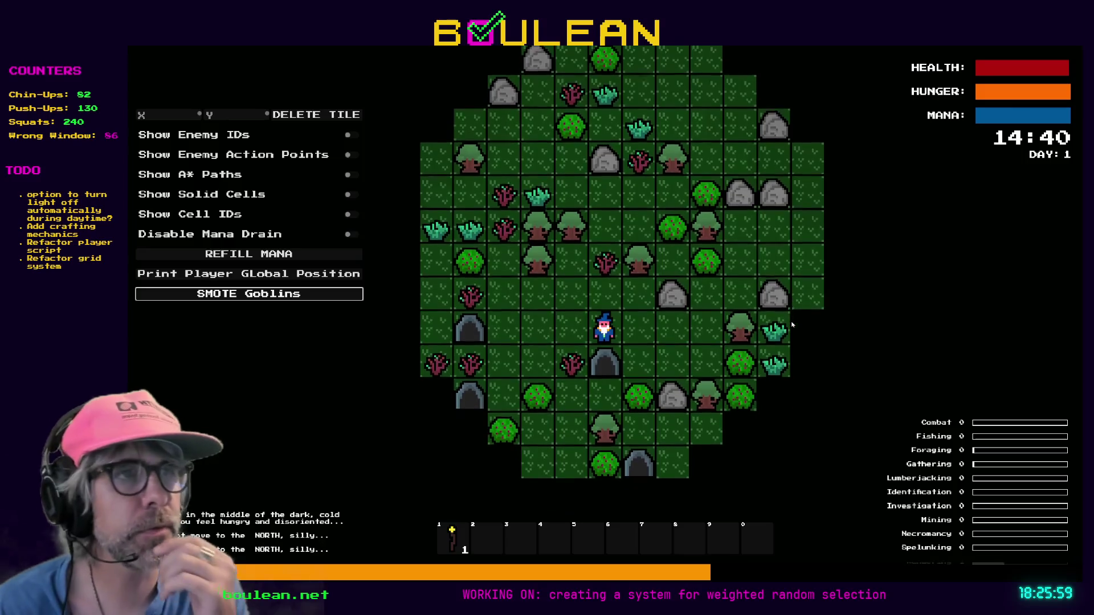
{"action": "key", "text": "Right"}
{"action": "key", "text": "Right"}
{"action": "scroll", "coordinate": [657, 292], "scroll_direction": "up", "scroll_amount": 3}
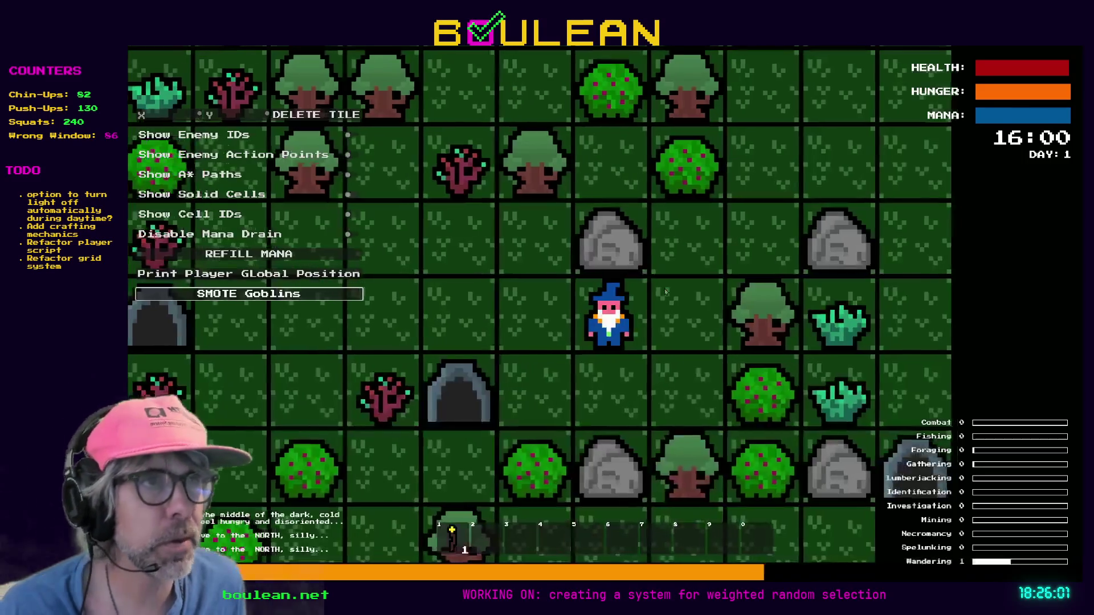
{"action": "scroll", "coordinate": [657, 292], "scroll_direction": "up", "scroll_amount": 3}
- Walk the wizard up and right, chop the western berry bush, then head down
{"action": "key", "text": "Up"}
{"action": "key", "text": "Right"}
{"action": "key", "text": "Up"}
{"action": "key", "text": "Right"}
{"action": "key", "text": "Up"}
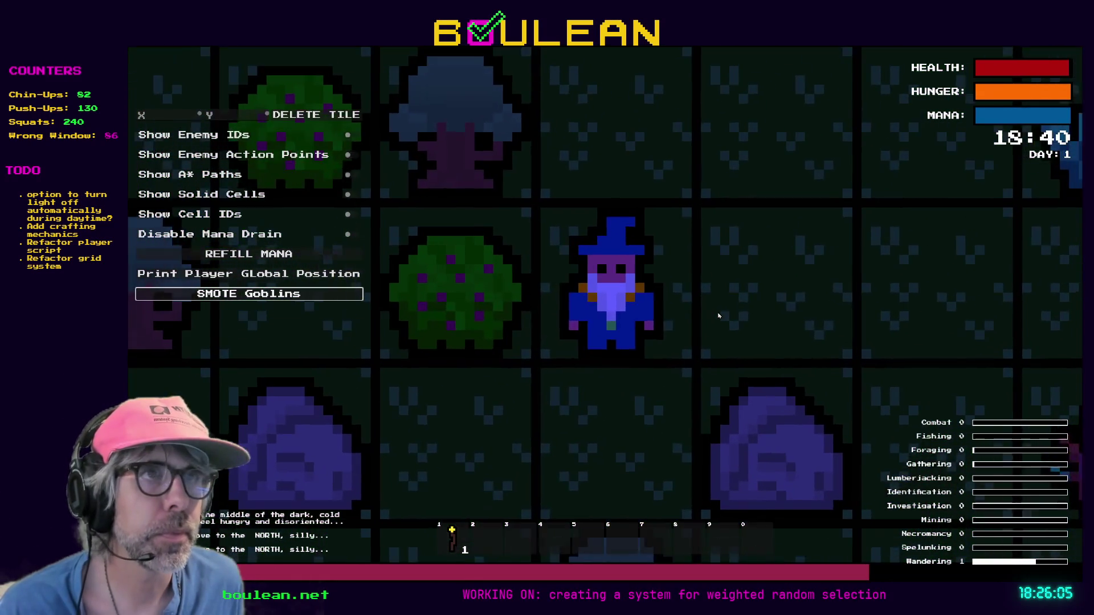
{"action": "key", "text": "Left"}
{"action": "key", "text": "Left"}
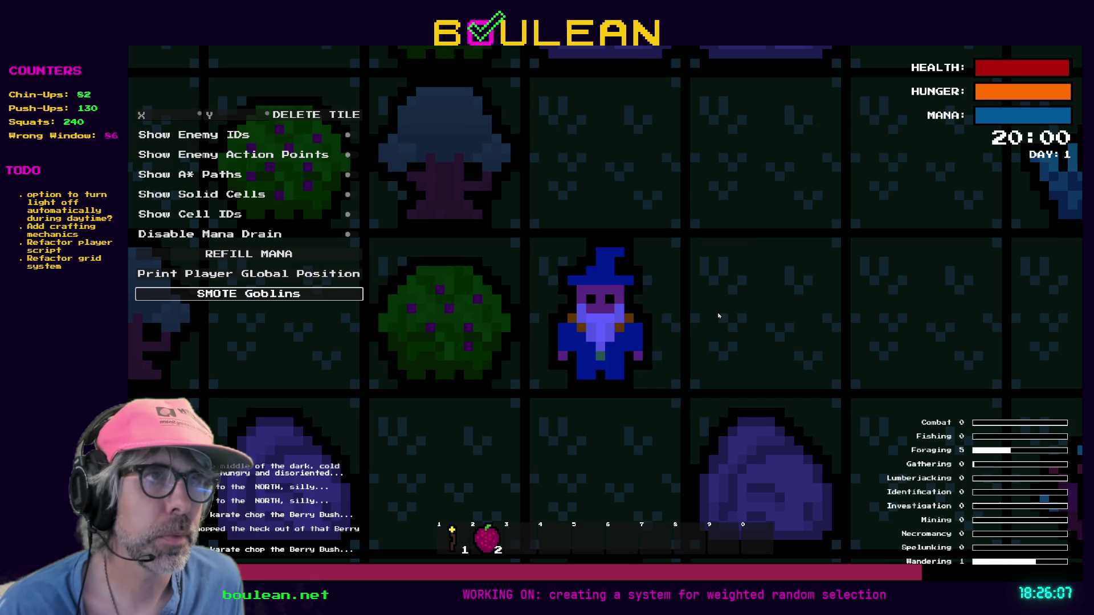
{"action": "key", "text": "Right"}
{"action": "key", "text": "Up"}
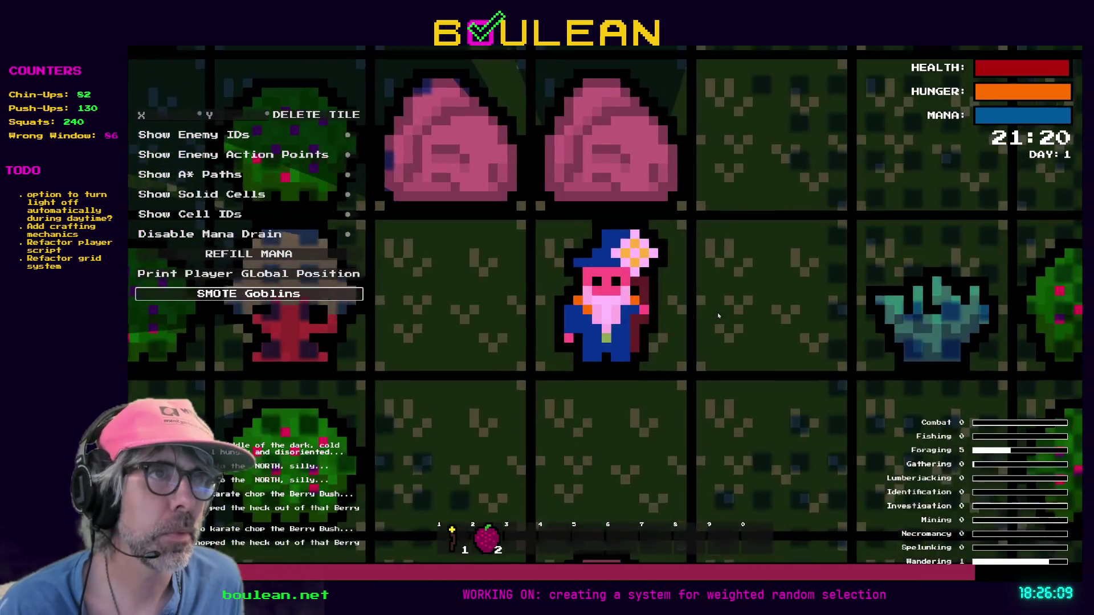
{"action": "key", "text": "Right"}
{"action": "key", "text": "Down"}
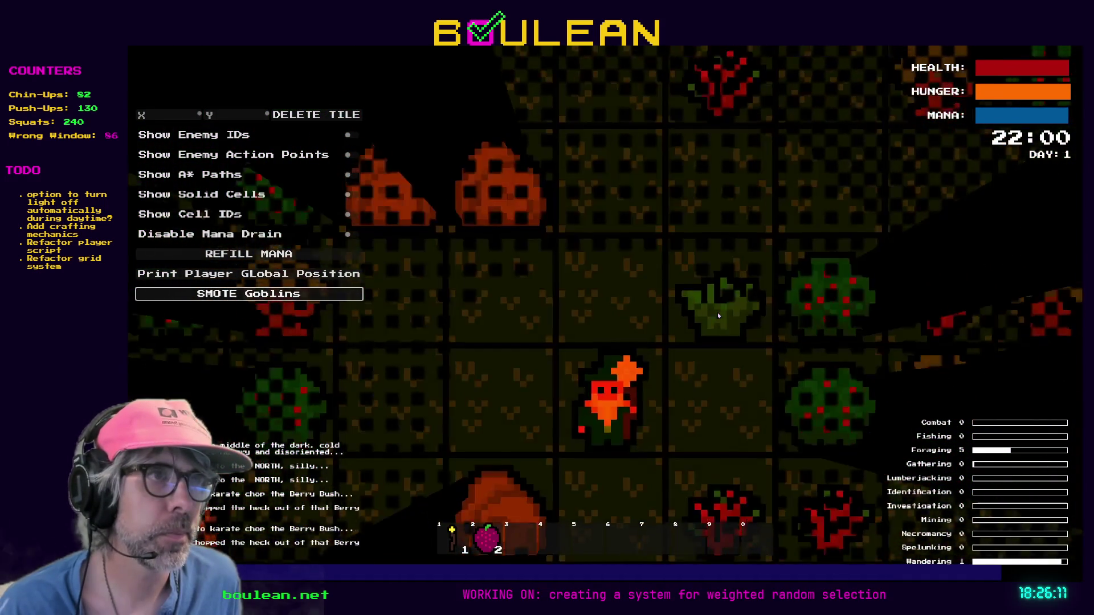
{"action": "key", "text": "Down"}
{"action": "key", "text": "Down"}
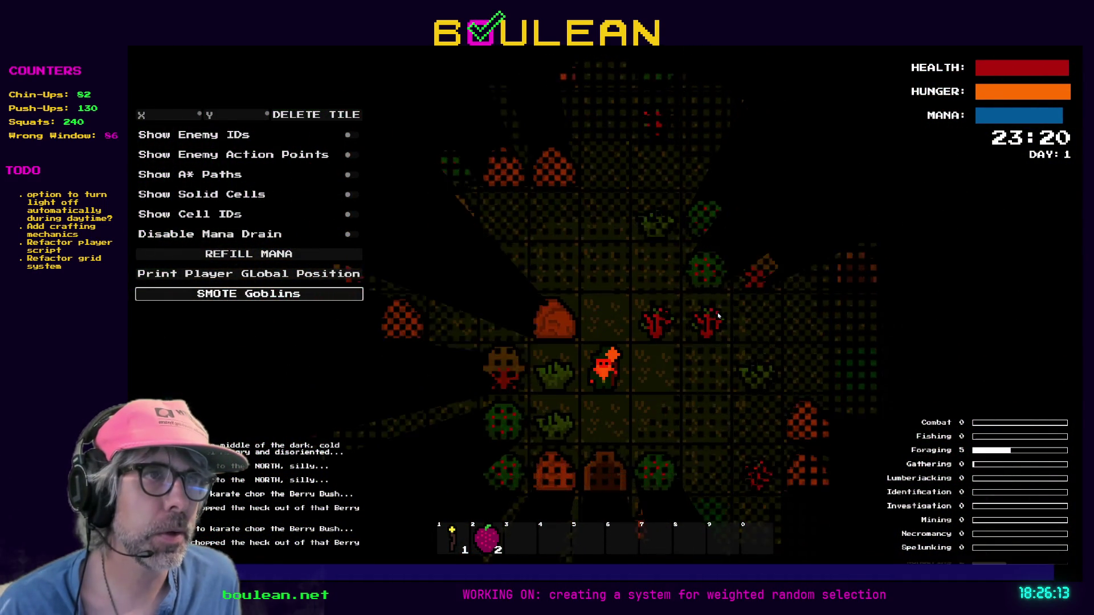
- Keep walking through the night until past 06:00, then stop the running game
{"action": "key", "text": "Right"}
{"action": "key", "text": "Down"}
{"action": "key", "text": "Right"}
{"action": "key", "text": "Down"}
{"action": "key", "text": "Down"}
{"action": "key", "text": "Right"}
{"action": "key", "text": "Down"}
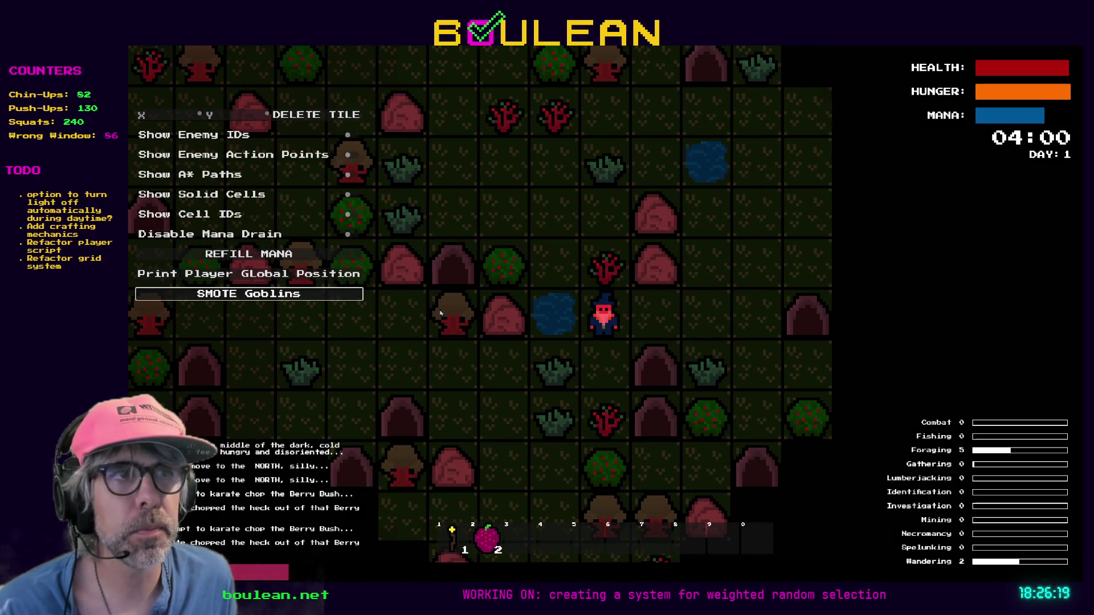
{"action": "key", "text": "Right"}
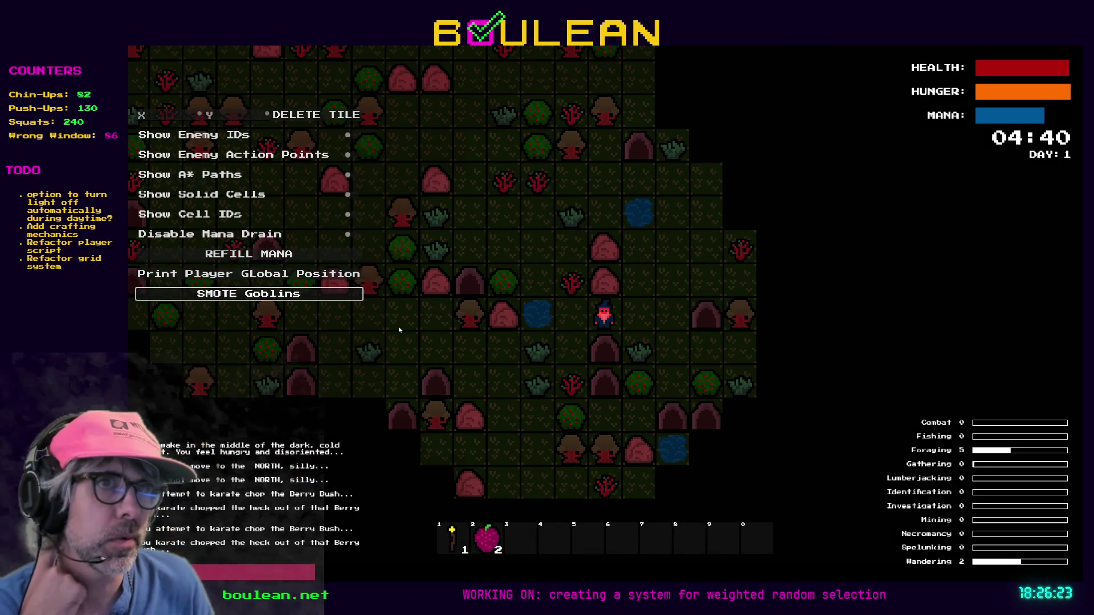
{"action": "key", "text": "Right"}
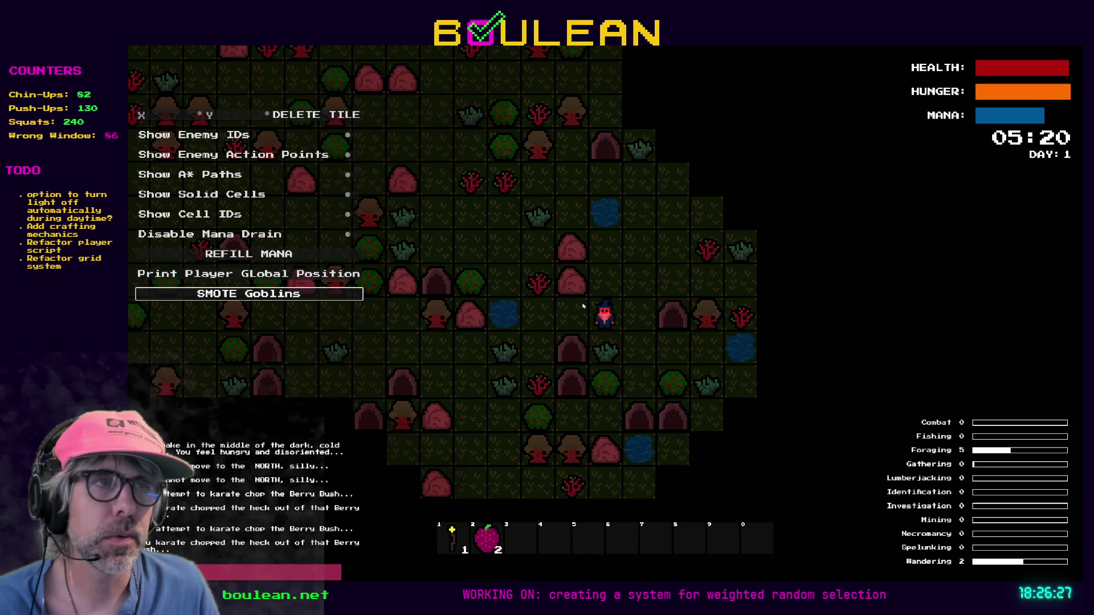
{"action": "key", "text": "Up"}
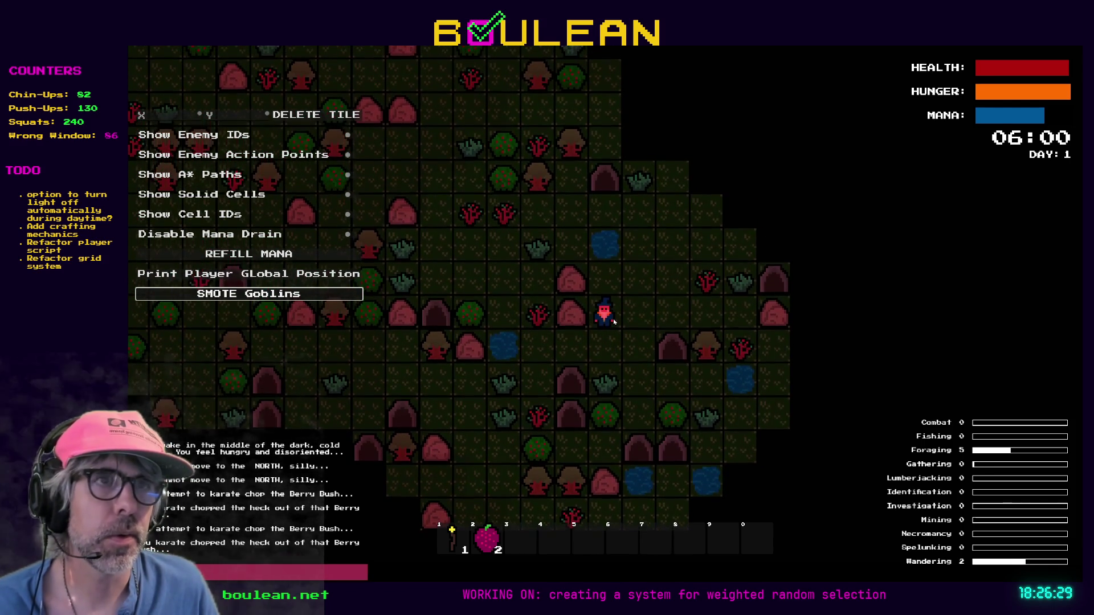
{"action": "key", "text": "alt+Tab"}
{"action": "key", "text": "F8"}
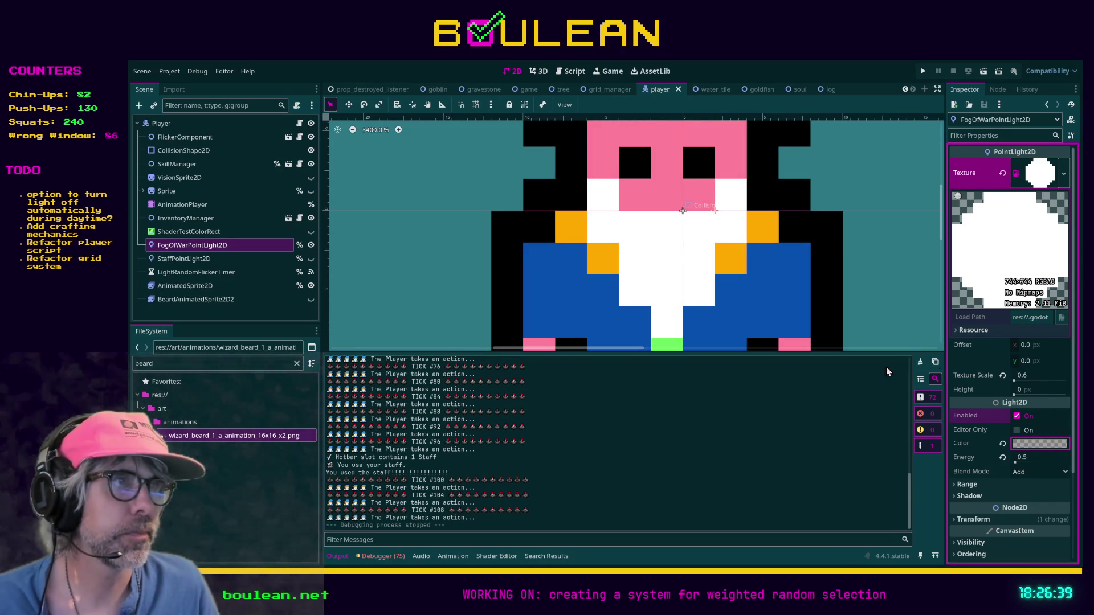
- Confirm the FogOfWarPointLight2D colour change and run the game with F5
{"action": "left_click", "coordinate": [903, 321]}
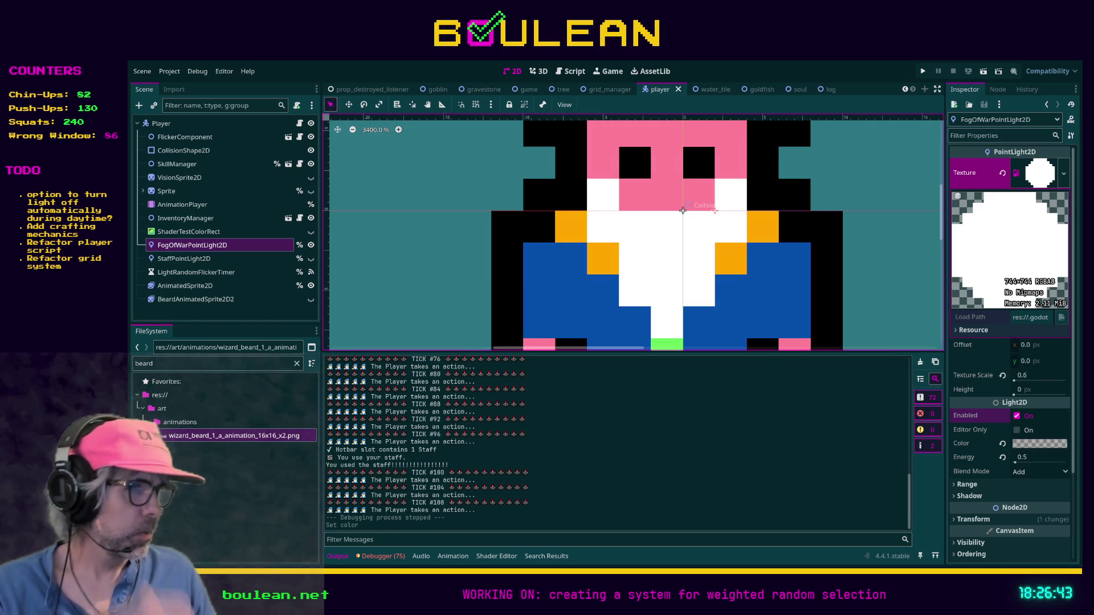
{"action": "key", "text": "F5"}
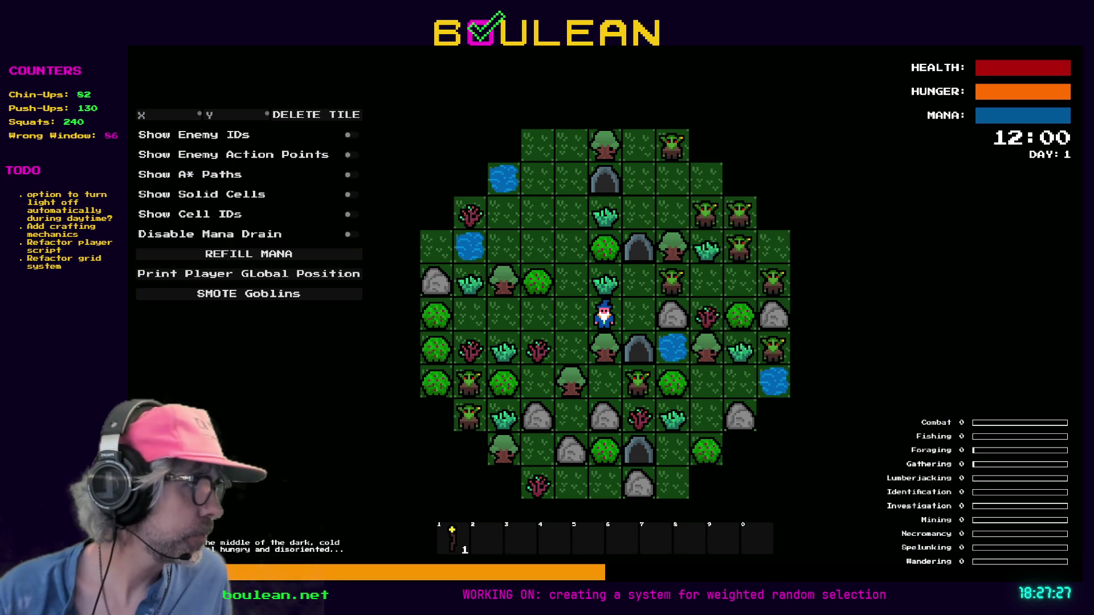
- Chop the tree below the wizard and pick up the dropped log
{"action": "scroll", "coordinate": [605, 314], "scroll_direction": "up", "scroll_amount": 5}
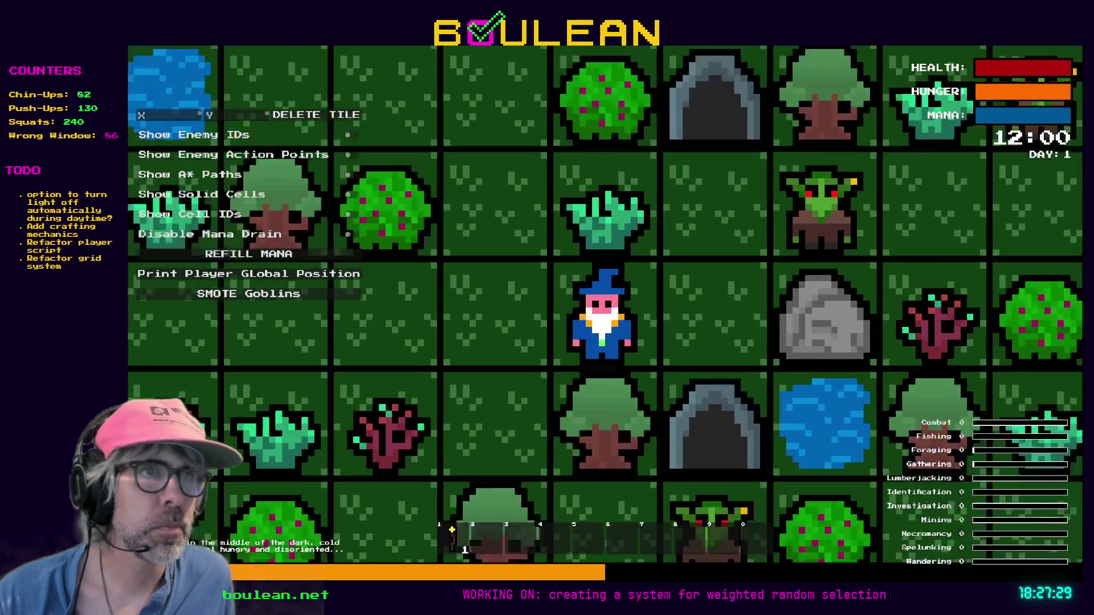
{"action": "scroll", "coordinate": [604, 313], "scroll_direction": "down", "scroll_amount": 3}
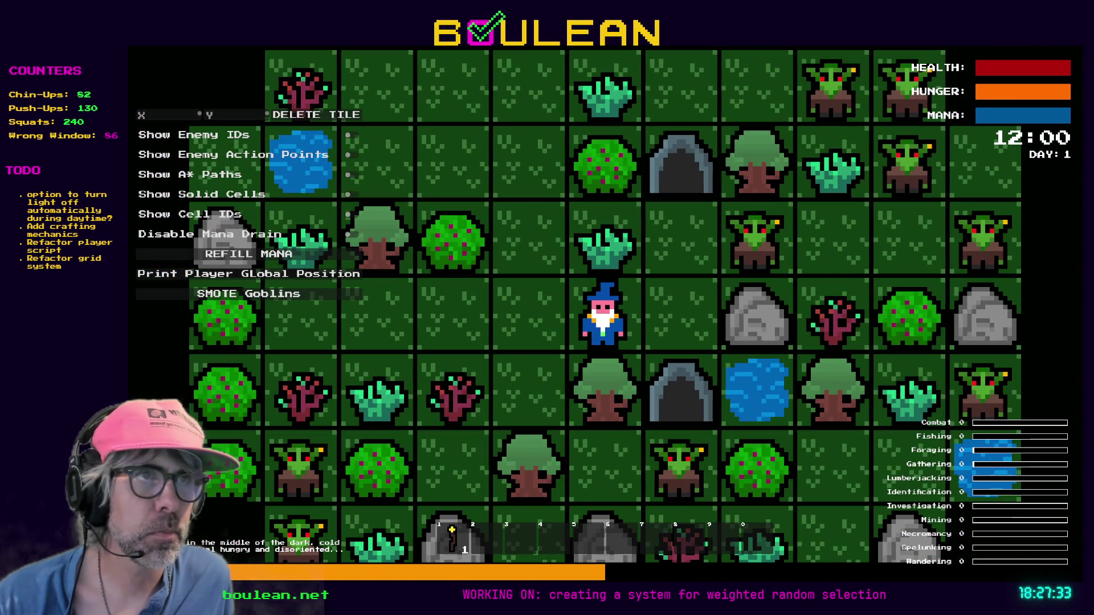
{"action": "key", "text": "Down"}
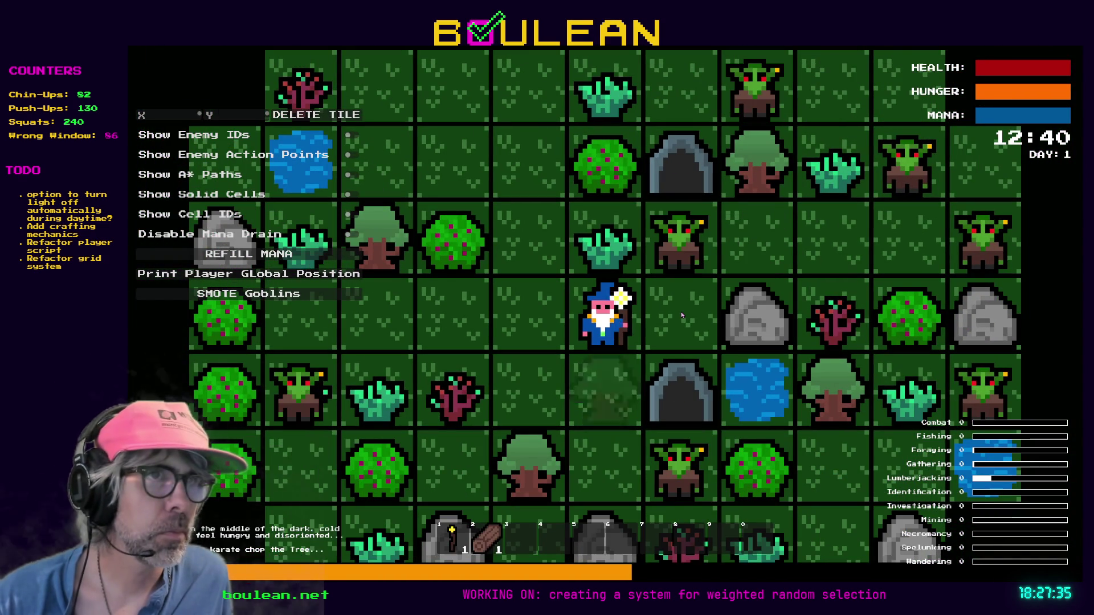
{"action": "key", "text": "Down"}
{"action": "key", "text": "Down"}
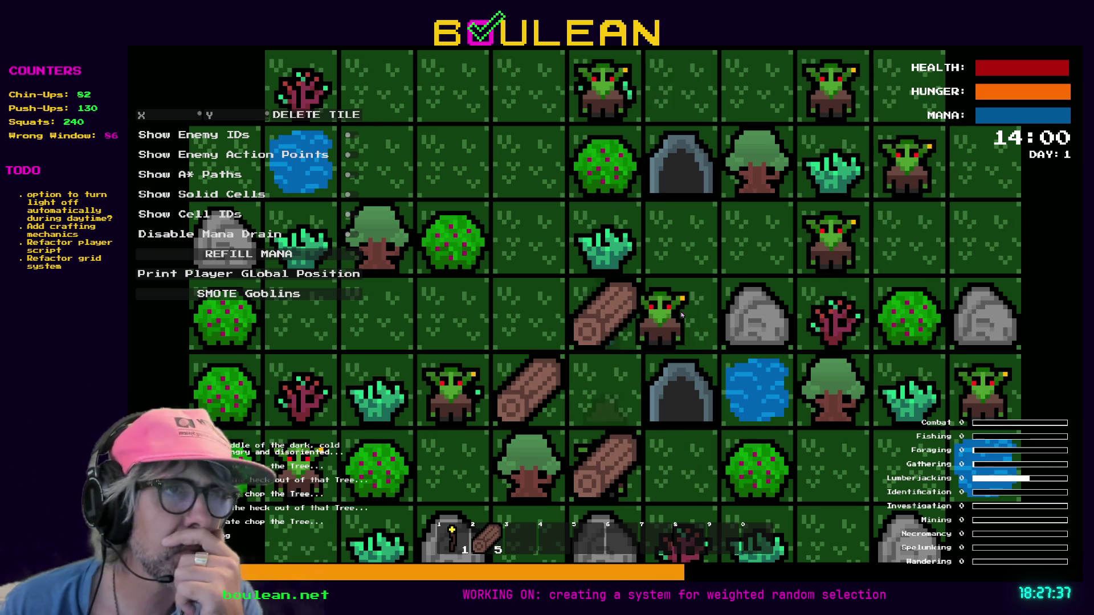
{"action": "key", "text": "Left"}
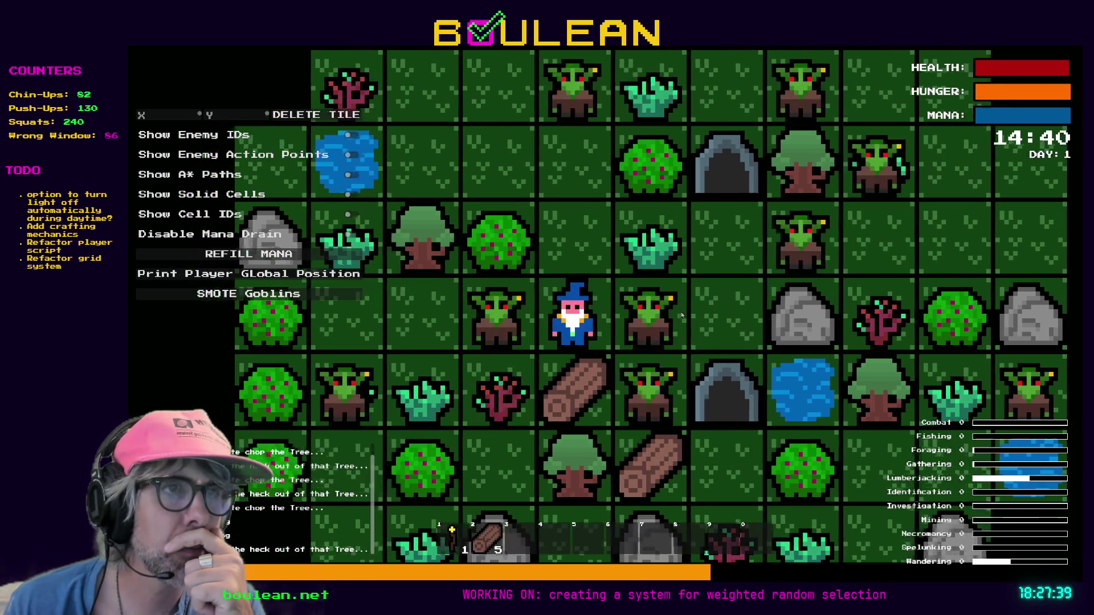
{"action": "key", "text": "Down"}
- Fight the goblin, chop the gravestone to collect a Soul, then quit with Escape
{"action": "key", "text": "Right"}
{"action": "key", "text": "Right"}
{"action": "key", "text": "Right"}
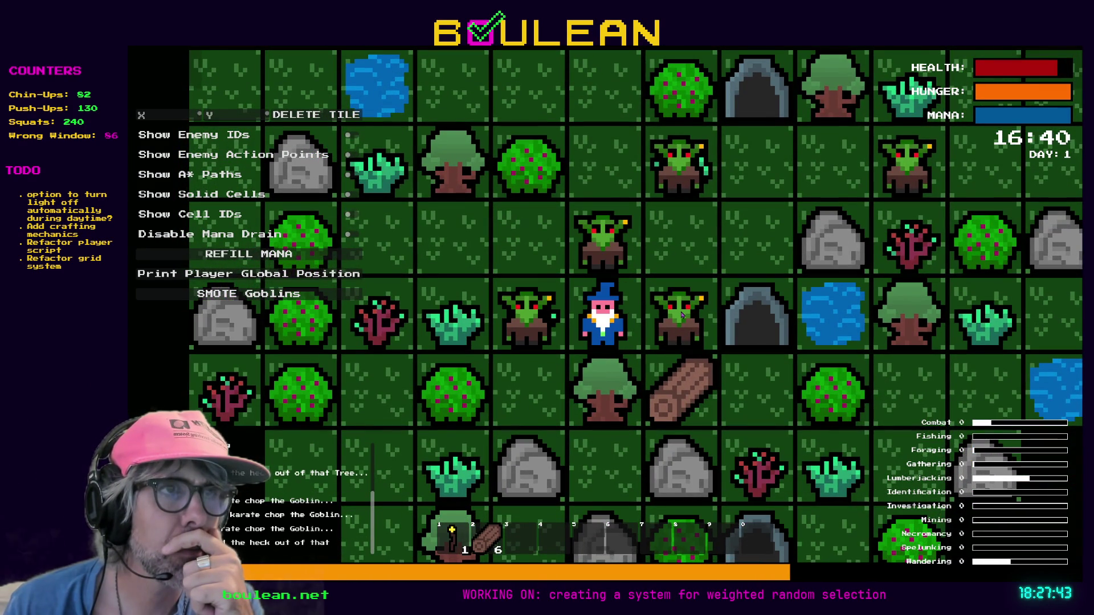
{"action": "key", "text": "Right"}
{"action": "key", "text": "Up"}
{"action": "key", "text": "Right"}
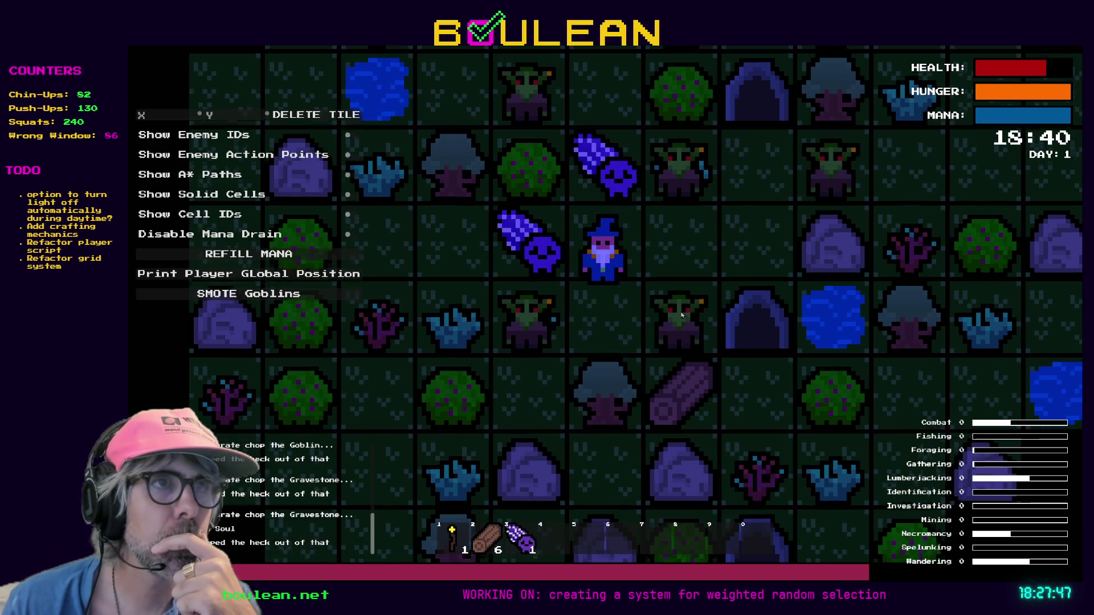
{"action": "key", "text": "Up"}
{"action": "key", "text": "Up"}
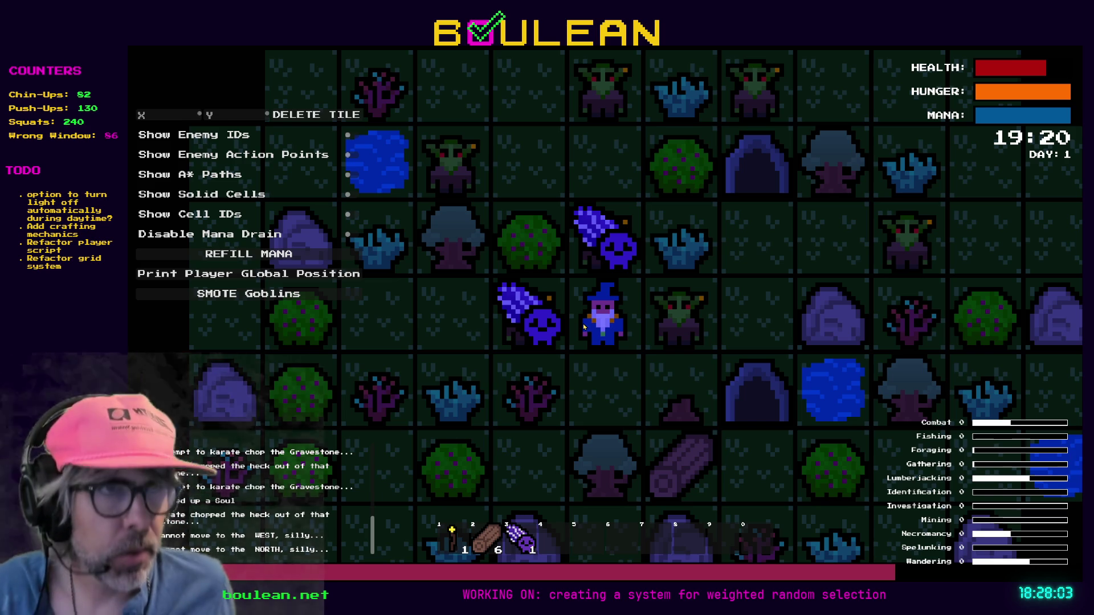
{"action": "key", "text": "Escape"}
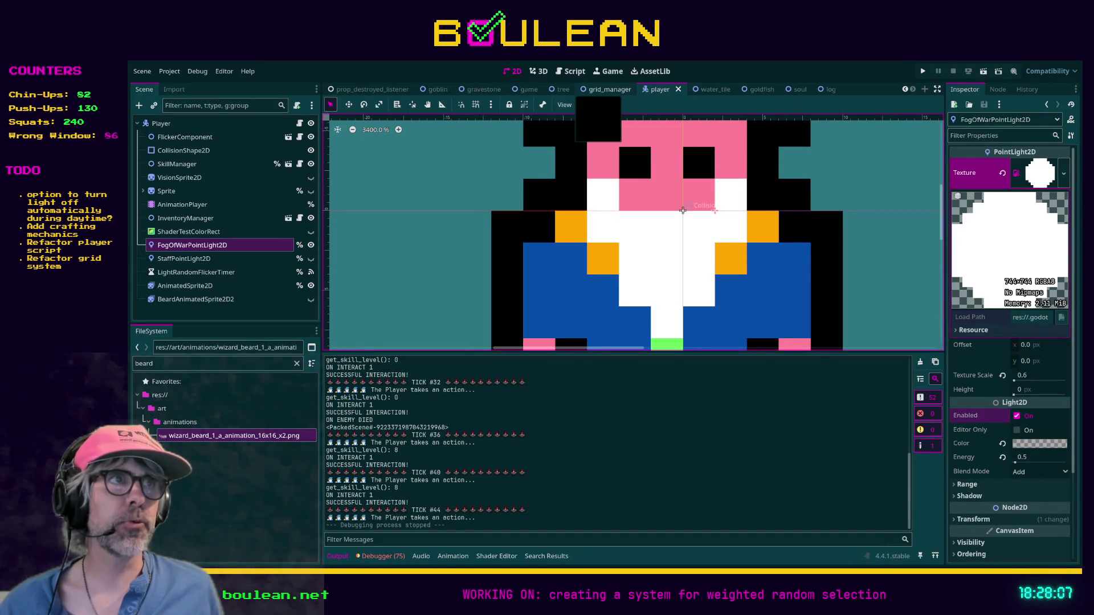
- In the soul scene, add a PointLight2D child under Soul with a NoiseTexture2D texture
{"action": "left_click", "coordinate": [789, 89]}
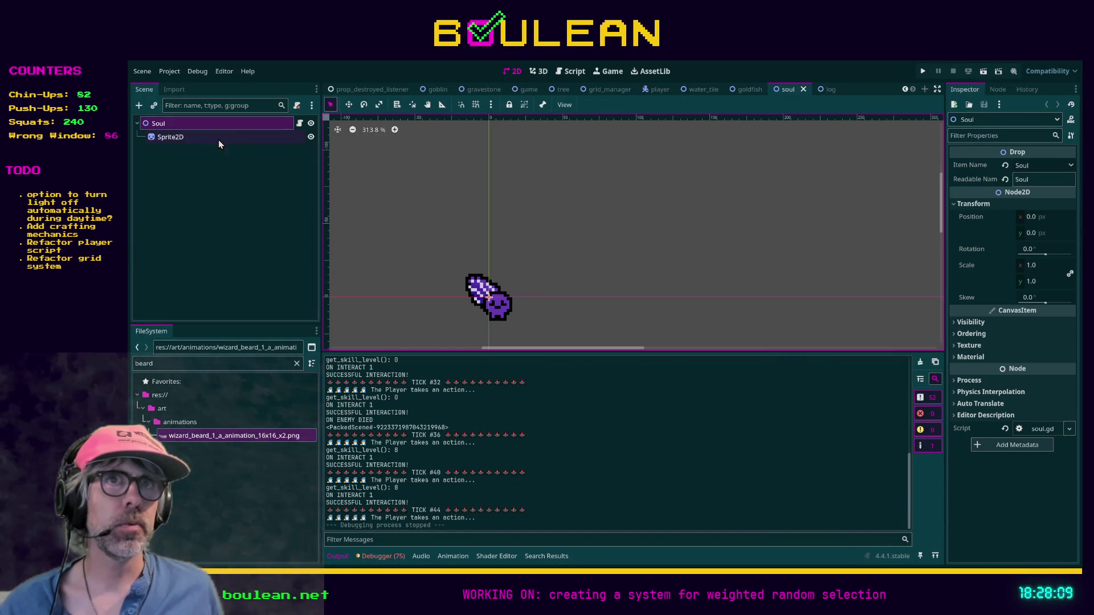
{"action": "left_click", "coordinate": [190, 139]}
{"action": "left_click", "coordinate": [191, 123]}
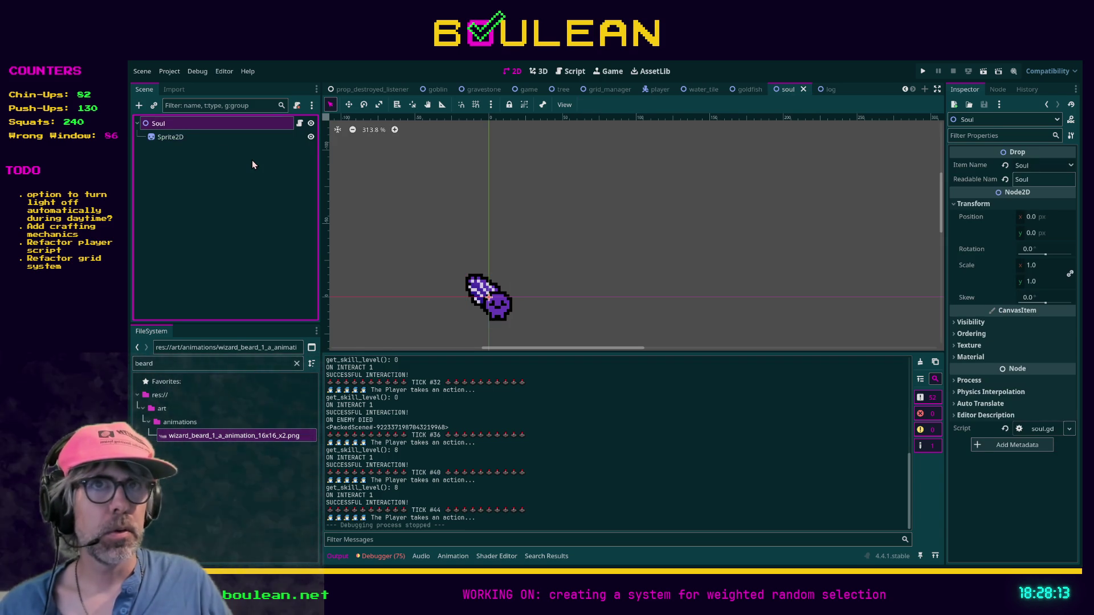
{"action": "key", "text": "ctrl+a"}
{"action": "key", "text": "Return"}
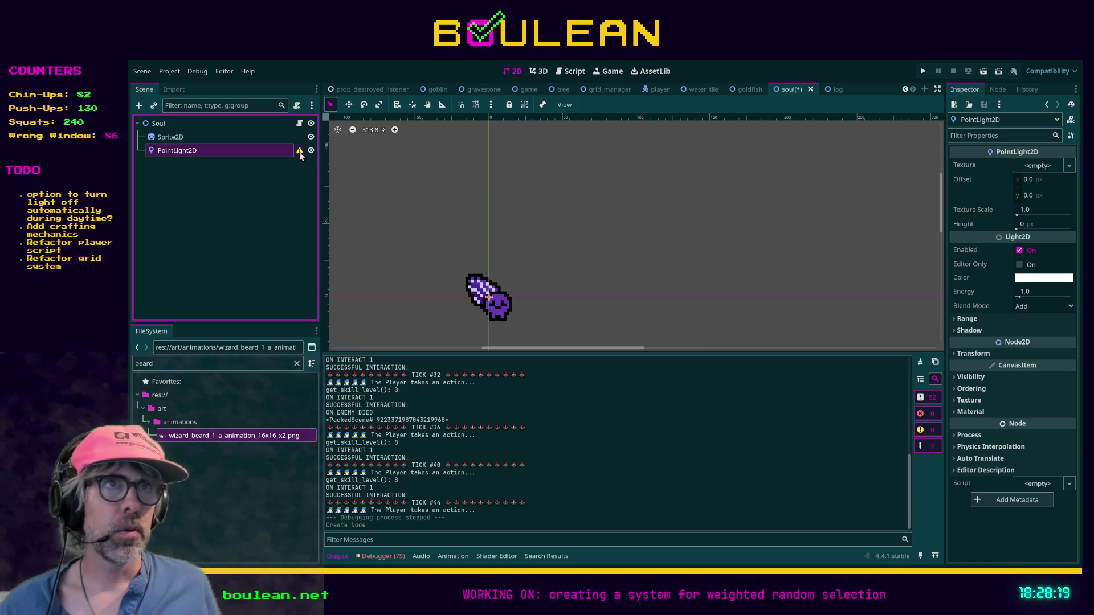
{"action": "left_click", "coordinate": [1029, 170]}
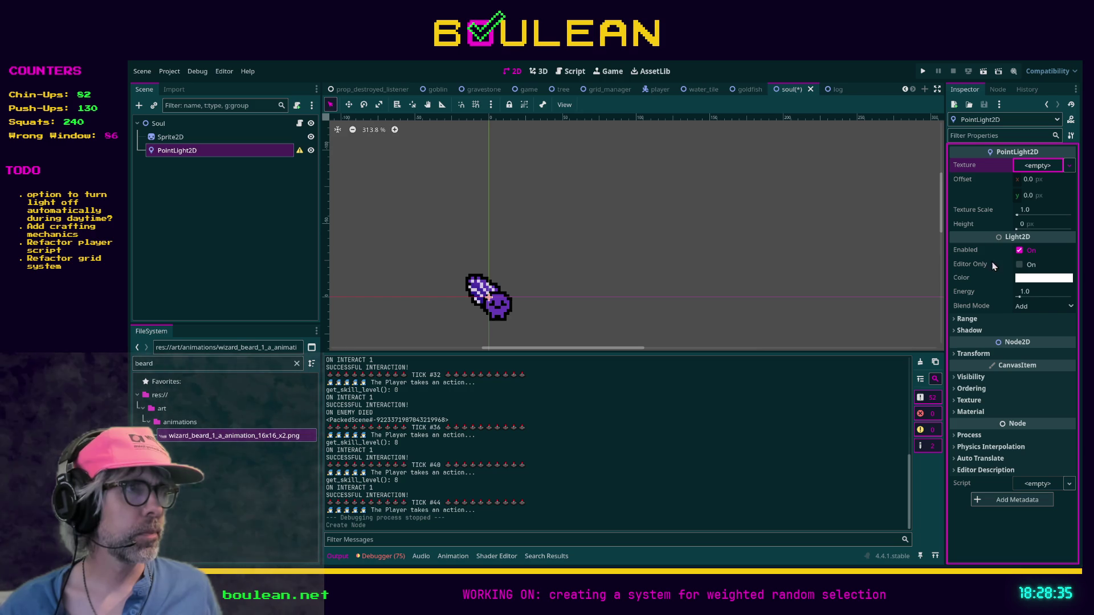
{"action": "left_click", "coordinate": [1037, 165]}
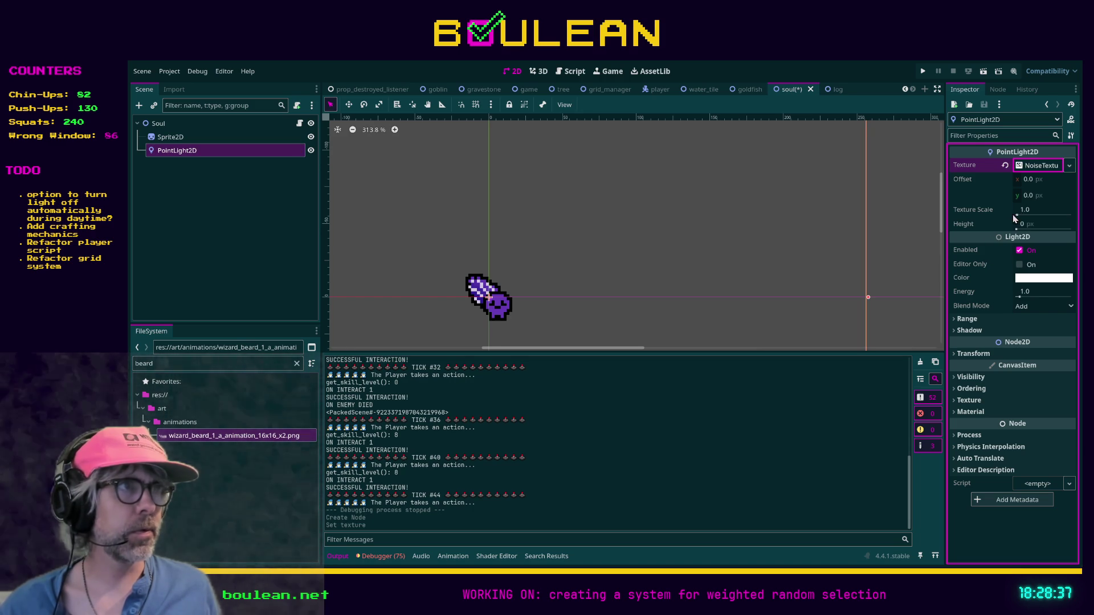
- Clear the light's noise texture, create a New ImageTexture and expand its Resource section
{"action": "left_click", "coordinate": [1036, 165]}
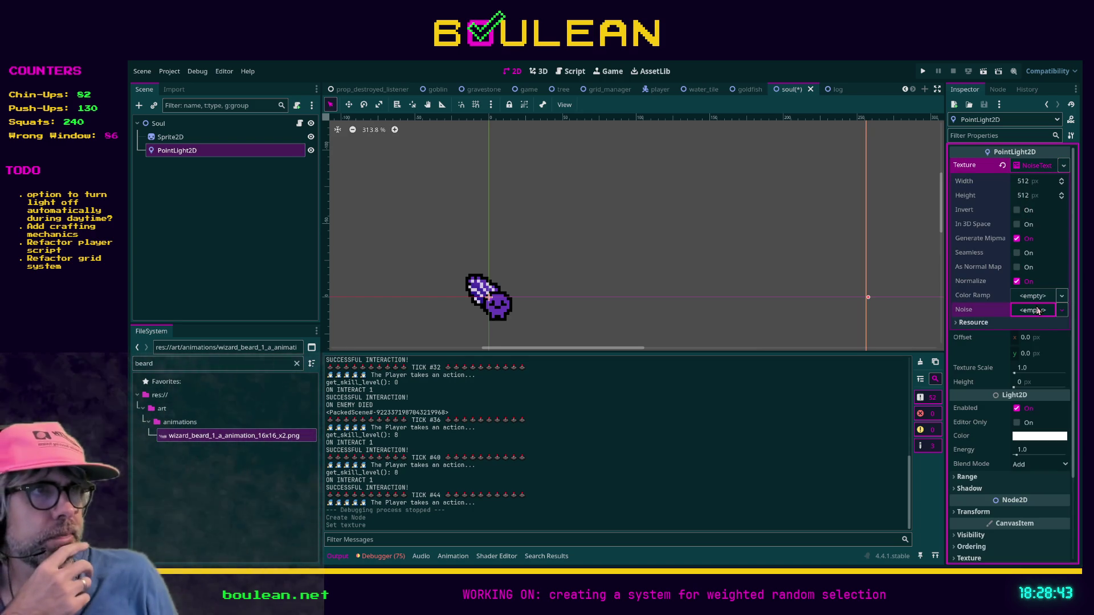
{"action": "left_click", "coordinate": [1003, 167]}
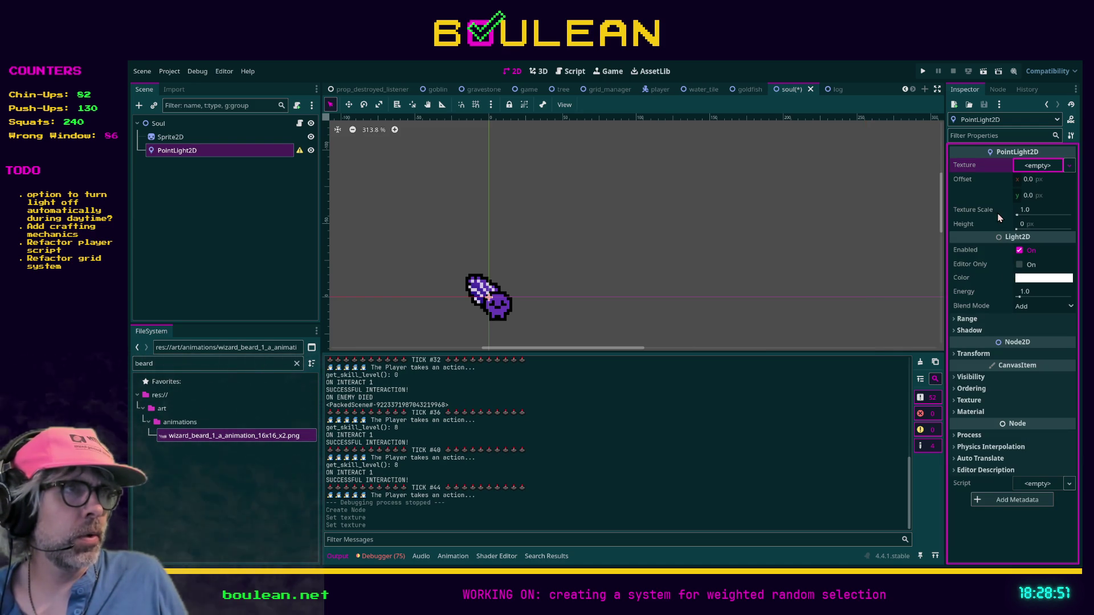
{"action": "left_click", "coordinate": [1037, 166]}
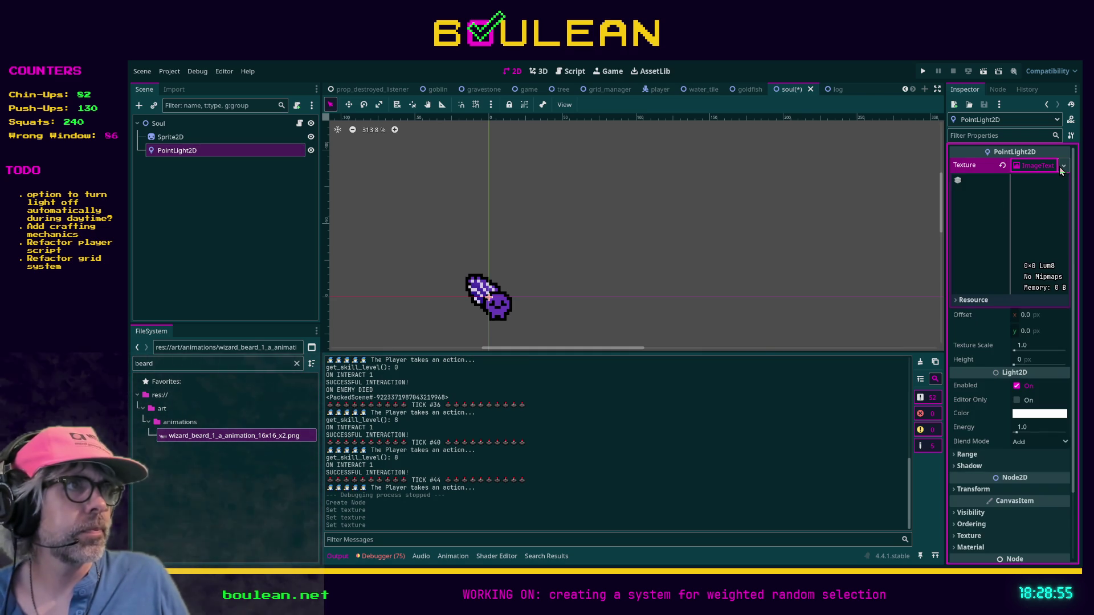
{"action": "left_click", "coordinate": [959, 180]}
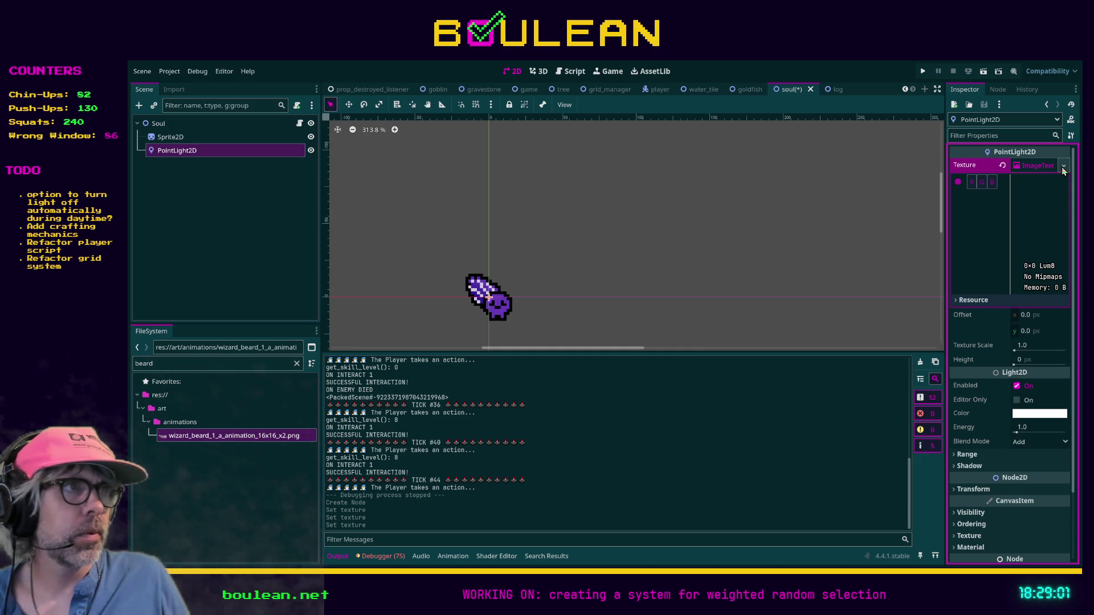
{"action": "left_click", "coordinate": [1036, 167]}
{"action": "left_click", "coordinate": [1036, 166]}
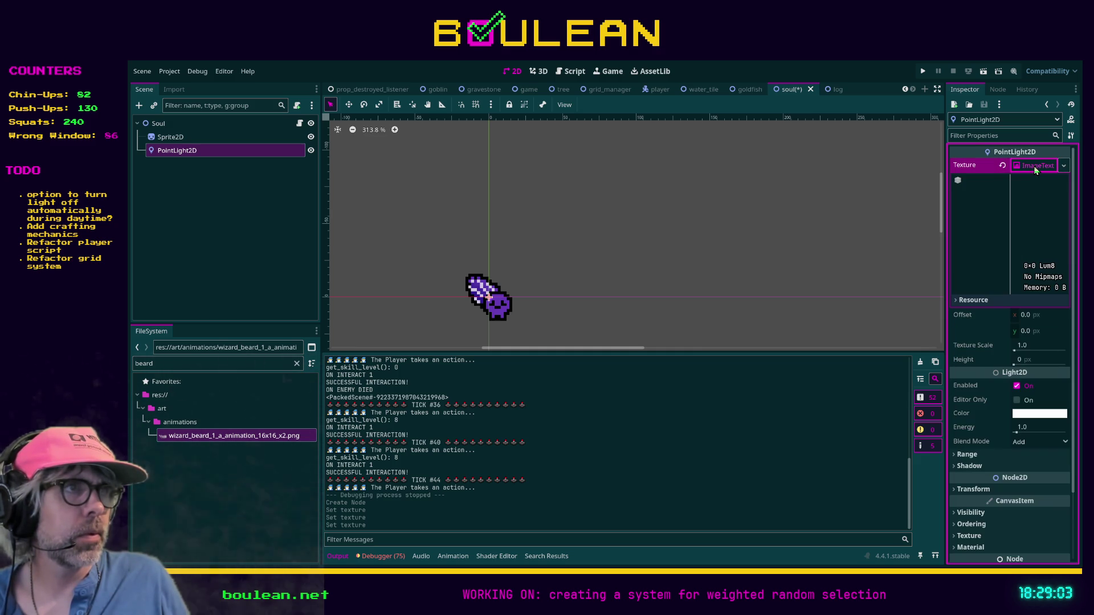
{"action": "left_click", "coordinate": [955, 302]}
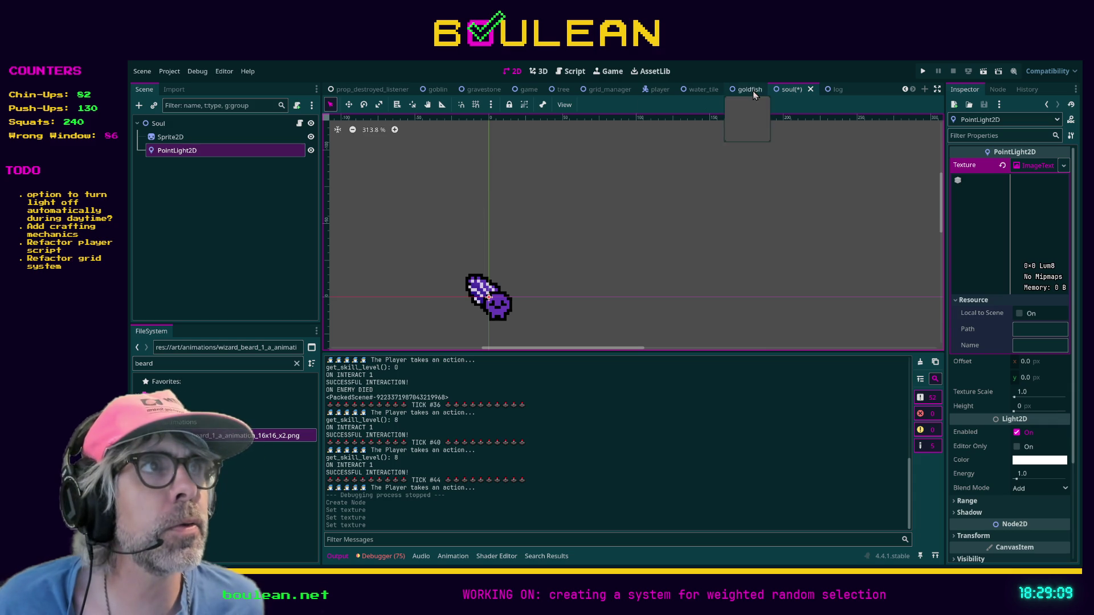
- Toggle StaffPointLight2D's visibility on and off in the player scene, then return to the soul scene
{"action": "left_click", "coordinate": [655, 90]}
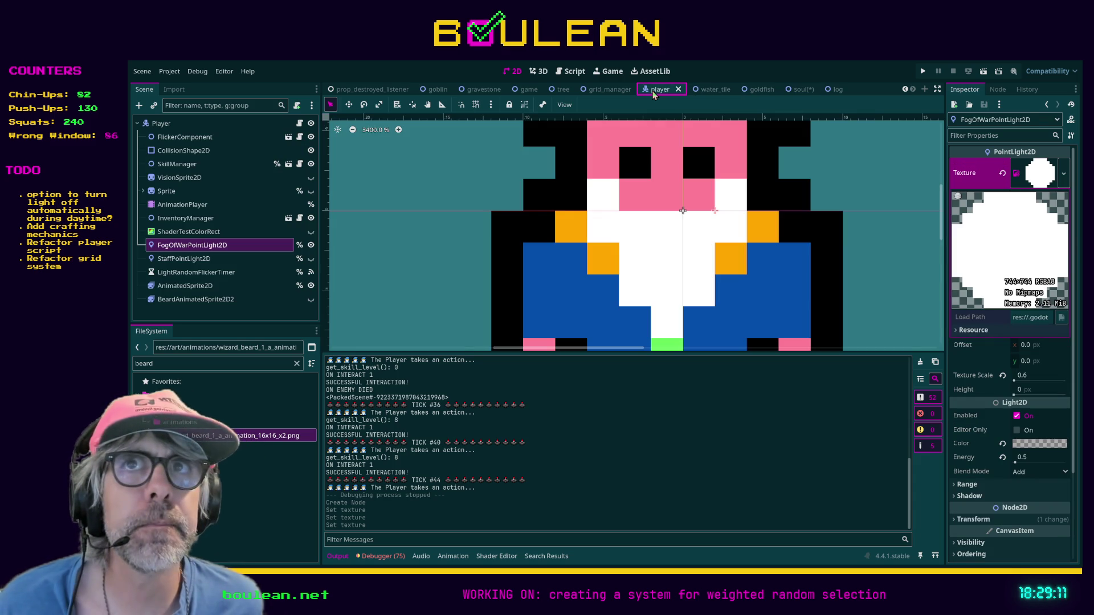
{"action": "left_click", "coordinate": [194, 233]}
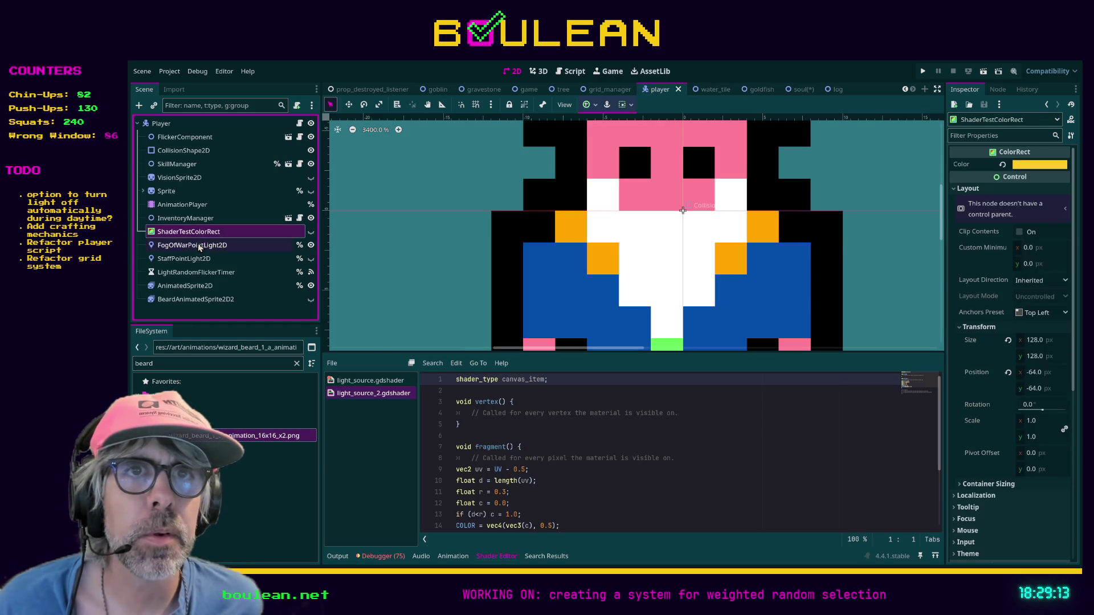
{"action": "left_click", "coordinate": [199, 246]}
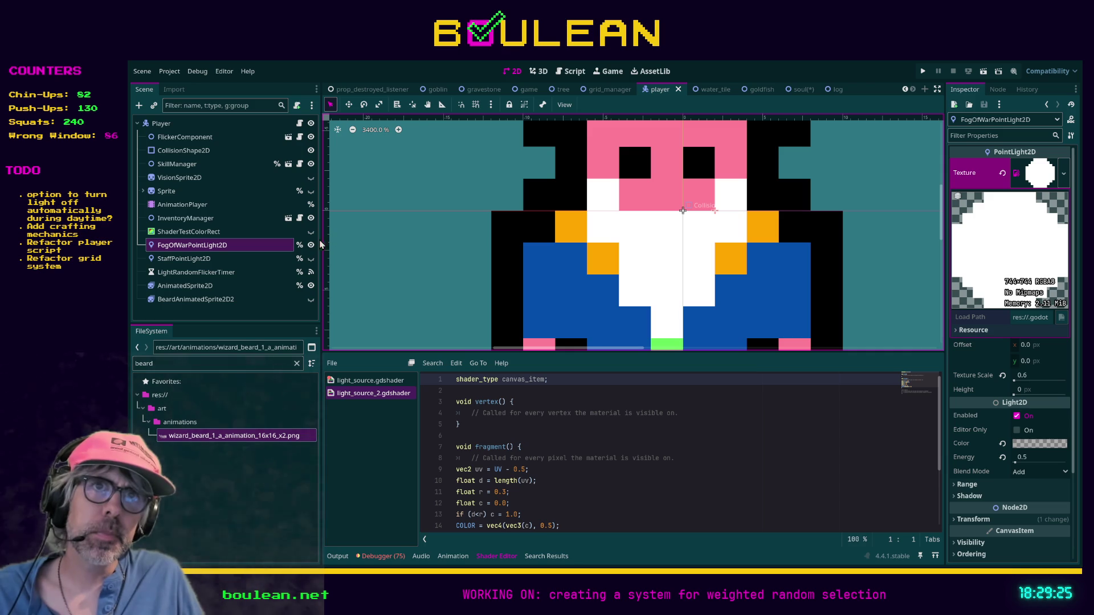
{"action": "left_click", "coordinate": [311, 259]}
{"action": "left_click", "coordinate": [311, 258]}
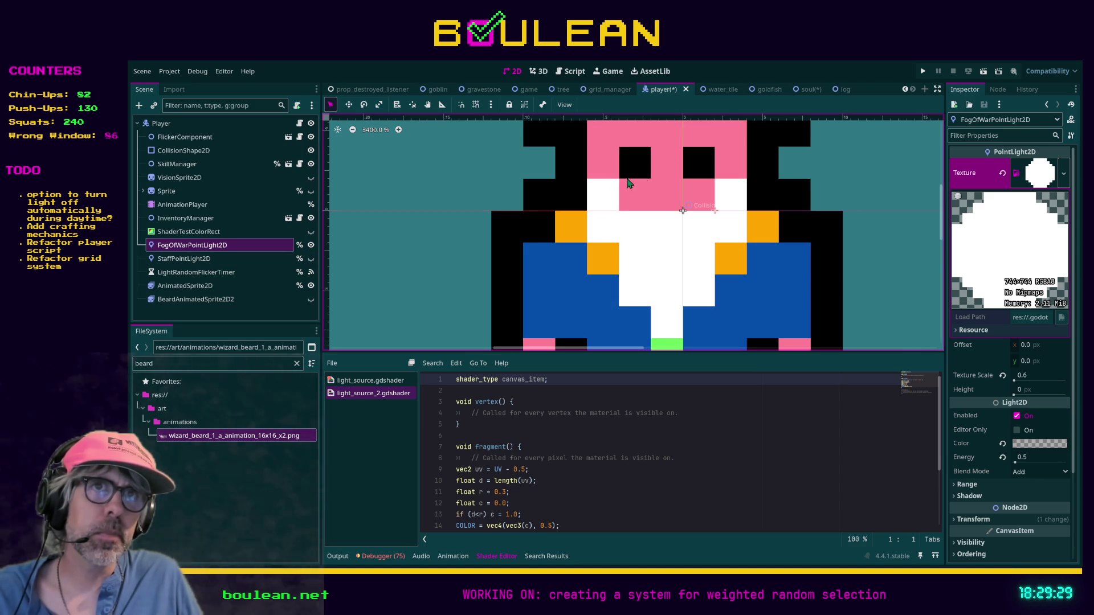
{"action": "left_click", "coordinate": [806, 91]}
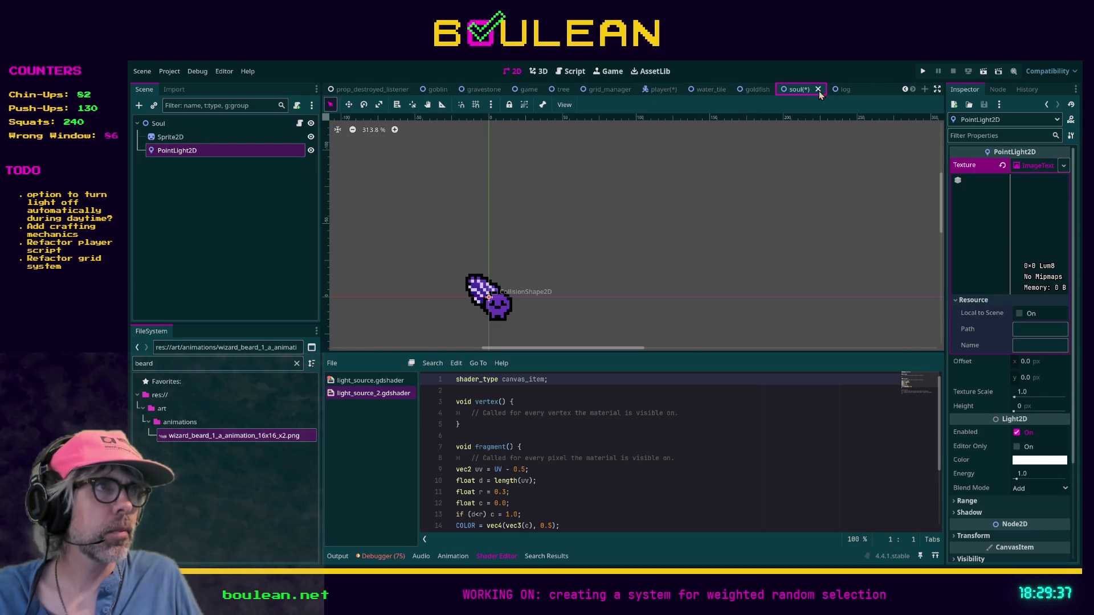
- Filter FileSystem by 'fog' and drag fog_of_war_area_light_1_a_128x128_x4.png into the light's Texture slot
{"action": "left_click", "coordinate": [1002, 165]}
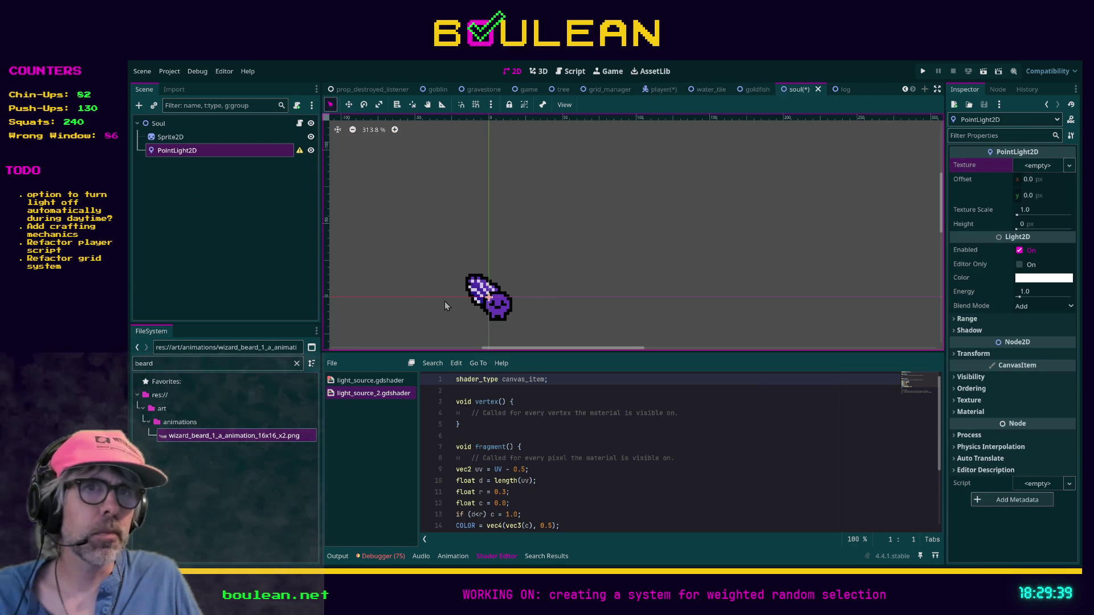
{"action": "double_click", "coordinate": [254, 364]}
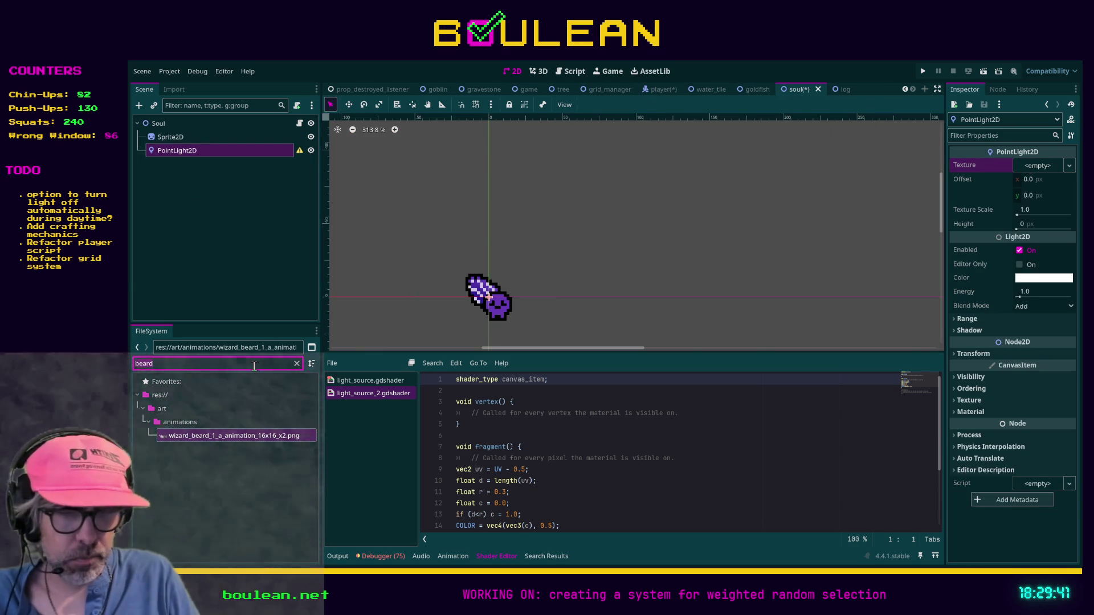
{"action": "type", "text": "fog"}
{"action": "left_click", "coordinate": [221, 422]}
{"action": "mouse_move", "coordinate": [221, 421]}
{"action": "left_mouse_down"}
{"action": "mouse_move", "coordinate": [621, 387]}
{"action": "mouse_move", "coordinate": [959, 251]}
{"action": "mouse_move", "coordinate": [1028, 171]}
{"action": "left_mouse_up"}
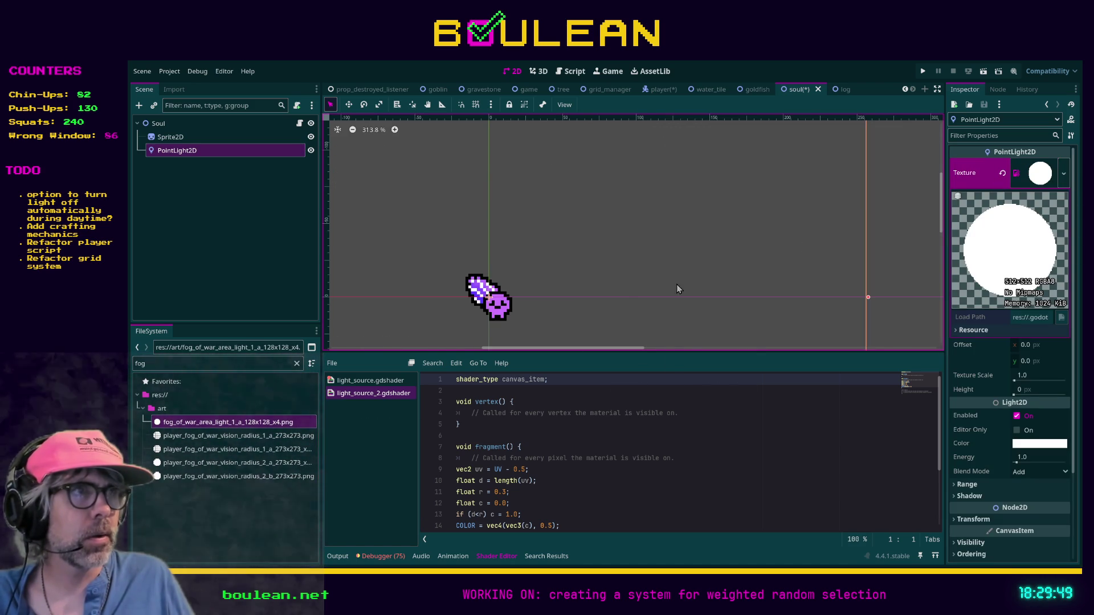
{"action": "scroll", "coordinate": [576, 290], "scroll_direction": "down", "scroll_amount": 5}
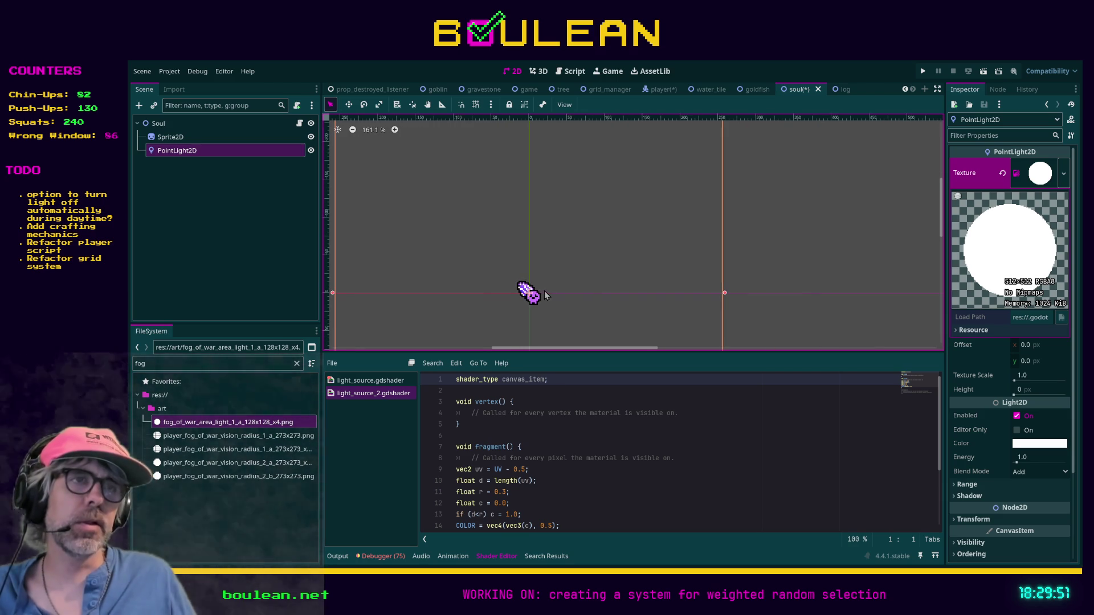
{"action": "scroll", "coordinate": [643, 275], "scroll_direction": "up", "scroll_amount": 3}
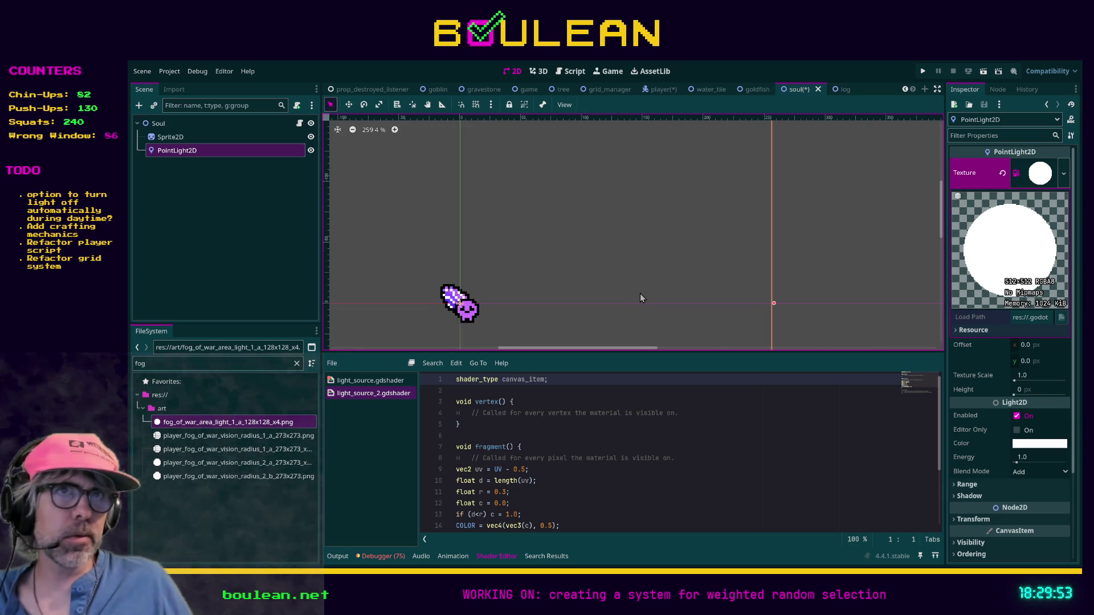
- Toggle the soul light's visibility to compare, save the soul scene and run the game
{"action": "left_click", "coordinate": [311, 150]}
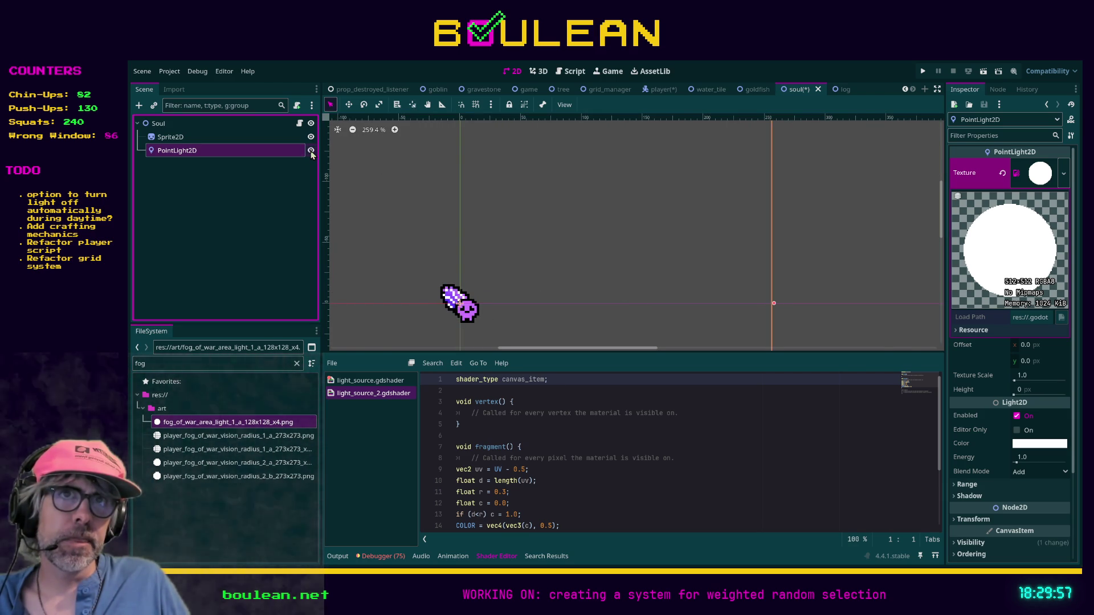
{"action": "left_click", "coordinate": [311, 152]}
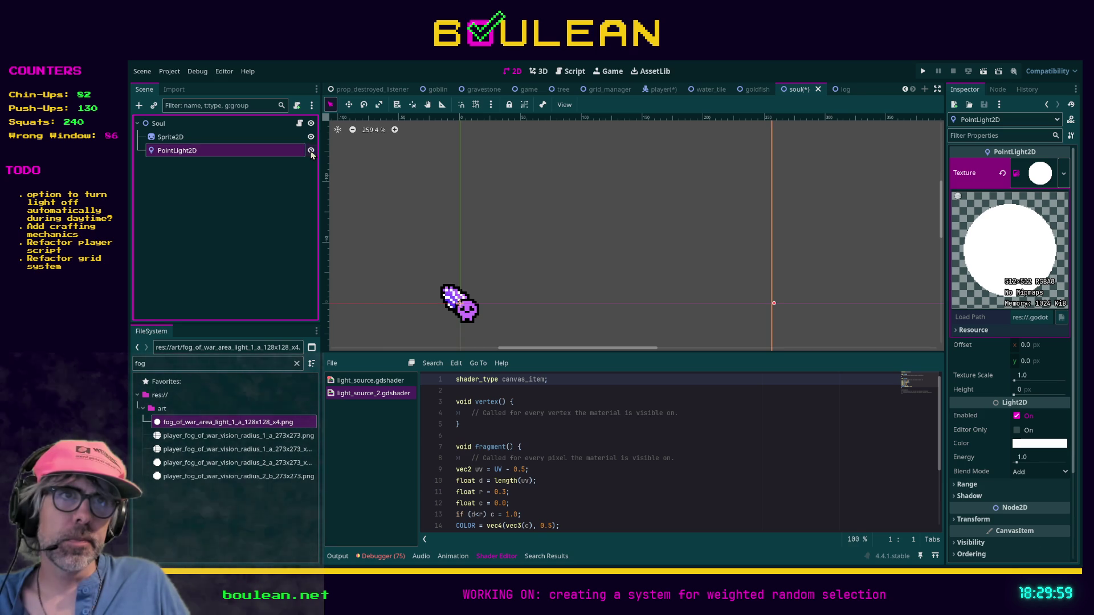
{"action": "key", "text": "ctrl+s"}
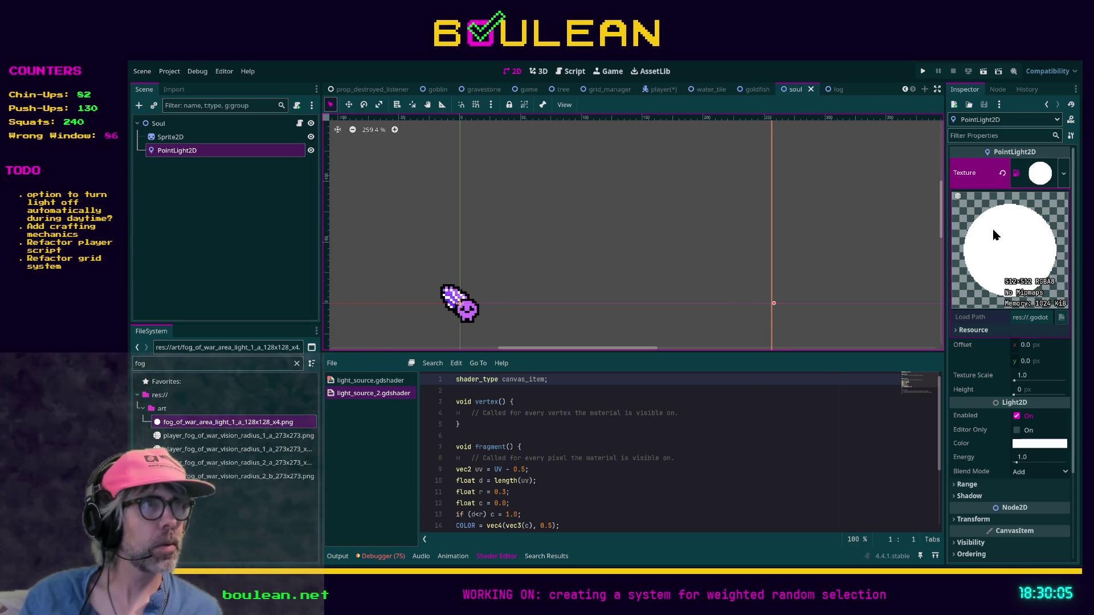
{"action": "left_click", "coordinate": [1038, 180]}
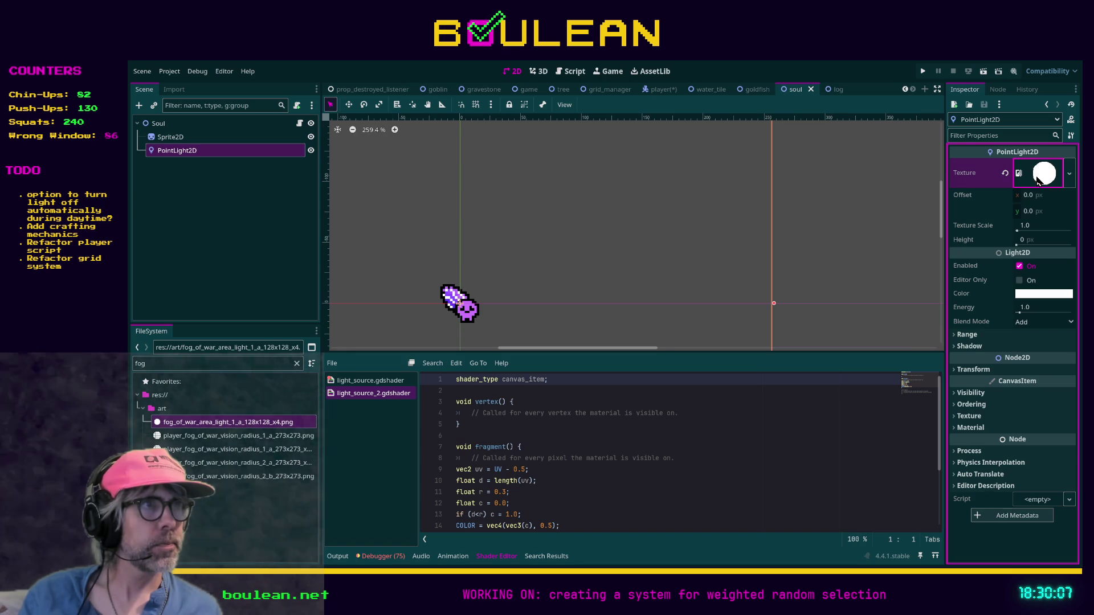
{"action": "left_click", "coordinate": [1038, 180]}
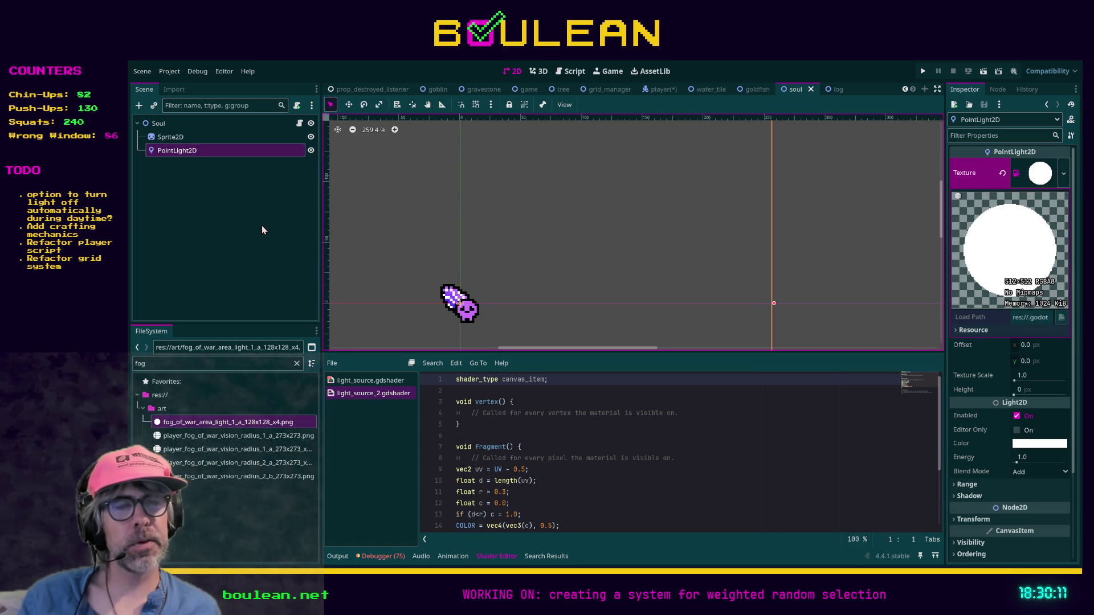
{"action": "key", "text": "F5"}
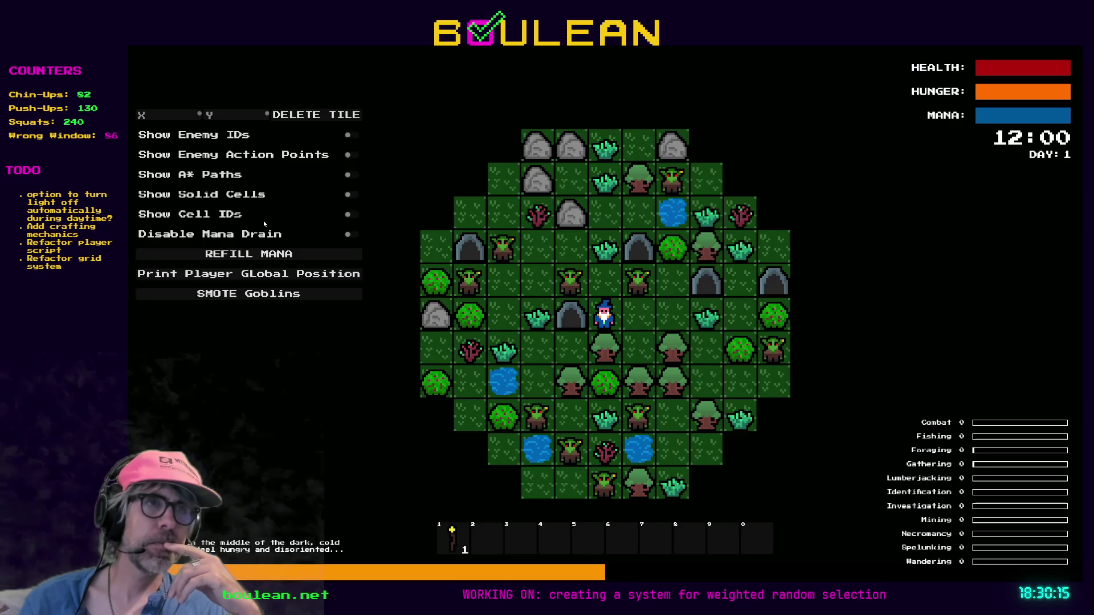
- Move the wizard right and up to attack a goblin, then stop the game with F8
{"action": "key", "text": "Right"}
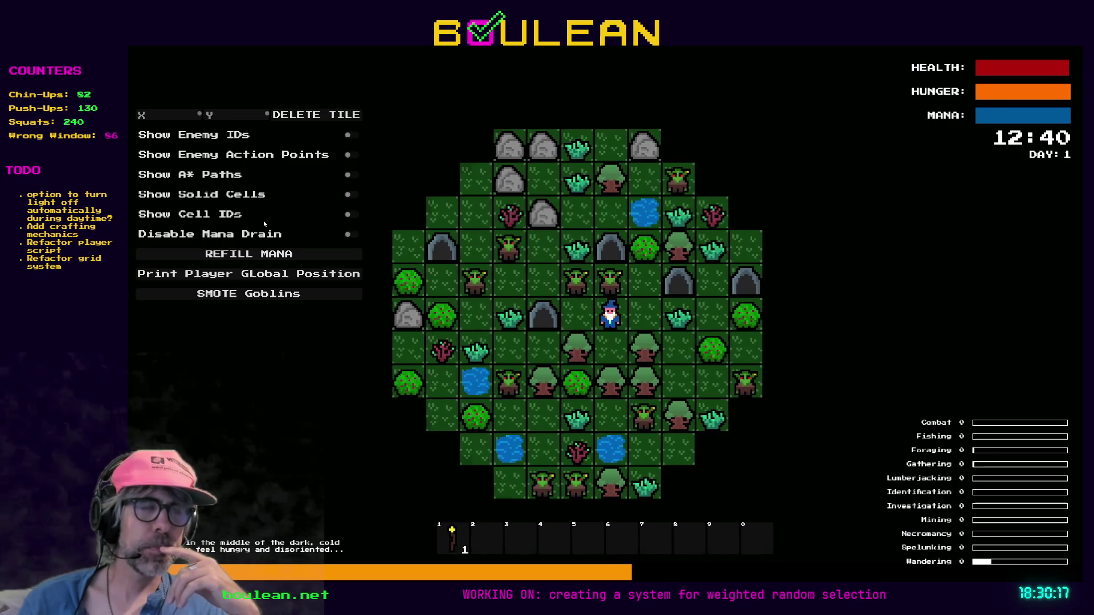
{"action": "key", "text": "Up"}
{"action": "key", "text": "Up"}
{"action": "key", "text": "Up"}
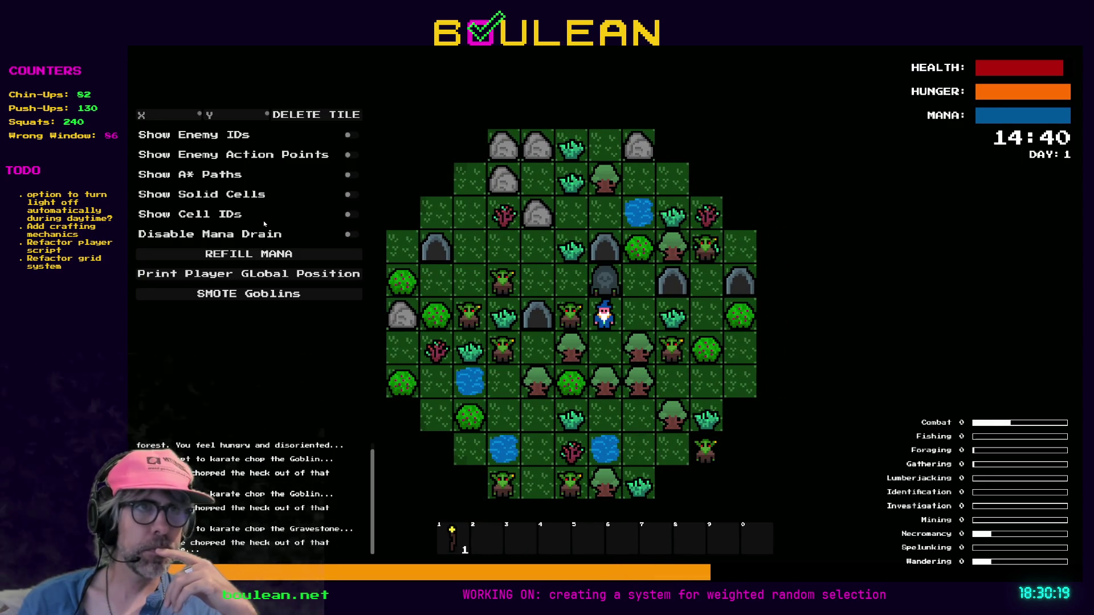
{"action": "key", "text": "Up"}
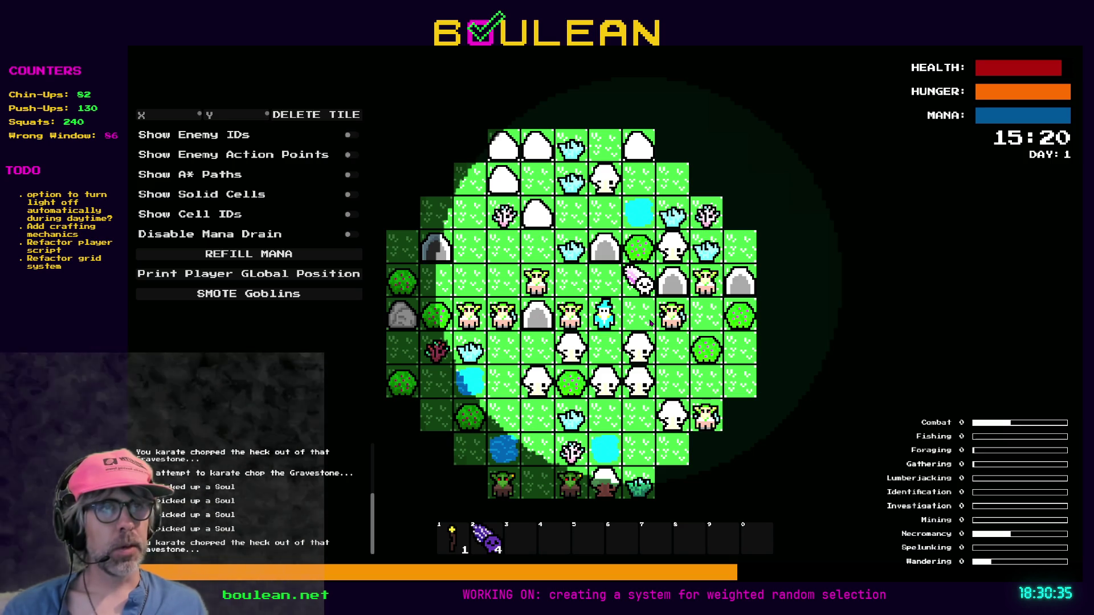
{"action": "key", "text": "F8"}
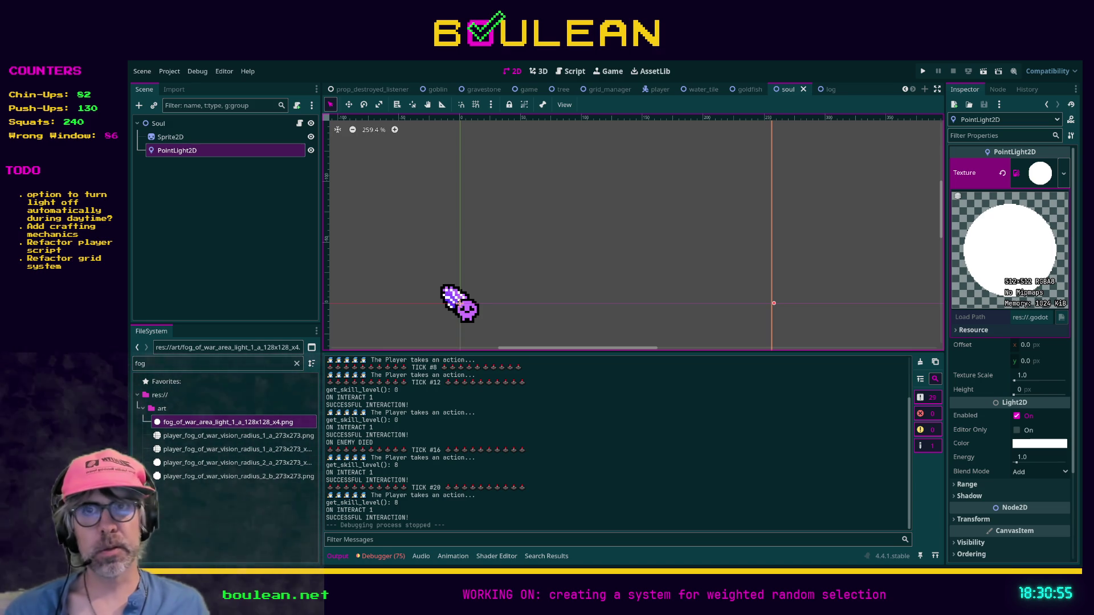
- Pick white as the drawing colour and select the Filled Ellipse tool
{"action": "key", "text": "alt+Tab"}
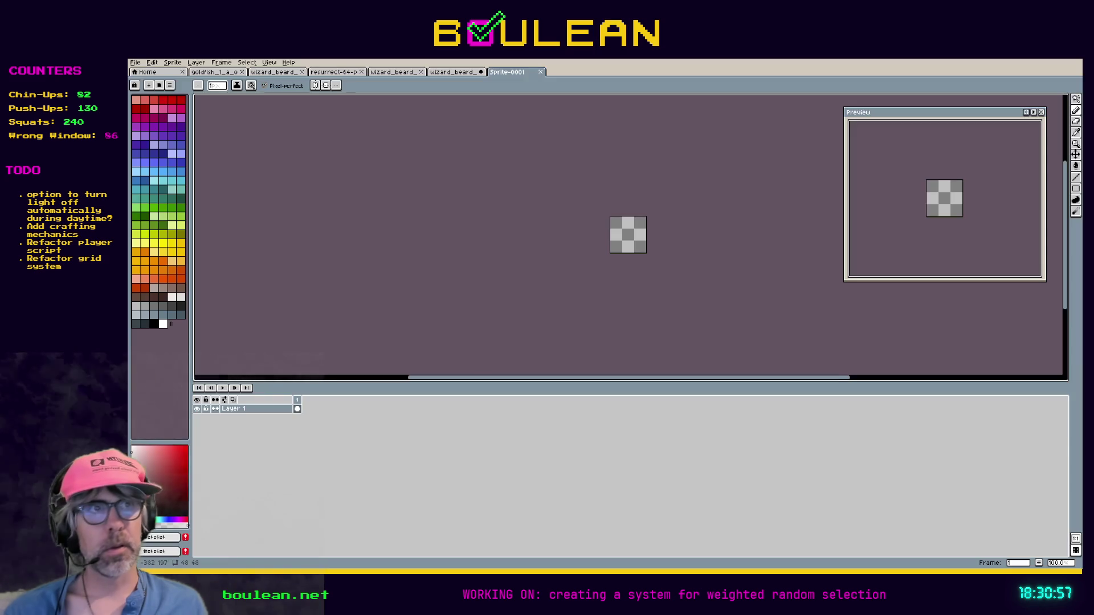
{"action": "scroll", "coordinate": [609, 253], "scroll_direction": "up", "scroll_amount": 4}
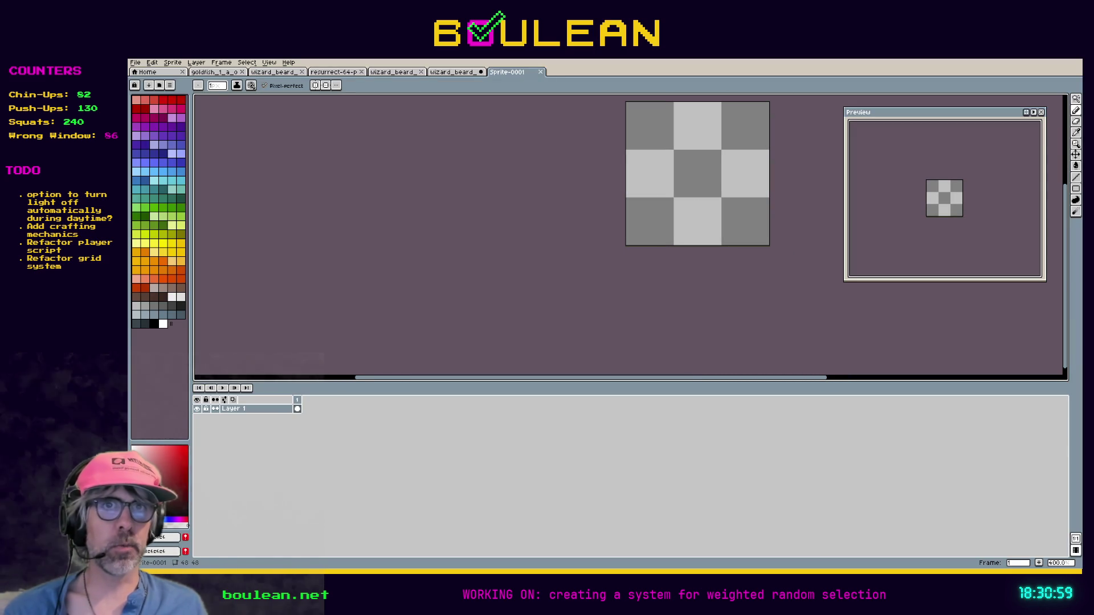
{"action": "left_click", "coordinate": [163, 324]}
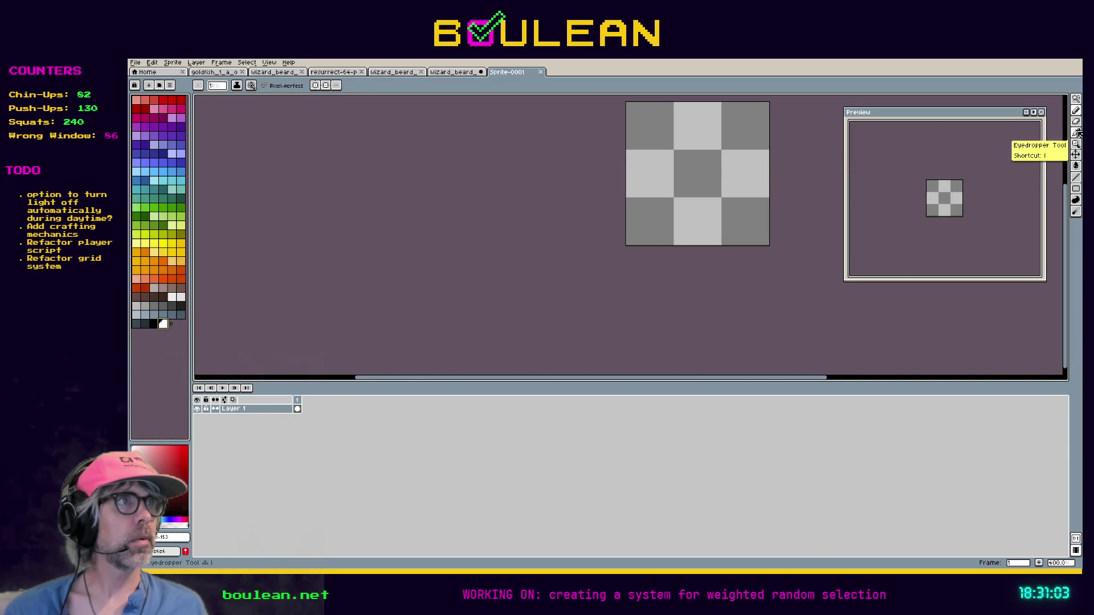
{"action": "left_click", "coordinate": [1076, 190]}
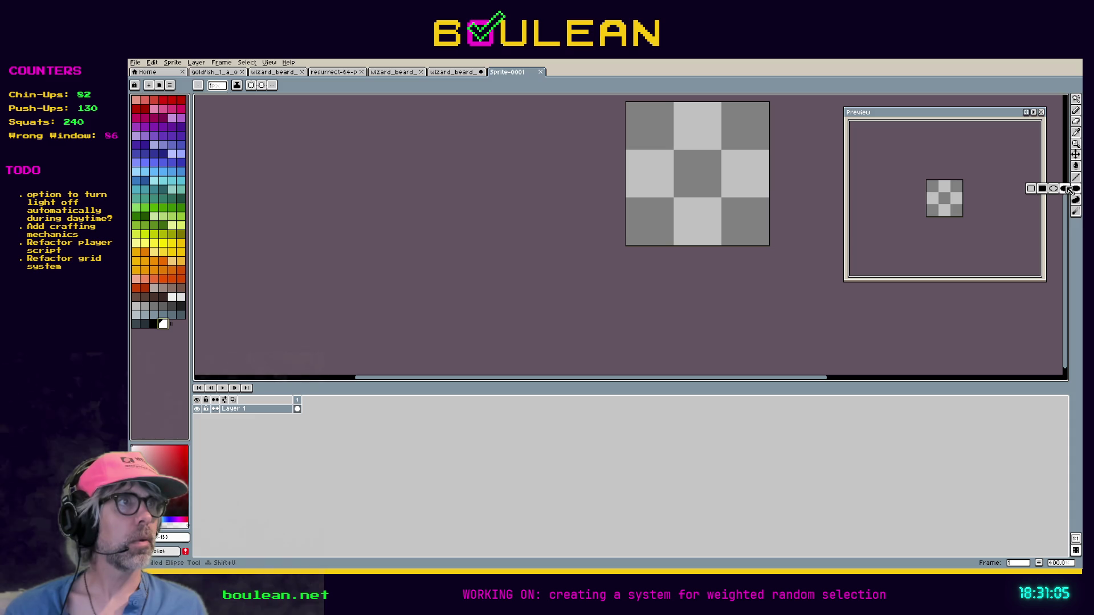
{"action": "left_click", "coordinate": [1065, 189]}
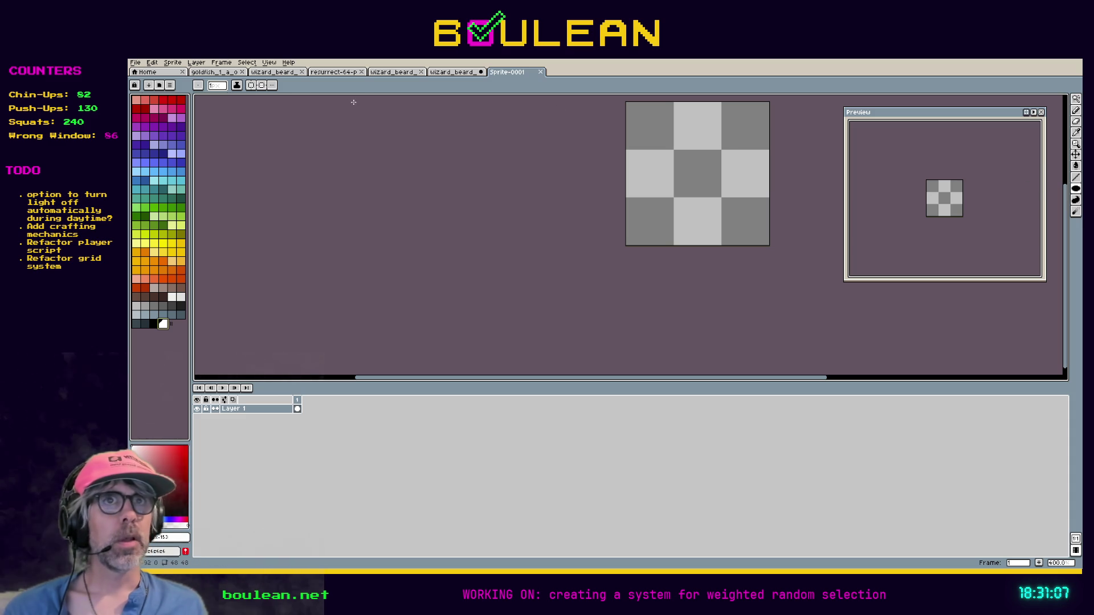
- Look through the symmetry and brush type parameter options, then close the popups
{"action": "left_click", "coordinate": [273, 85]}
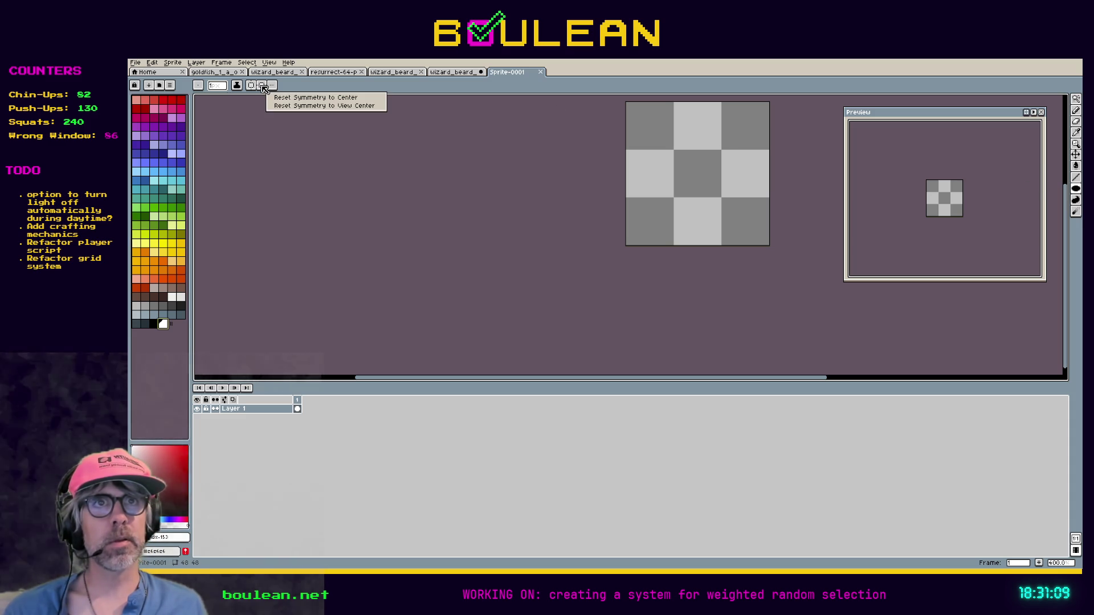
{"action": "left_click", "coordinate": [263, 86]}
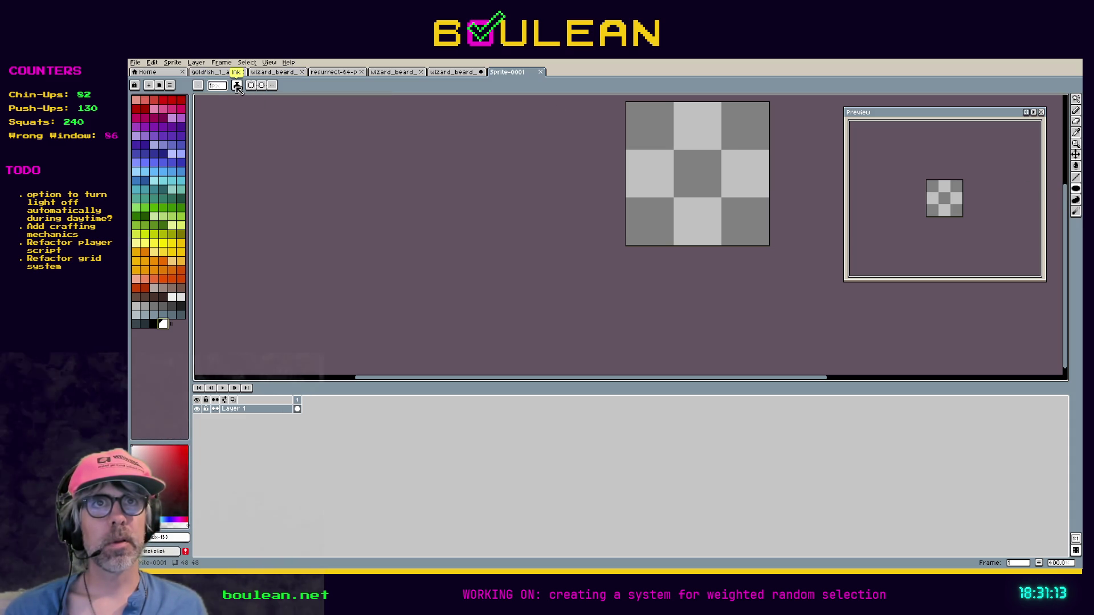
{"action": "left_click", "coordinate": [199, 87]}
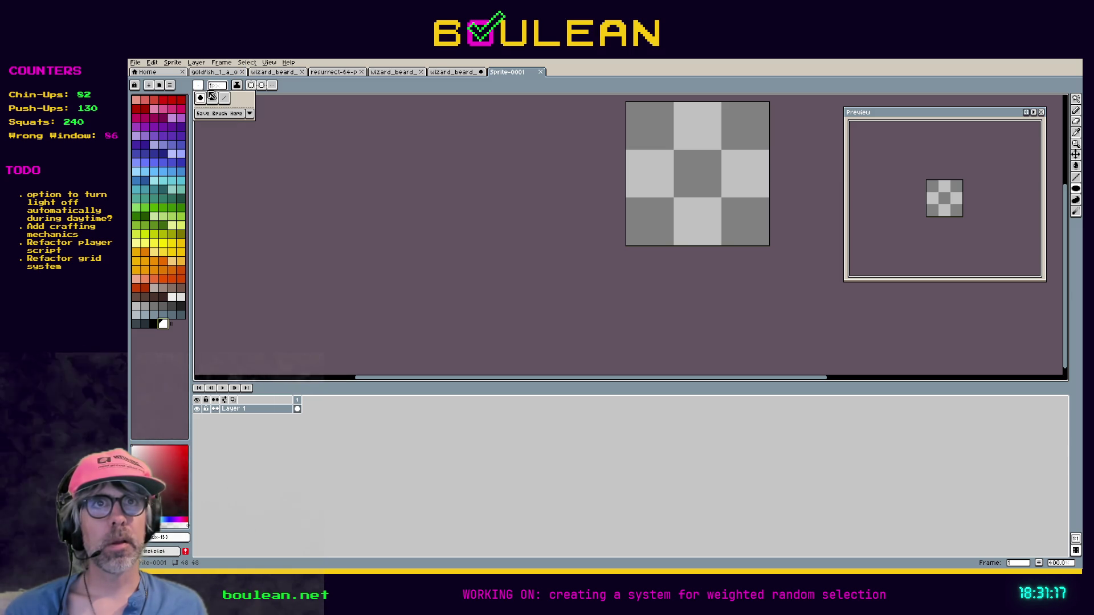
{"action": "left_click", "coordinate": [250, 114]}
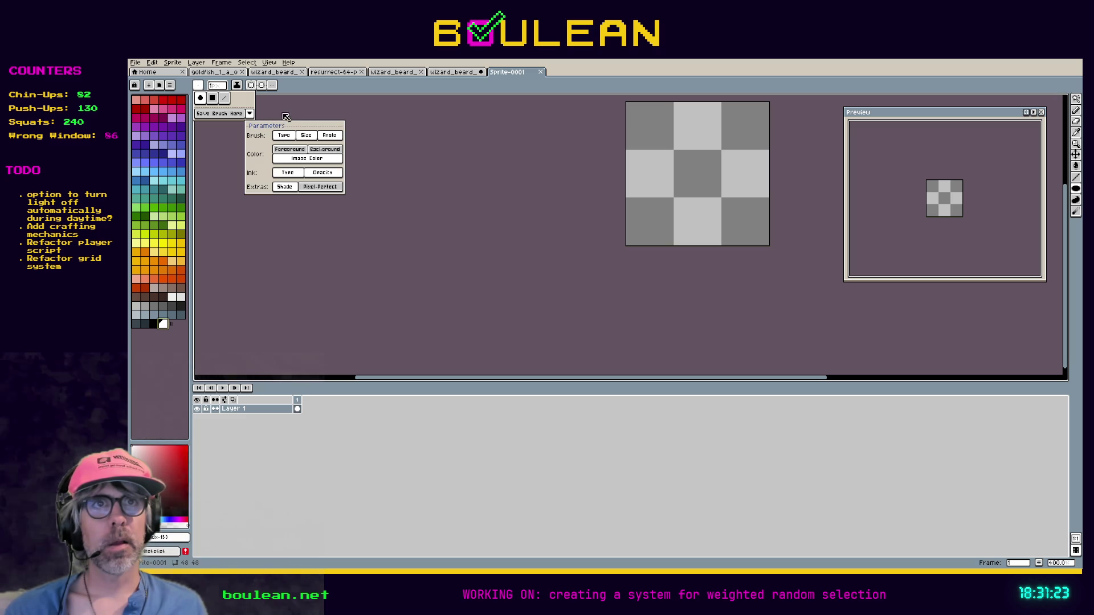
{"action": "left_click", "coordinate": [291, 135]}
{"action": "left_click", "coordinate": [291, 136]}
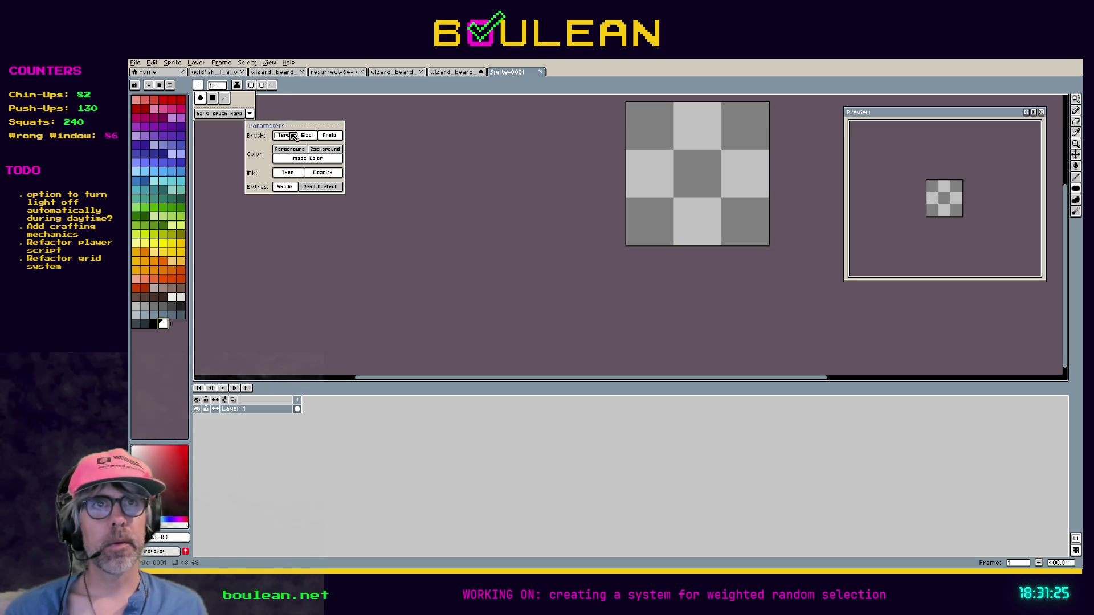
{"action": "left_click", "coordinate": [272, 86]}
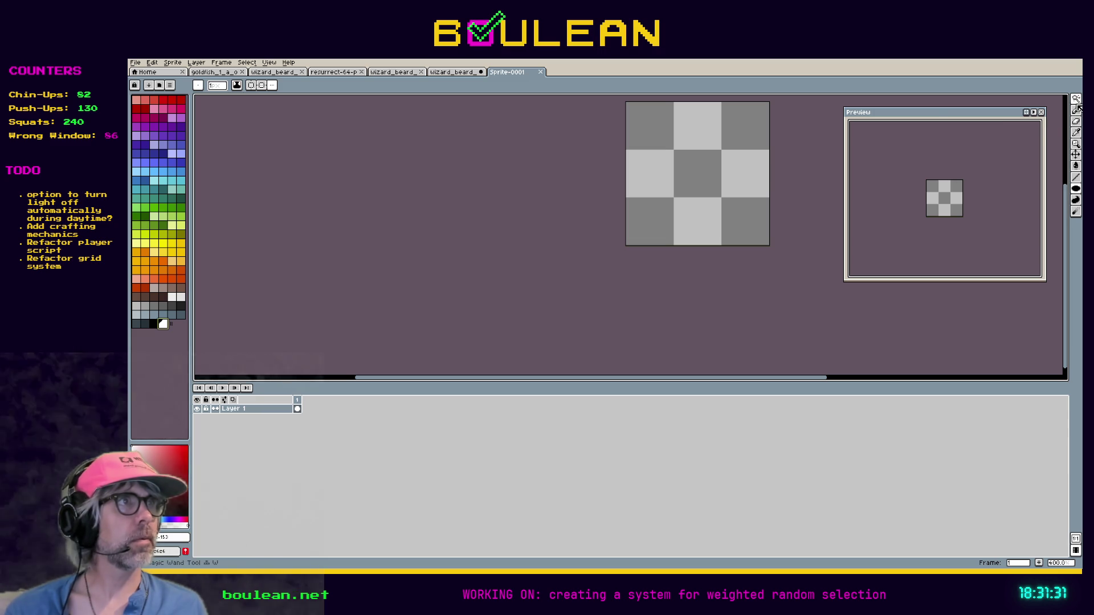
- Reselect the Filled Ellipse tool, keep Simple ink, and open the brush parameter options
{"action": "left_click", "coordinate": [1077, 190]}
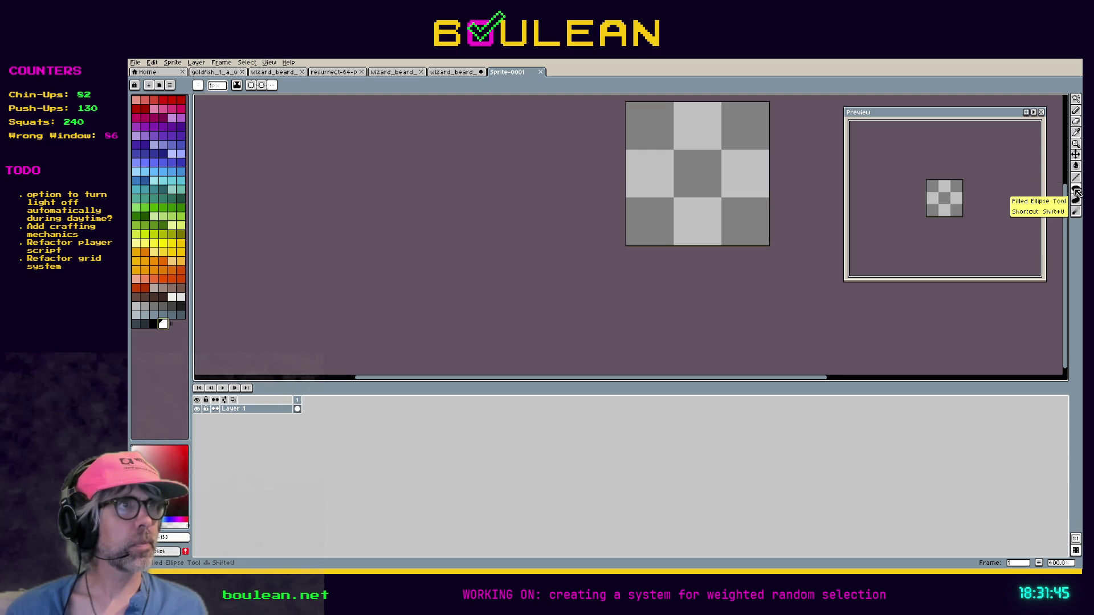
{"action": "mouse_move", "coordinate": [1076, 193]}
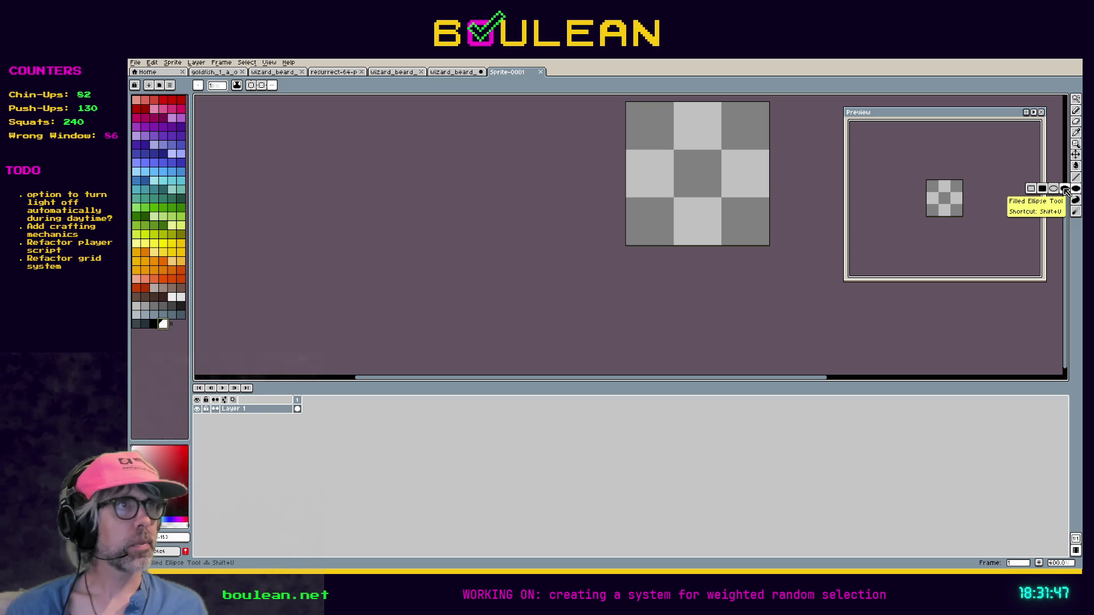
{"action": "left_click", "coordinate": [1065, 193]}
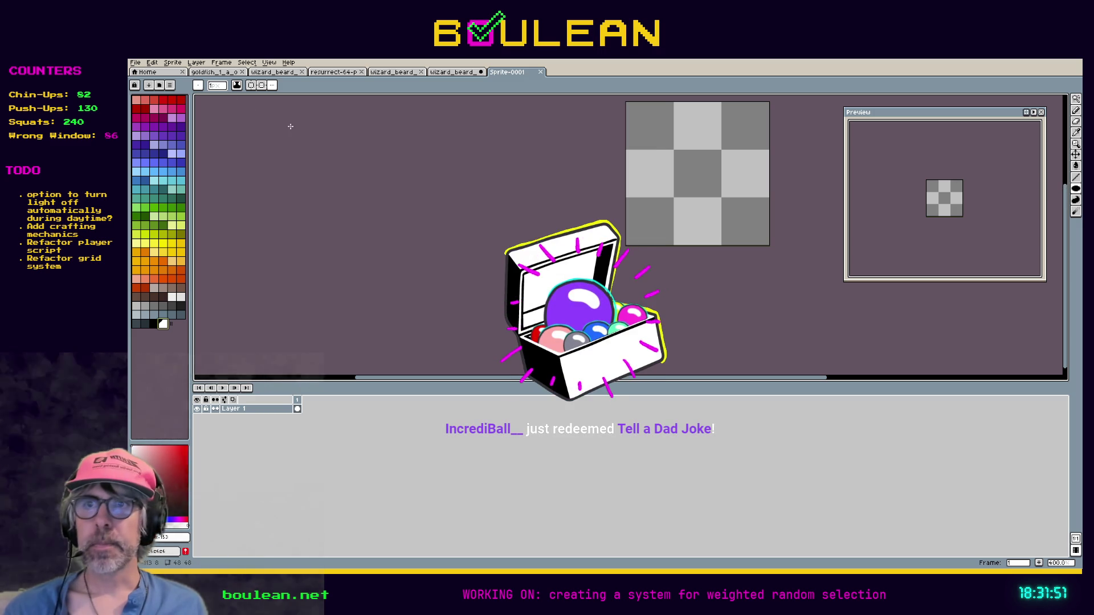
{"action": "scroll", "coordinate": [641, 142], "scroll_direction": "up", "scroll_amount": 2}
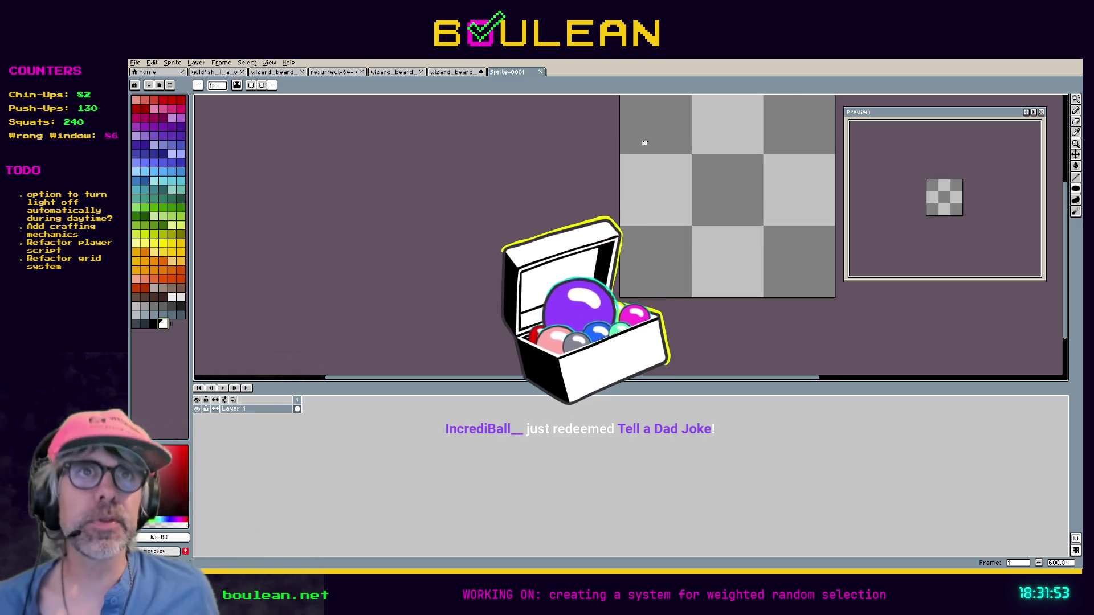
{"action": "left_click", "coordinate": [236, 85]}
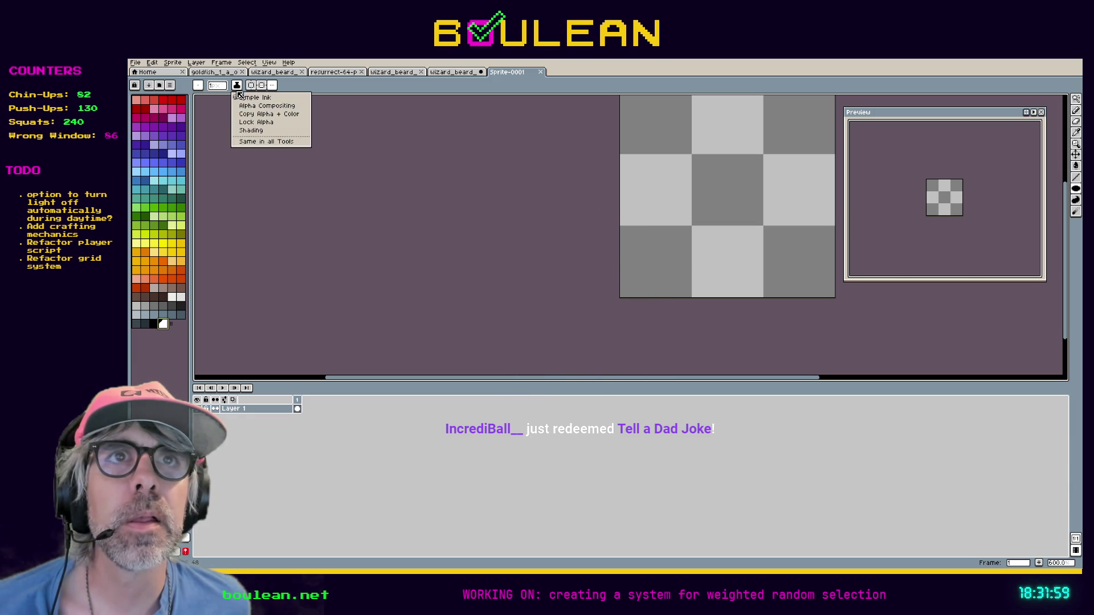
{"action": "left_click", "coordinate": [242, 98]}
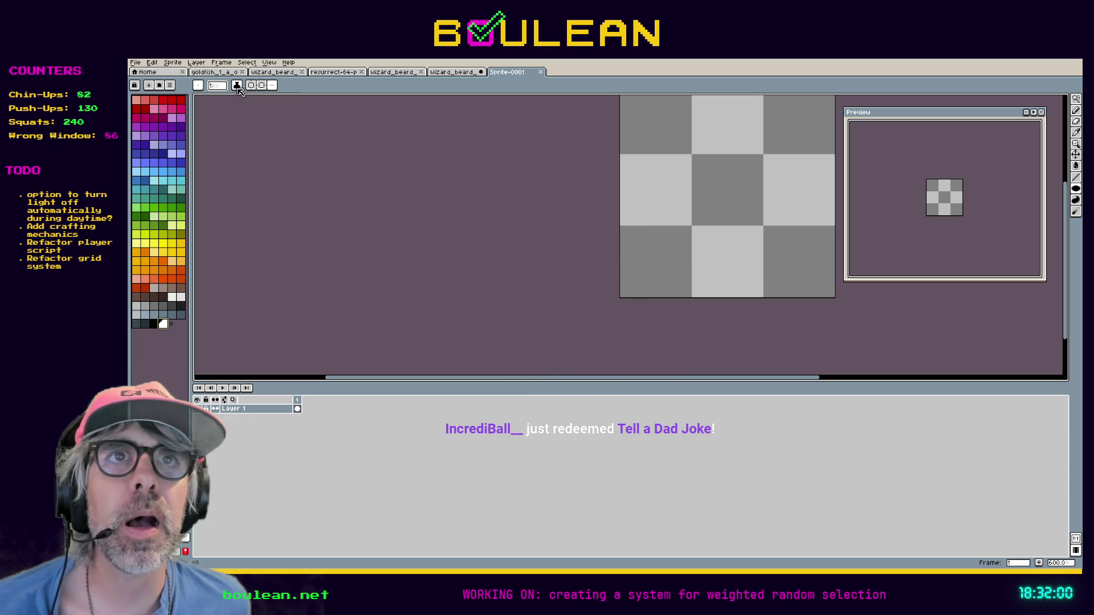
{"action": "left_click", "coordinate": [199, 88]}
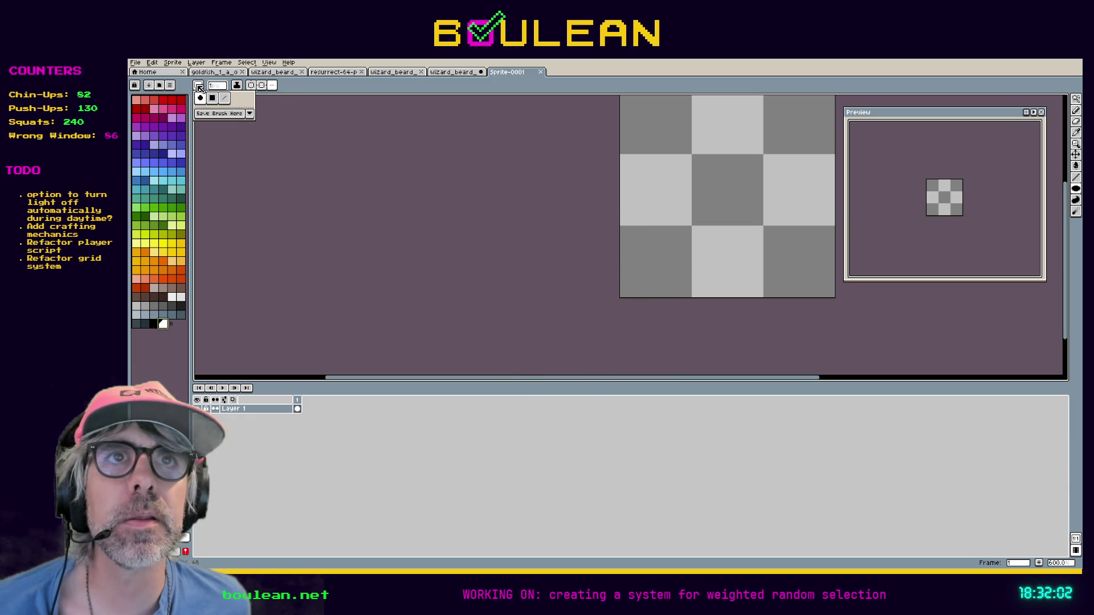
{"action": "left_click", "coordinate": [251, 114]}
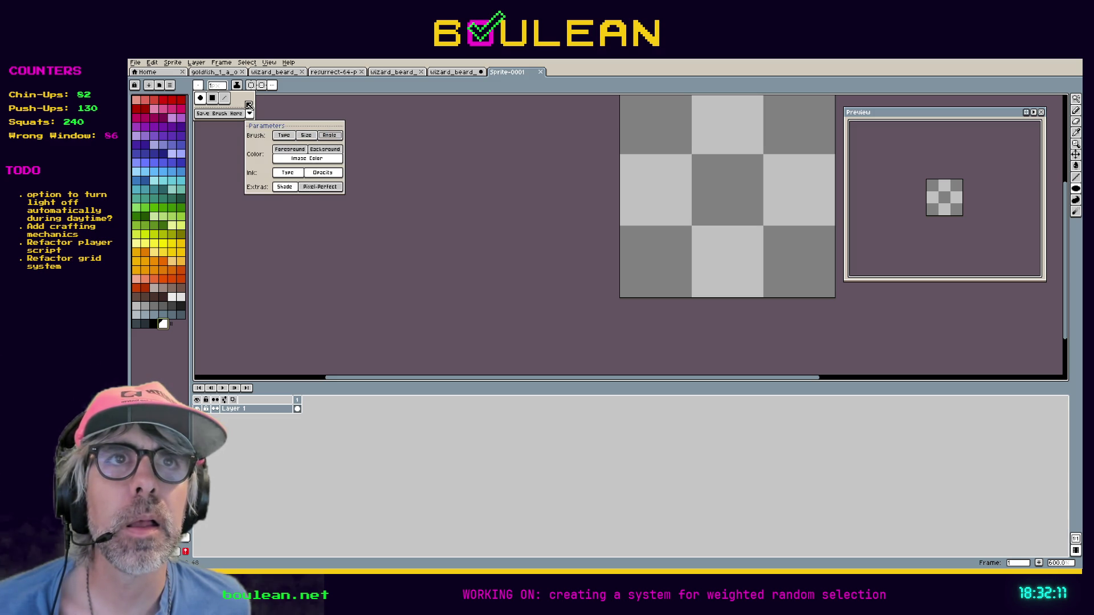
- Draw a filled white circle, then undo and redraw it larger across the whole sprite
{"action": "mouse_move", "coordinate": [649, 124]}
{"action": "left_mouse_down"}
{"action": "mouse_move", "coordinate": [698, 159]}
{"action": "mouse_move", "coordinate": [806, 305]}
{"action": "left_mouse_up"}
{"action": "key", "text": "shift+u"}
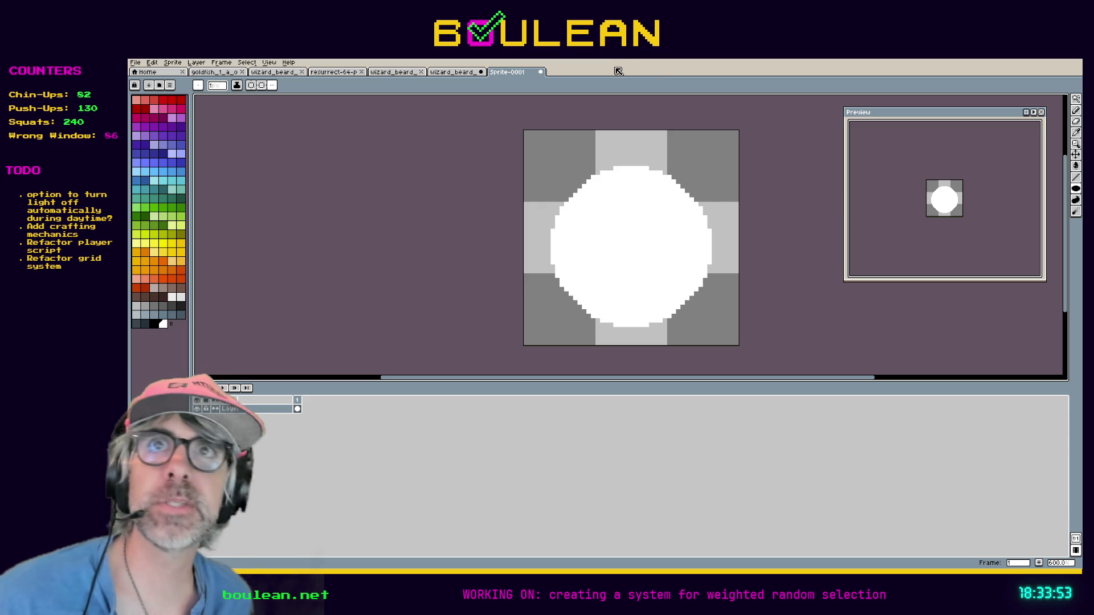
{"action": "key", "text": "ctrl+z"}
{"action": "mouse_move", "coordinate": [526, 133]}
{"action": "left_mouse_down"}
{"action": "mouse_move", "coordinate": [721, 327]}
{"action": "mouse_move", "coordinate": [736, 370]}
{"action": "left_mouse_up"}
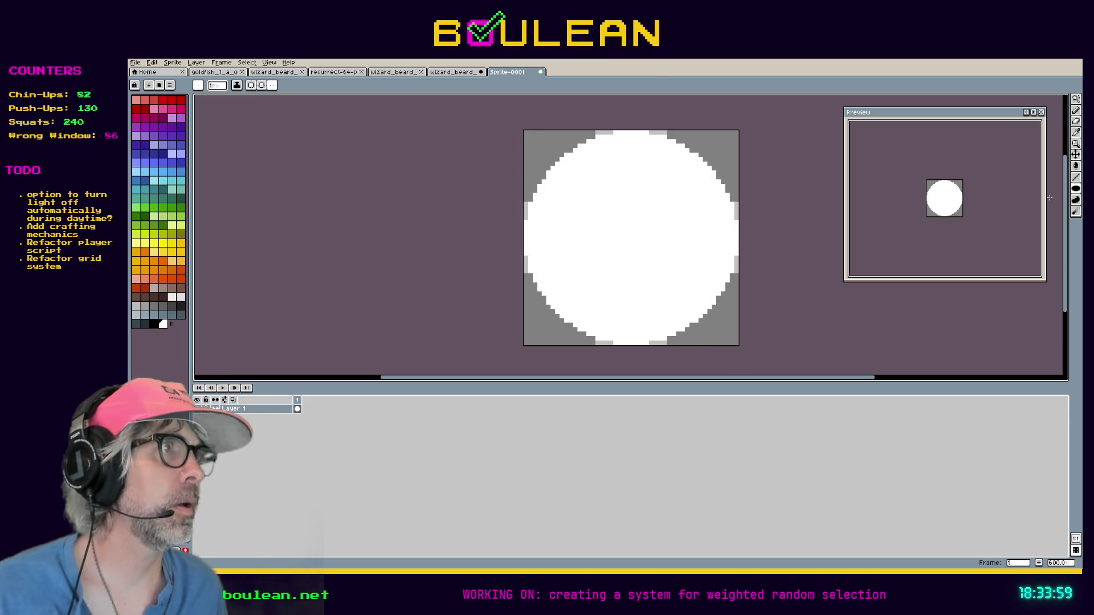
{"action": "key", "text": "shift+g"}
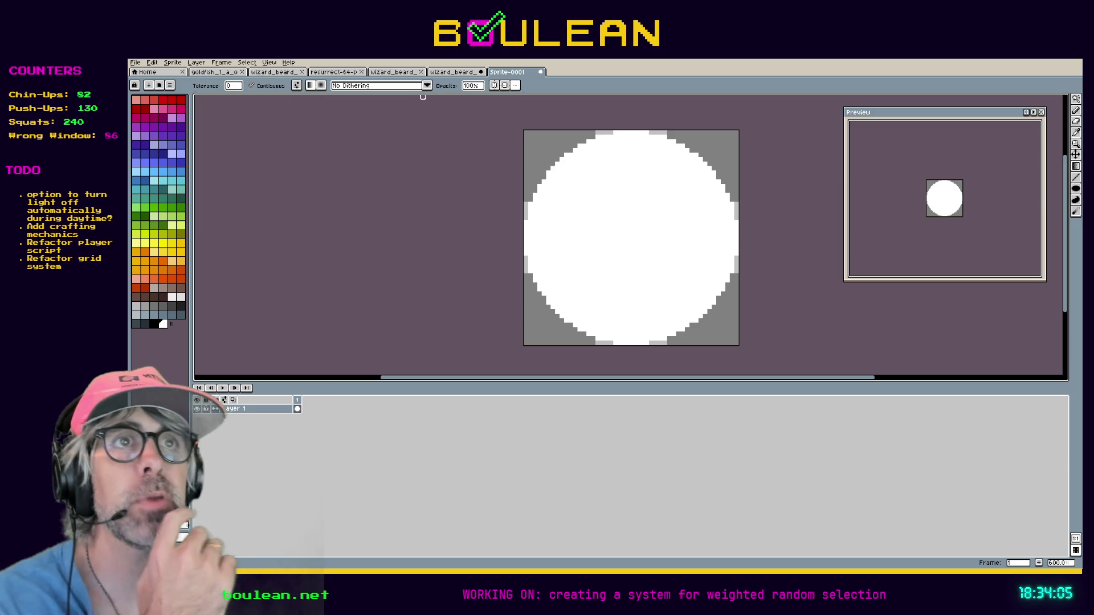
{"action": "left_click", "coordinate": [427, 85]}
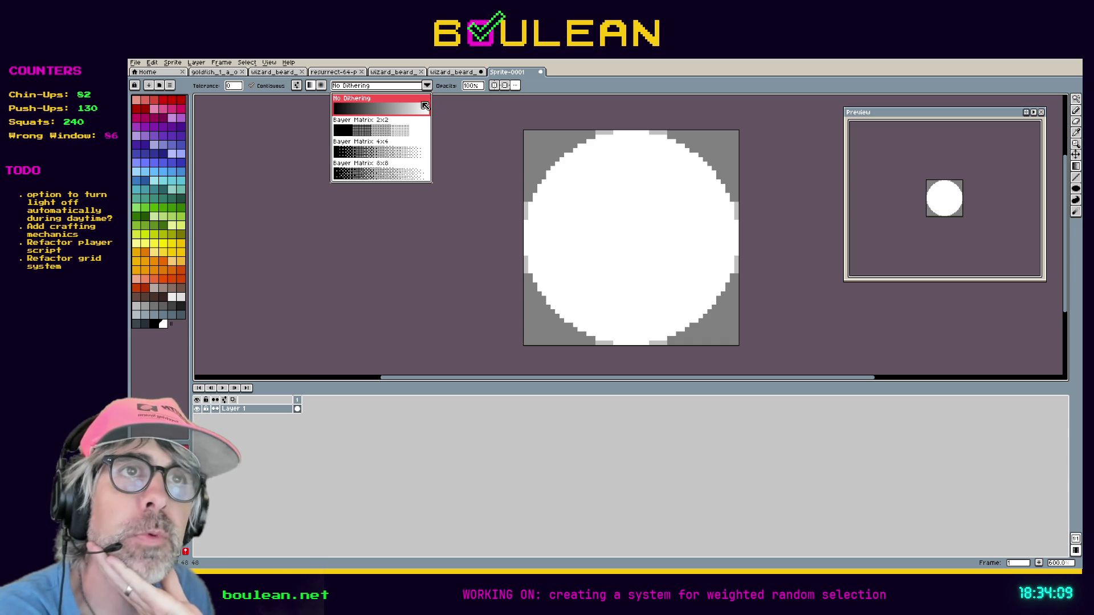
- Choose Bayer Matrix 8x8 dithering and test gradient fills, leaving the circle light grey
{"action": "left_click", "coordinate": [387, 173]}
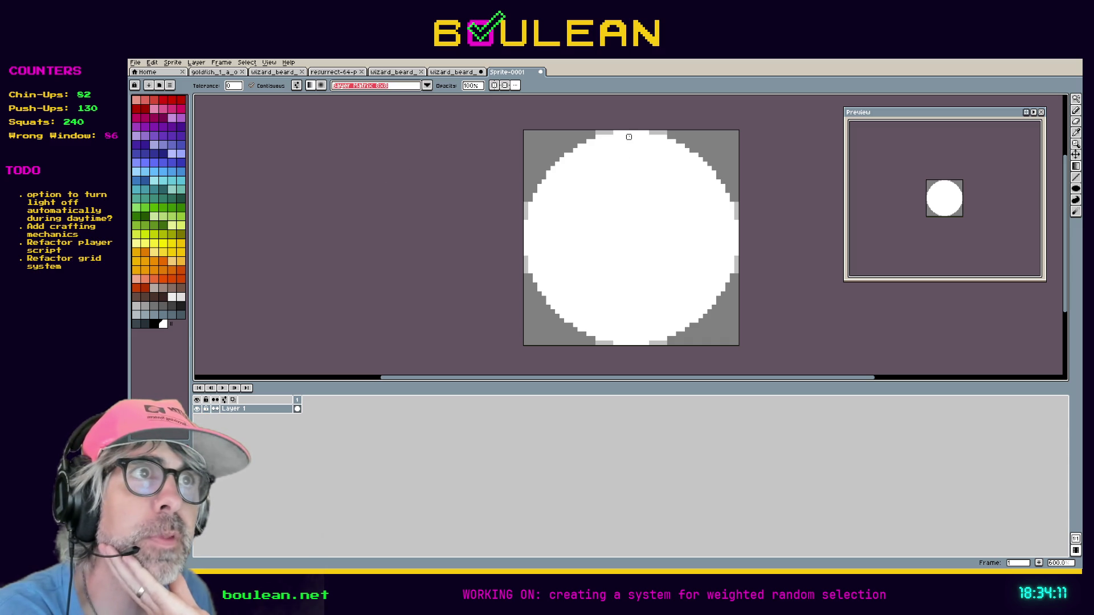
{"action": "mouse_move", "coordinate": [633, 133]}
{"action": "left_mouse_down"}
{"action": "mouse_move", "coordinate": [629, 370]}
{"action": "mouse_move", "coordinate": [634, 312]}
{"action": "mouse_move", "coordinate": [633, 347]}
{"action": "left_mouse_up"}
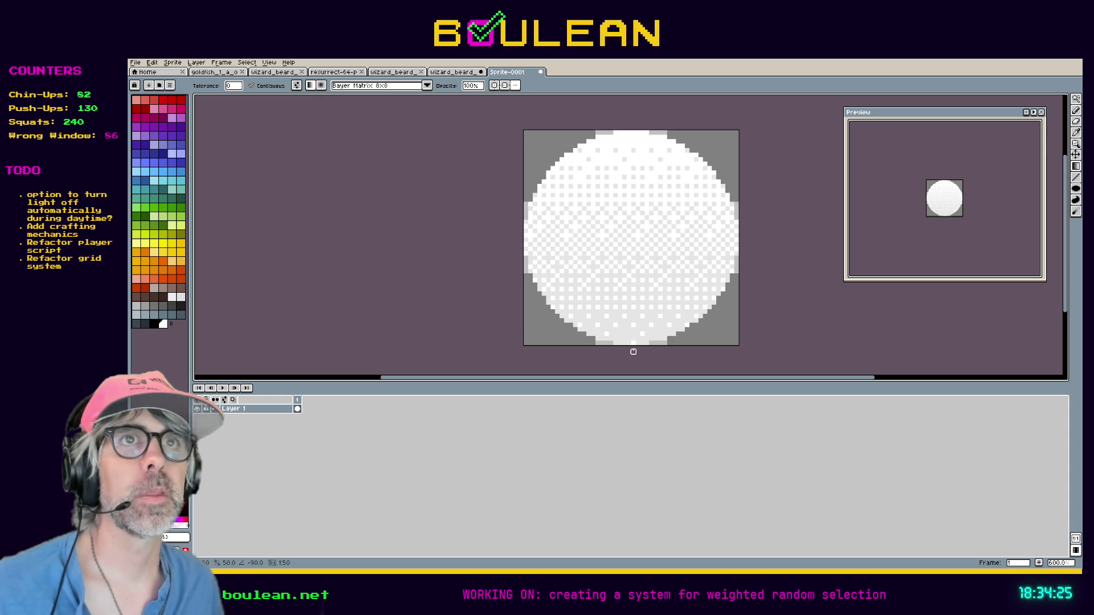
{"action": "key", "text": "ctrl+z"}
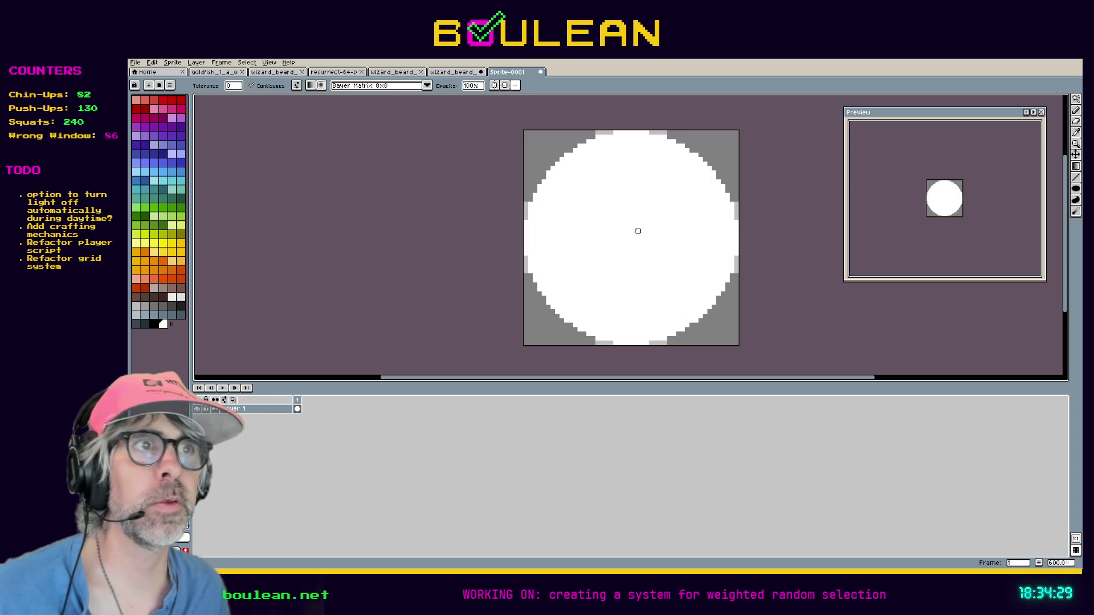
{"action": "mouse_move", "coordinate": [633, 236]}
{"action": "left_mouse_down"}
{"action": "mouse_move", "coordinate": [491, 242]}
{"action": "mouse_move", "coordinate": [569, 296]}
{"action": "left_mouse_up"}
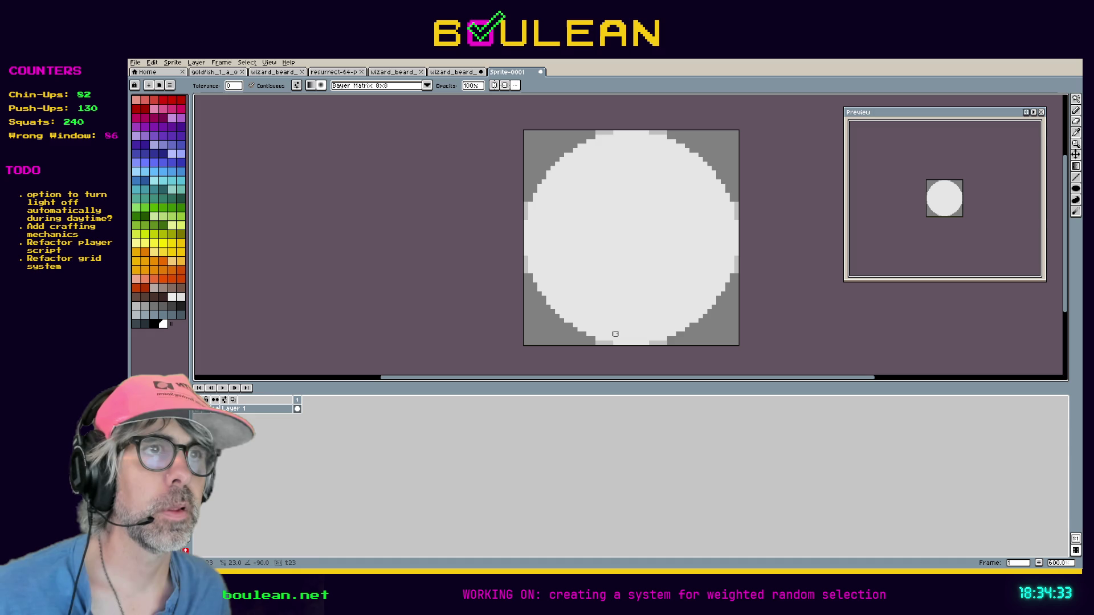
{"action": "mouse_move", "coordinate": [523, 130]}
{"action": "left_mouse_down"}
{"action": "mouse_move", "coordinate": [564, 195]}
{"action": "mouse_move", "coordinate": [749, 374]}
{"action": "mouse_move", "coordinate": [785, 343]}
{"action": "mouse_move", "coordinate": [732, 335]}
{"action": "left_mouse_up"}
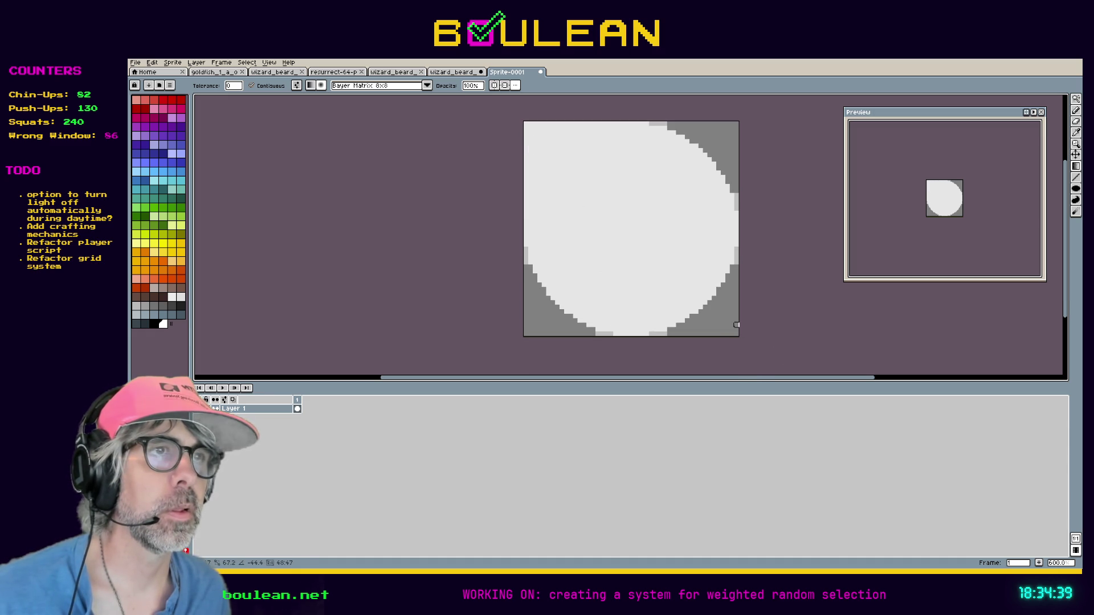
{"action": "key", "text": "ctrl+z"}
- Try dithered radial glows in the circle's centre, undoing each attempt
{"action": "left_click_drag", "start_coordinate": [605, 169], "coordinate": [714, 321]}
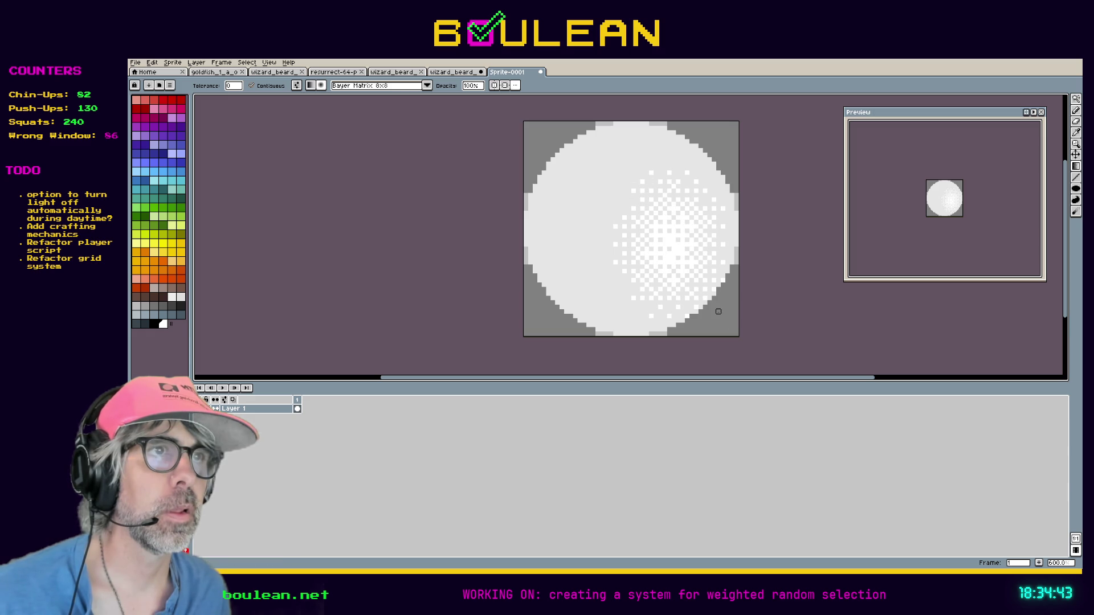
{"action": "key", "text": "ctrl+z"}
{"action": "left_click", "coordinate": [535, 141]}
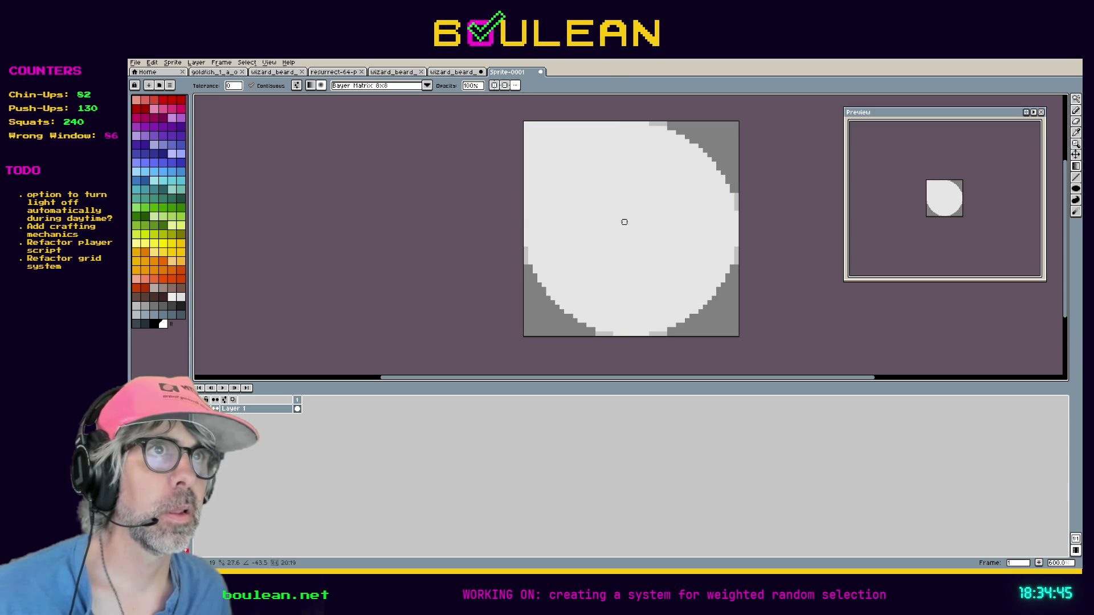
{"action": "key", "text": "ctrl+z"}
{"action": "key", "text": "v"}
{"action": "key", "text": "g"}
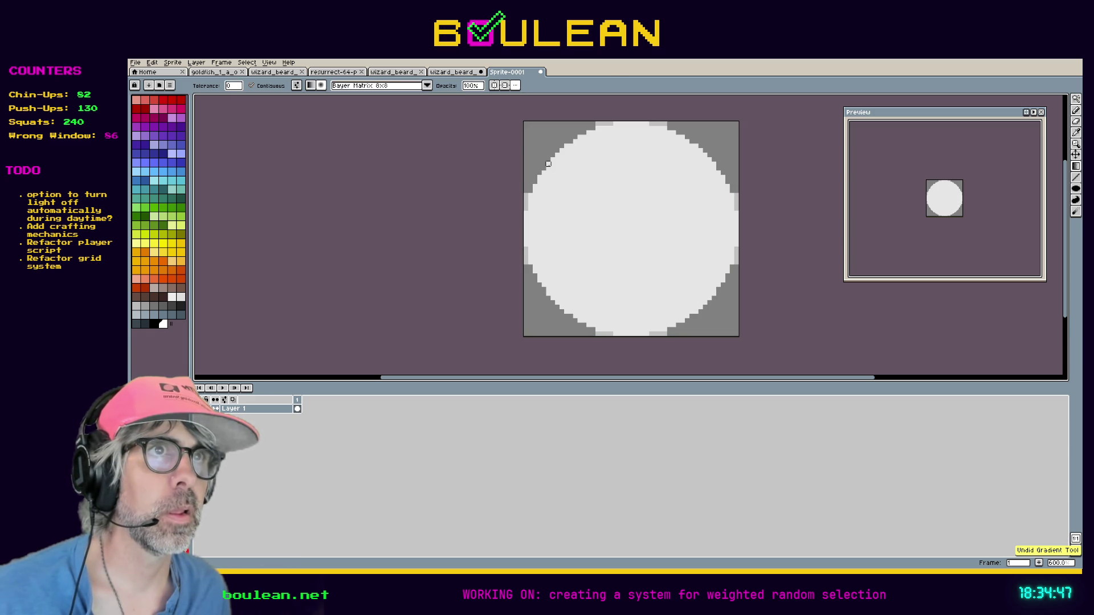
{"action": "mouse_move", "coordinate": [557, 171]}
{"action": "left_mouse_down"}
{"action": "mouse_move", "coordinate": [703, 319]}
{"action": "mouse_move", "coordinate": [777, 373]}
{"action": "mouse_move", "coordinate": [767, 333]}
{"action": "mouse_move", "coordinate": [584, 180]}
{"action": "mouse_move", "coordinate": [724, 313]}
{"action": "left_mouse_up"}
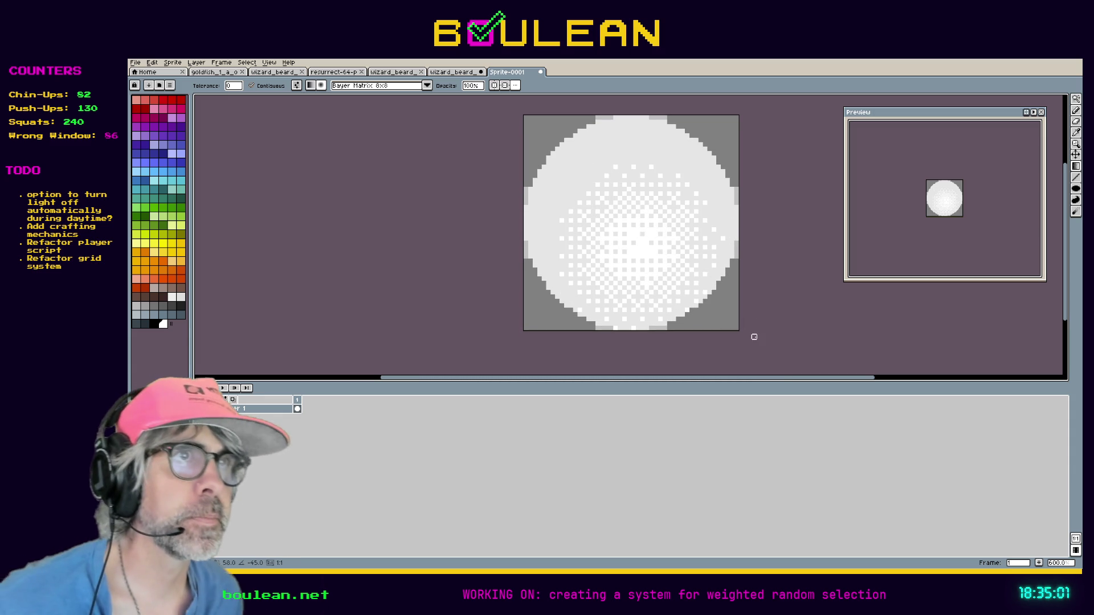
{"action": "key", "text": "ctrl+z"}
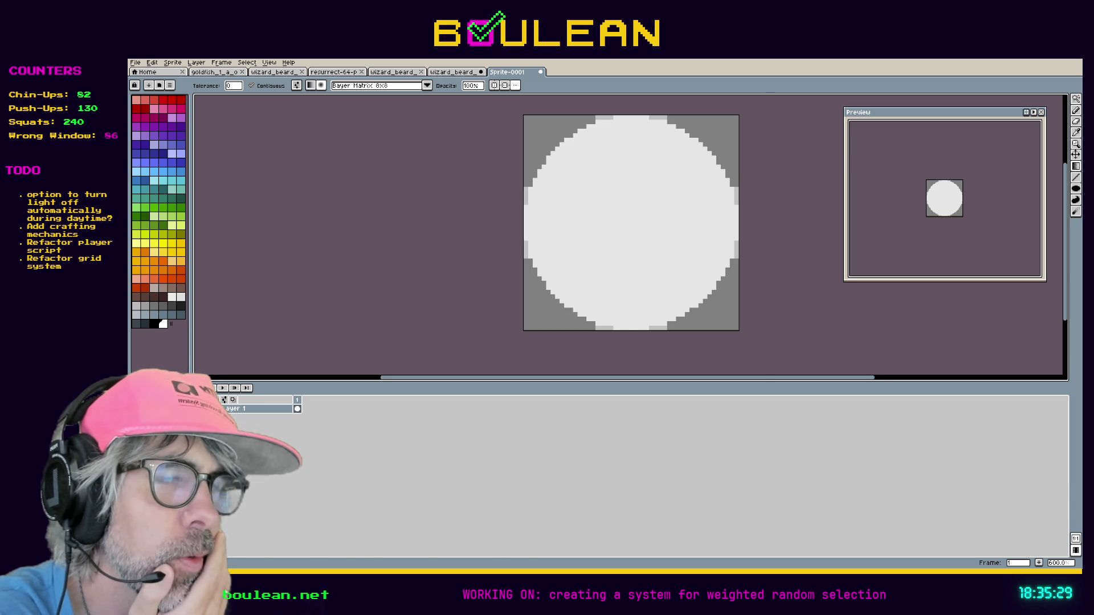
- Open the dithered torch_light_3 light sprite
{"action": "scroll", "coordinate": [647, 237], "scroll_direction": "up", "scroll_amount": 2}
{"action": "scroll", "coordinate": [646, 240], "scroll_direction": "down", "scroll_amount": 3}
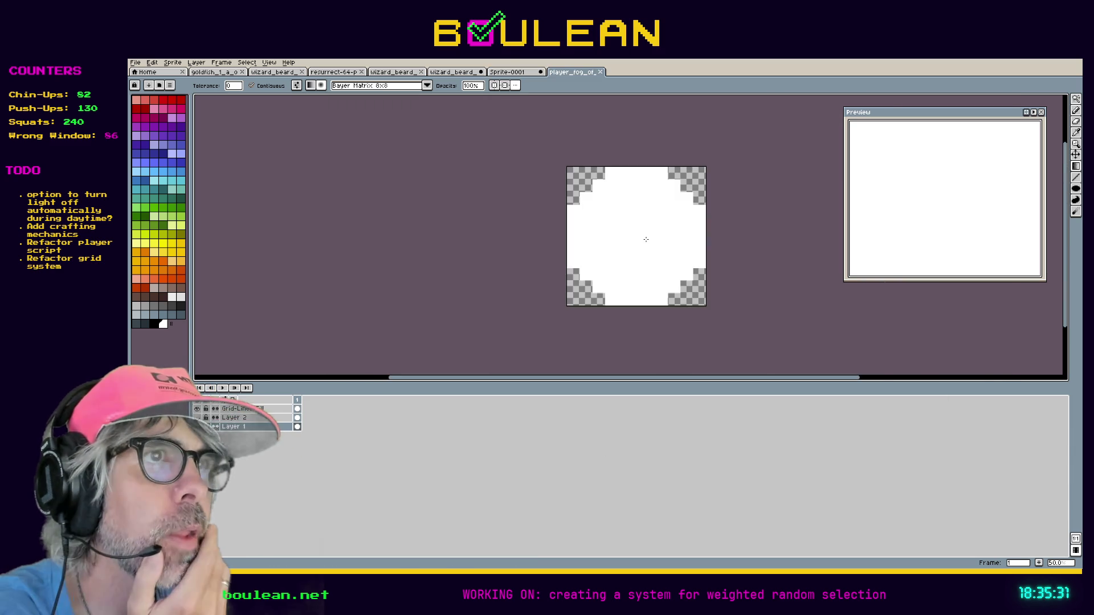
{"action": "scroll", "coordinate": [646, 239], "scroll_direction": "up", "scroll_amount": 1}
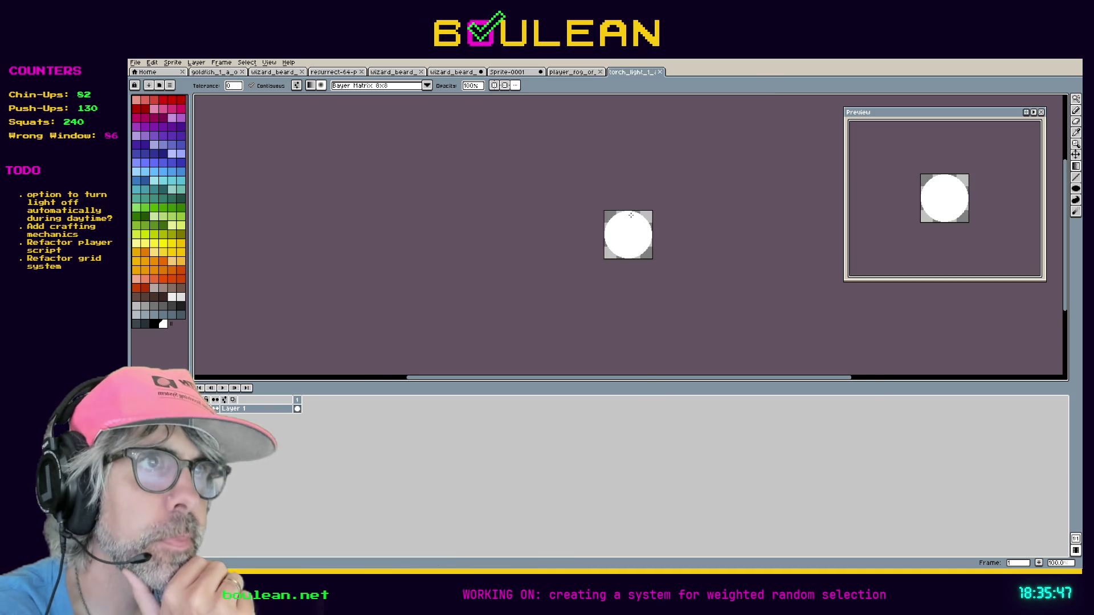
{"action": "scroll", "coordinate": [629, 214], "scroll_direction": "up", "scroll_amount": 3}
{"action": "scroll", "coordinate": [629, 215], "scroll_direction": "down", "scroll_amount": 1}
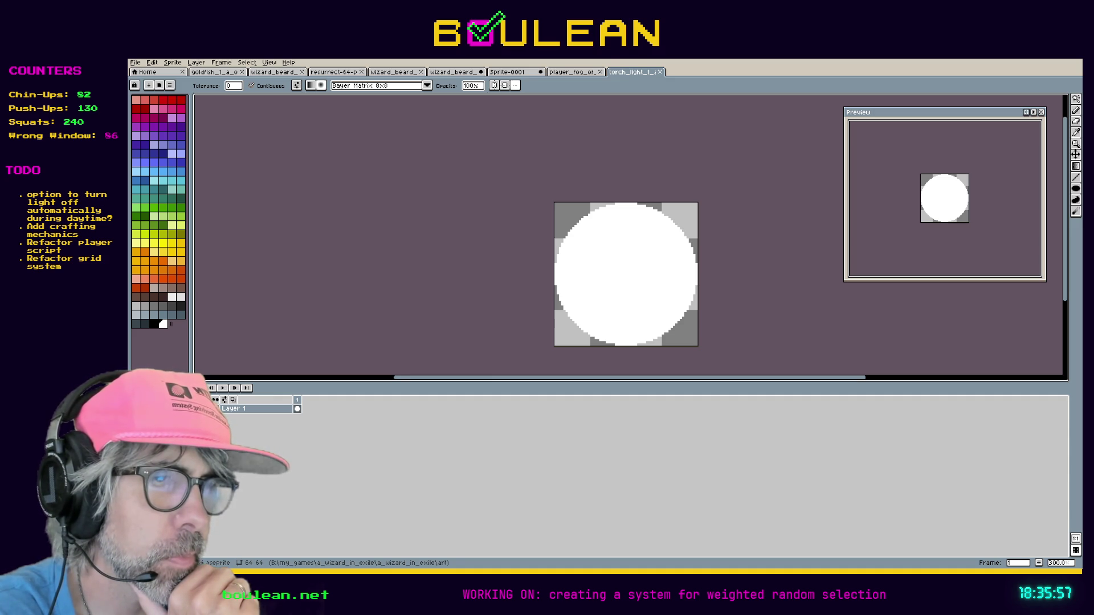
{"action": "left_click", "coordinate": [603, 330]}
- Zoom around to inspect the dithered radial glow, then start a new sprite
{"action": "scroll", "coordinate": [627, 235], "scroll_direction": "down", "scroll_amount": 1}
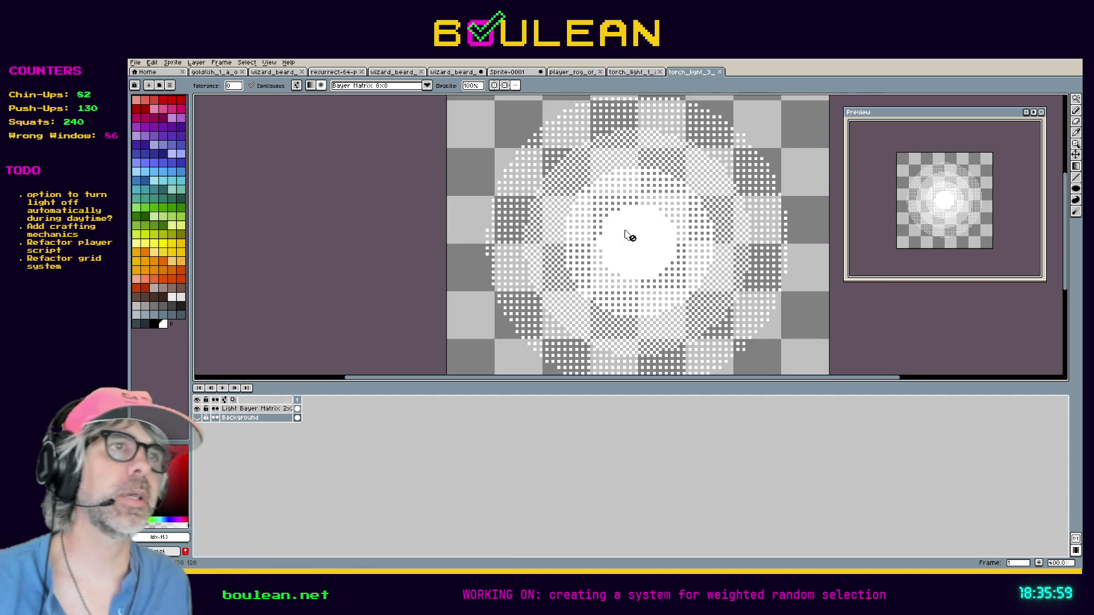
{"action": "scroll", "coordinate": [627, 234], "scroll_direction": "down", "scroll_amount": 1}
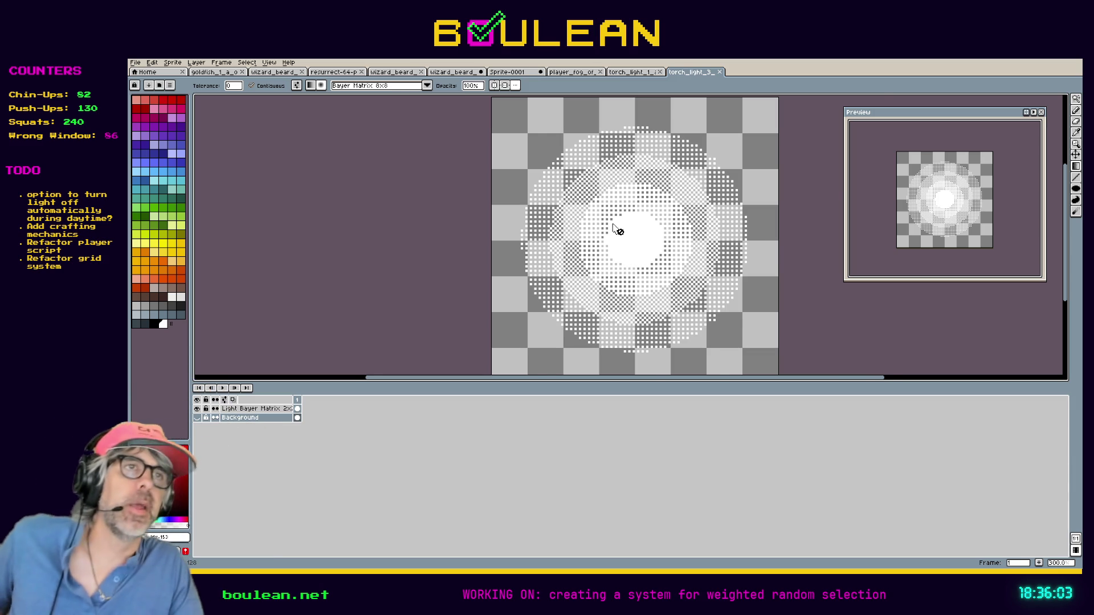
{"action": "scroll", "coordinate": [613, 224], "scroll_direction": "up", "scroll_amount": 1}
{"action": "scroll", "coordinate": [617, 229], "scroll_direction": "down", "scroll_amount": 1}
{"action": "scroll", "coordinate": [618, 231], "scroll_direction": "down", "scroll_amount": 2}
{"action": "scroll", "coordinate": [618, 231], "scroll_direction": "up", "scroll_amount": 1}
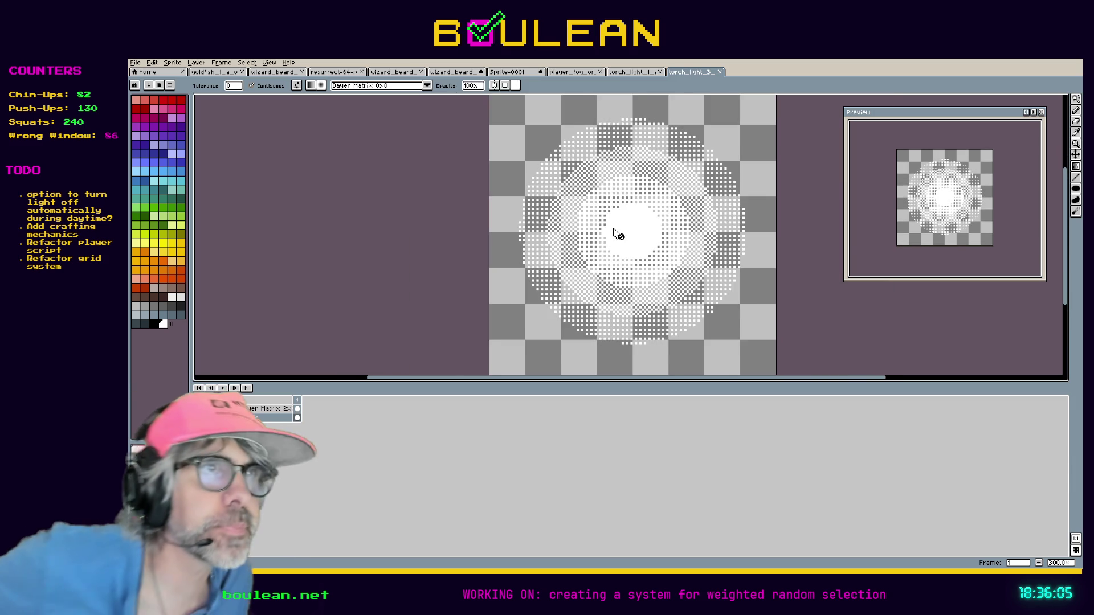
{"action": "scroll", "coordinate": [617, 233], "scroll_direction": "up", "scroll_amount": 1}
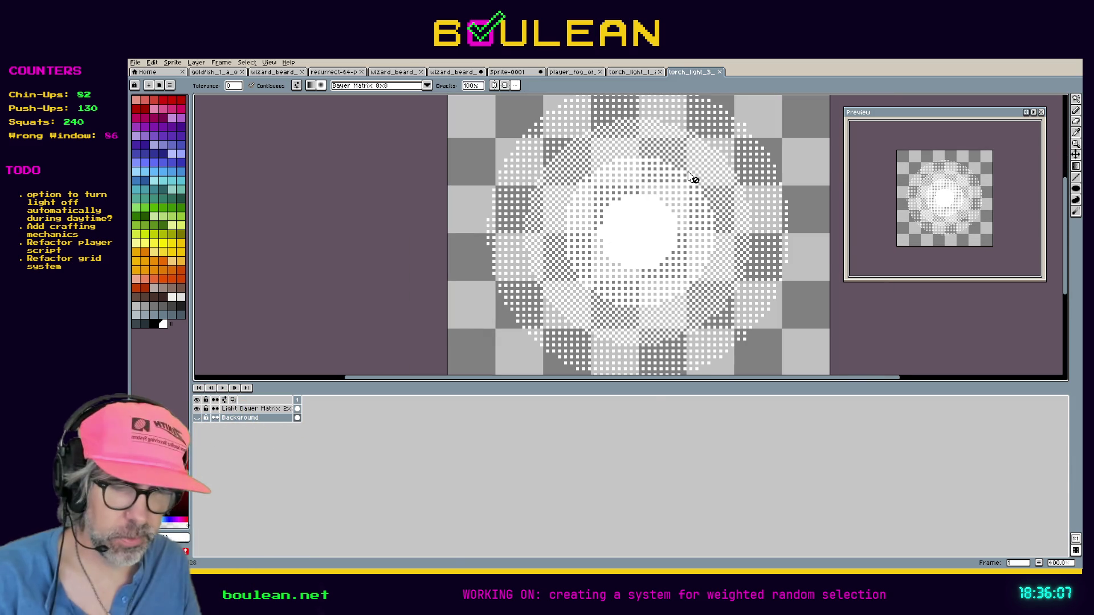
{"action": "key", "text": "ctrl+n"}
{"action": "type", "text": "128"}
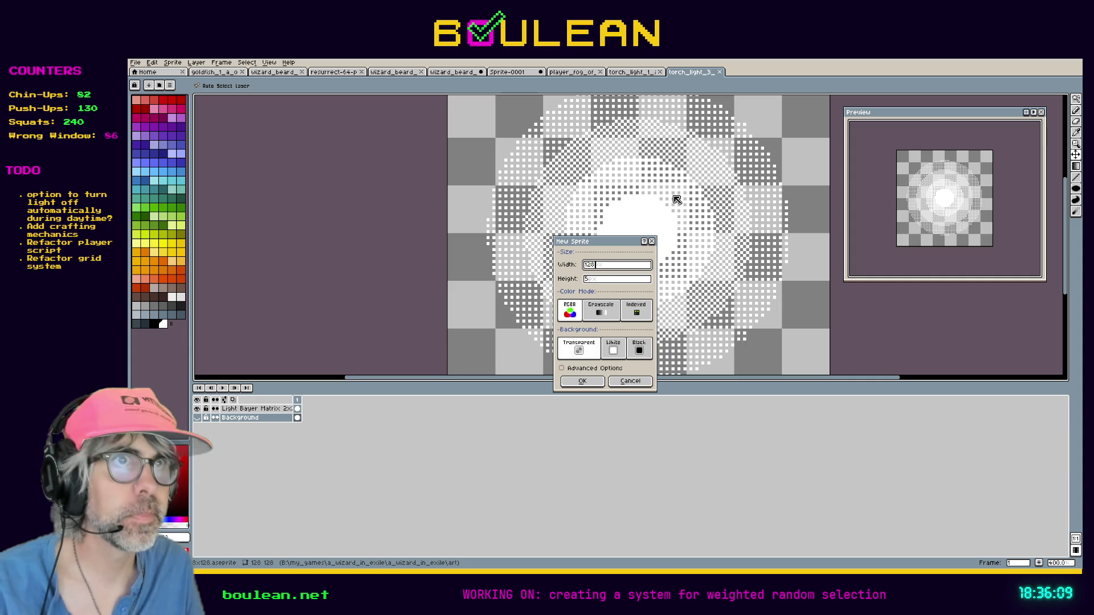
- Create blank Sprite-0002, test and undo a gradient, then switch to torch_light_1
{"action": "key", "text": "Tab"}
{"action": "key", "text": "Return"}
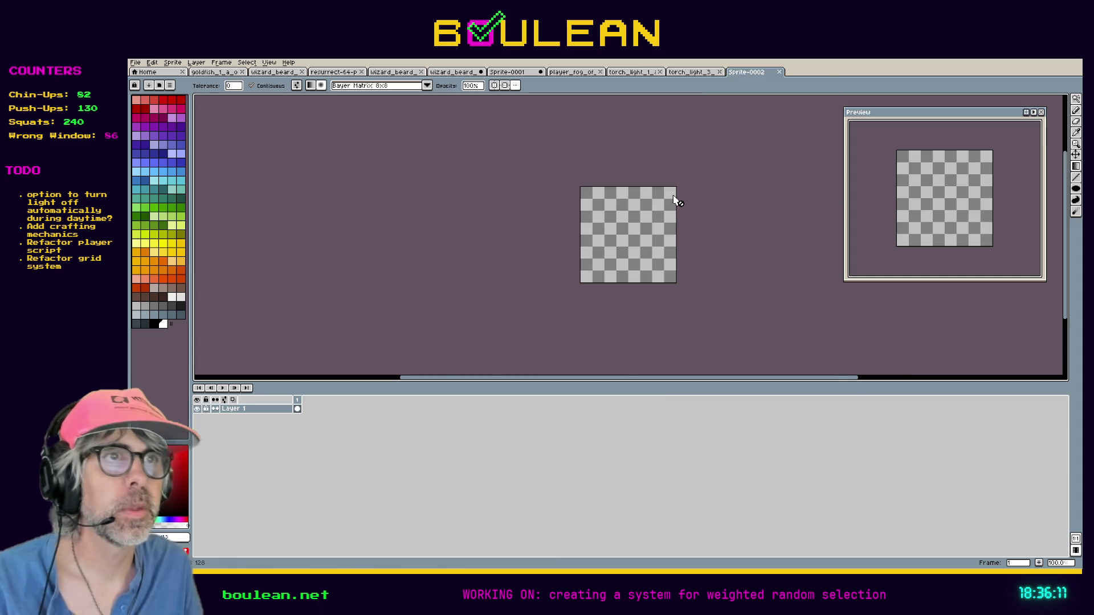
{"action": "mouse_move", "coordinate": [596, 204]}
{"action": "left_mouse_down"}
{"action": "mouse_move", "coordinate": [667, 272]}
{"action": "mouse_move", "coordinate": [660, 308]}
{"action": "left_mouse_up"}
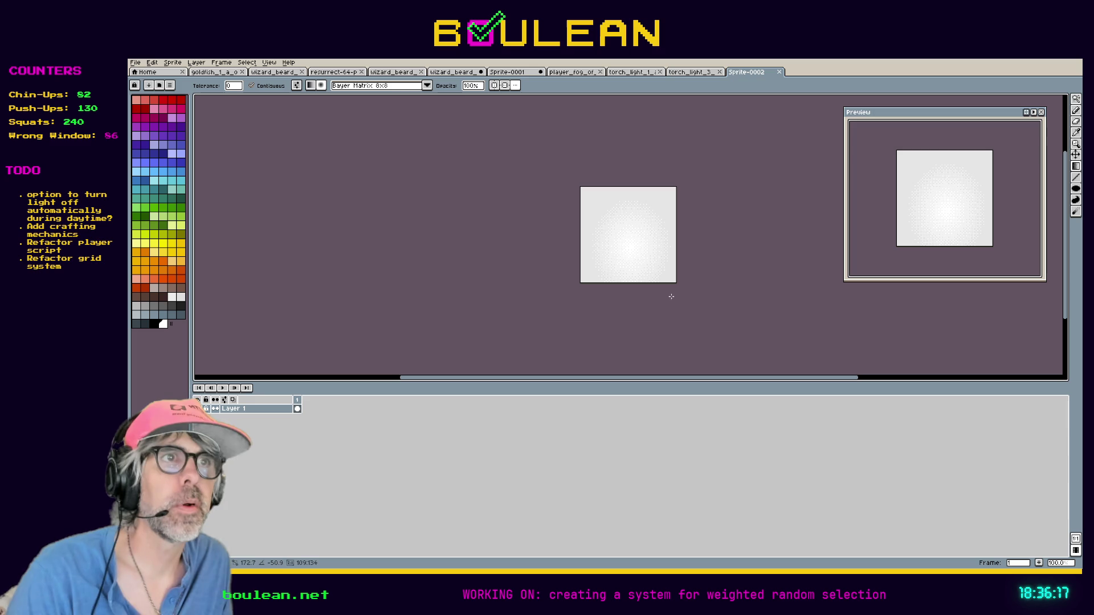
{"action": "key", "text": "ctrl+z"}
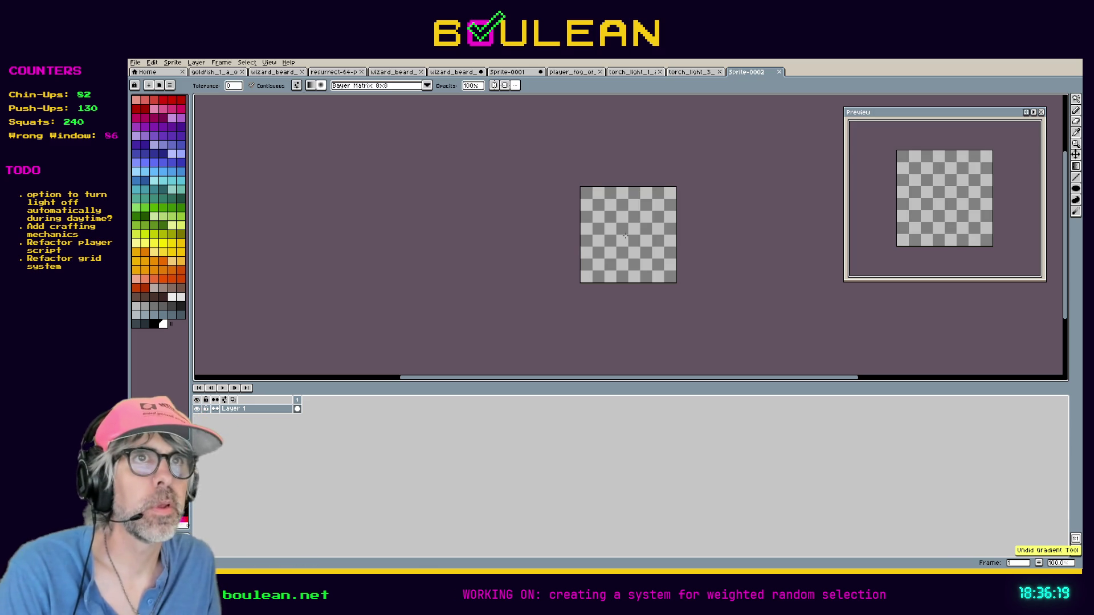
{"action": "key", "text": "ctrl+shift+Tab"}
{"action": "key", "text": "ctrl+shift+Tab"}
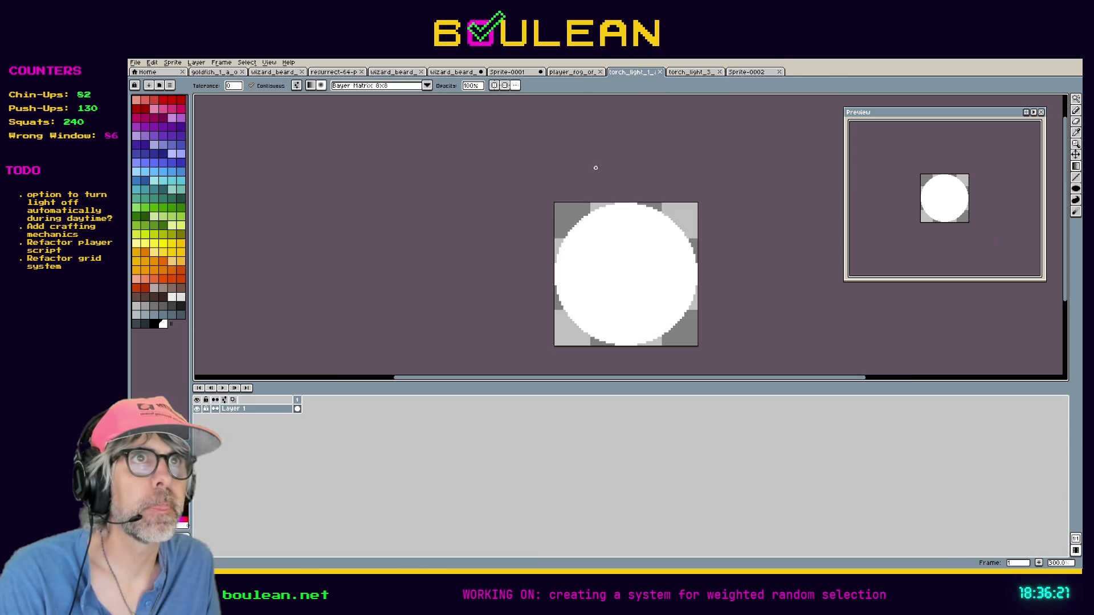
- Try light-grey and black fills on torch_light_1's white circle, undoing the black fill
{"action": "left_click", "coordinate": [609, 273]}
{"action": "scroll", "coordinate": [607, 265], "scroll_direction": "up", "scroll_amount": 1}
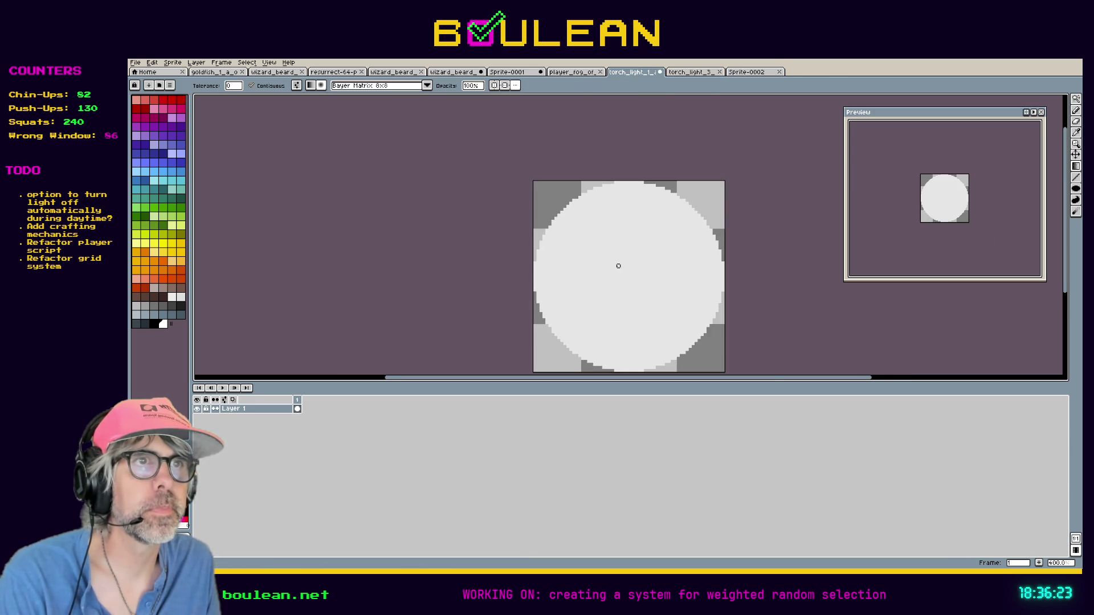
{"action": "scroll", "coordinate": [618, 266], "scroll_direction": "up", "scroll_amount": 2}
{"action": "scroll", "coordinate": [618, 266], "scroll_direction": "down", "scroll_amount": 2}
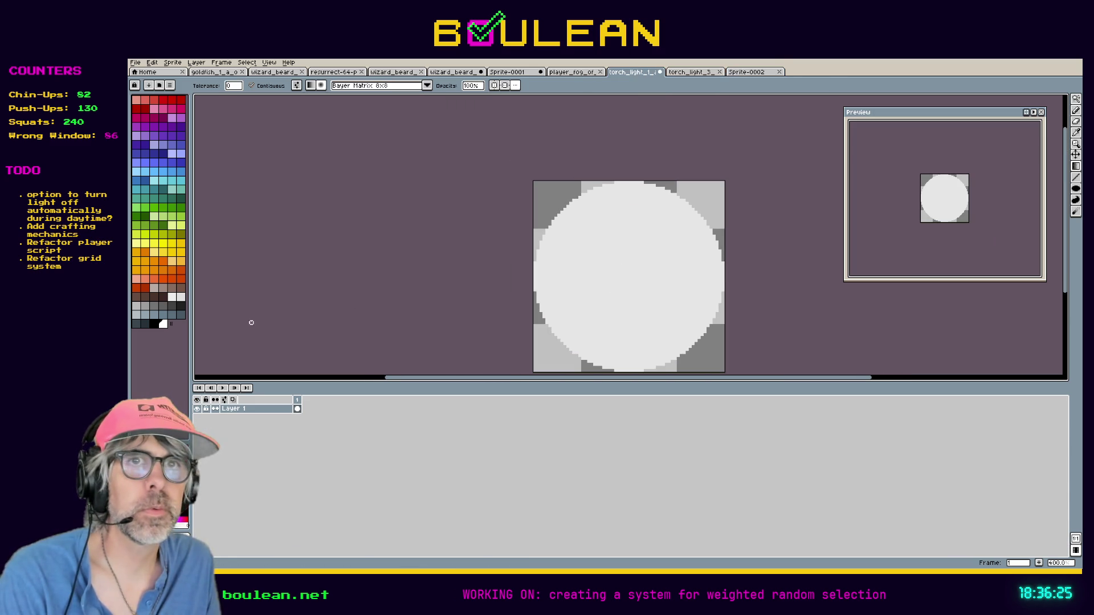
{"action": "left_click", "coordinate": [152, 324]}
{"action": "key", "text": "g"}
{"action": "left_click", "coordinate": [608, 275]}
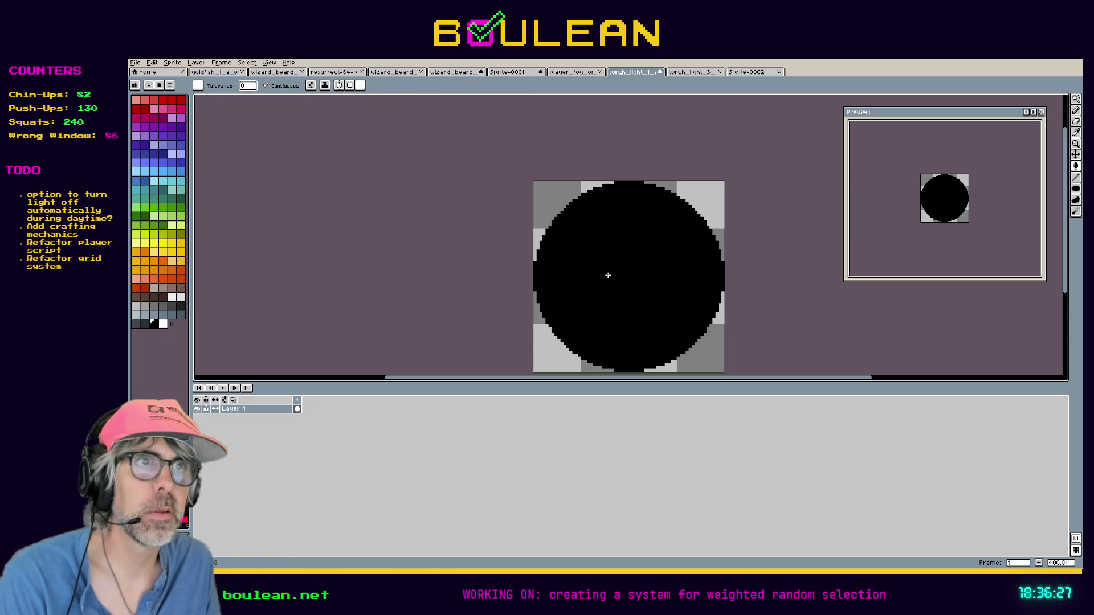
{"action": "key", "text": "shift+g"}
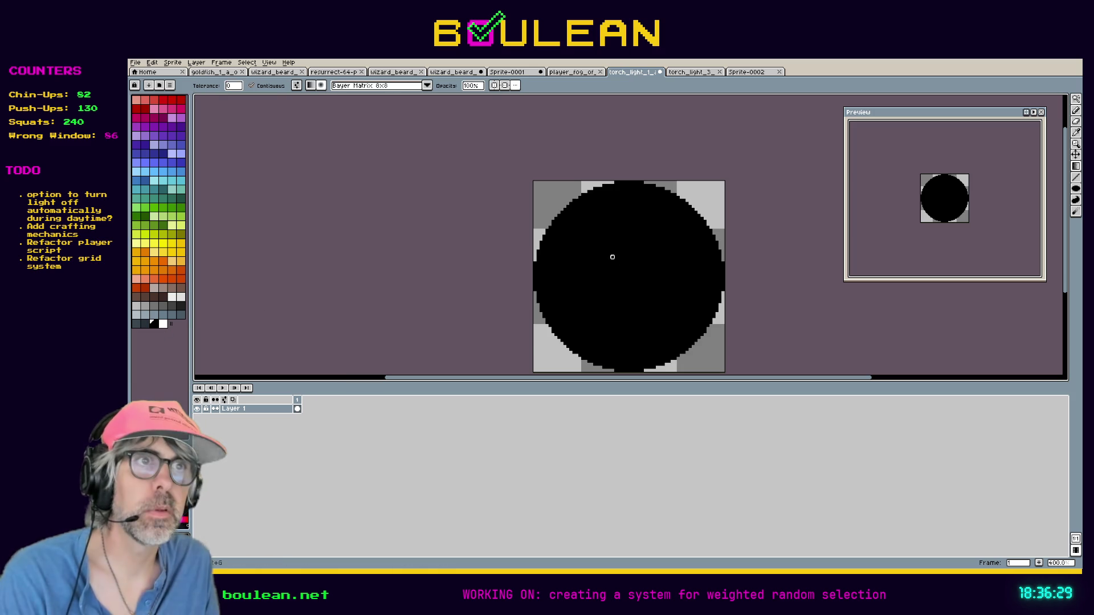
{"action": "key", "text": "ctrl+z"}
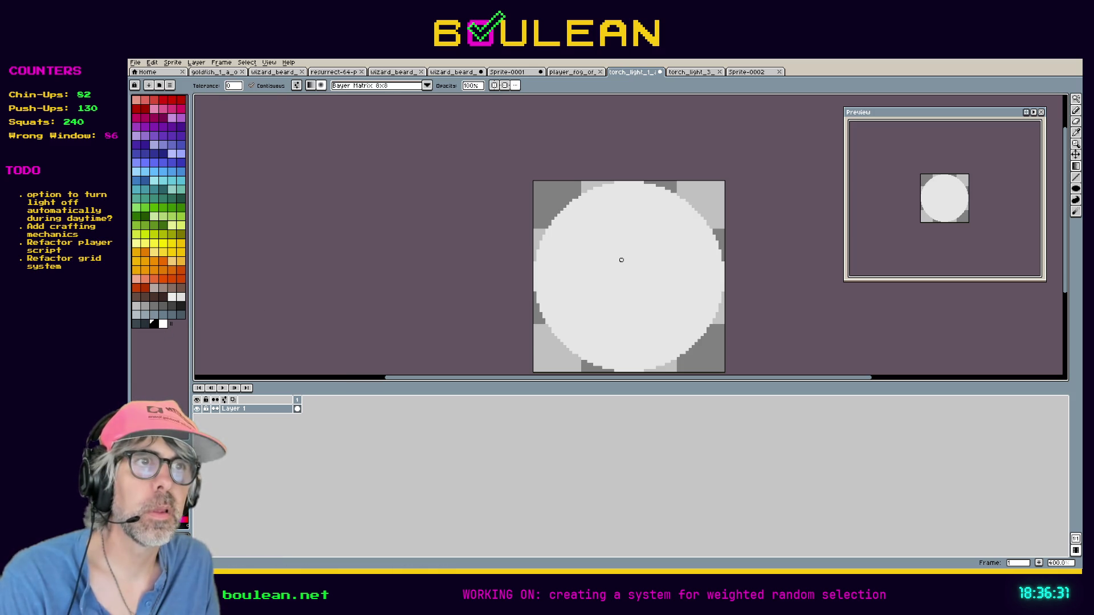
- Try dithered radial gradients, ending with a blue dithered gradient on a green background
{"action": "left_click", "coordinate": [622, 260]}
{"action": "key", "text": "ctrl+z"}
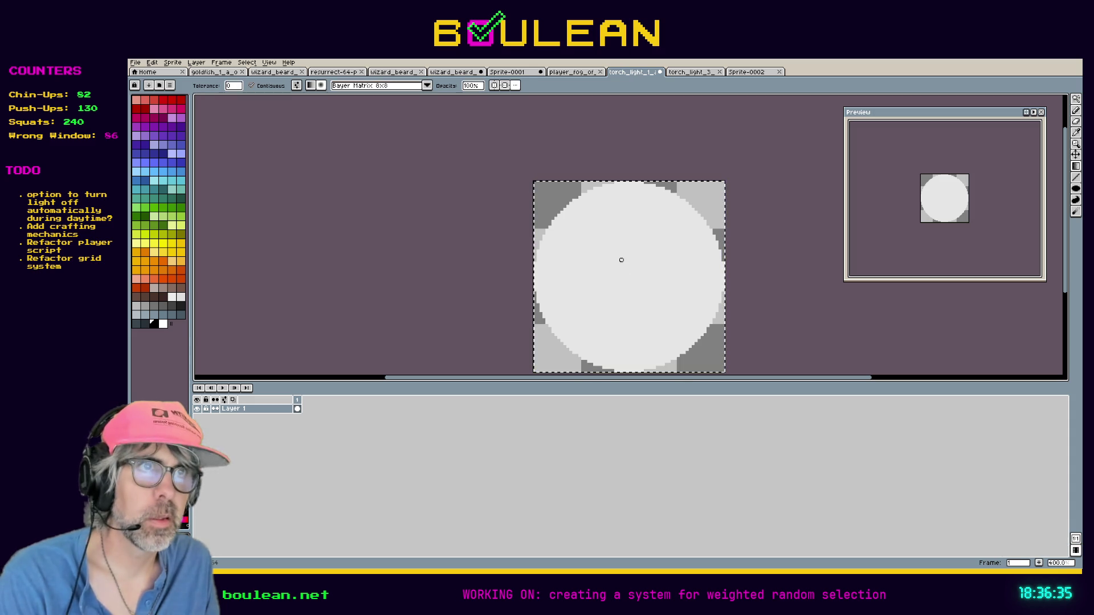
{"action": "key", "text": "ctrl+z"}
{"action": "left_click_drag", "start_coordinate": [550, 195], "coordinate": [717, 368]}
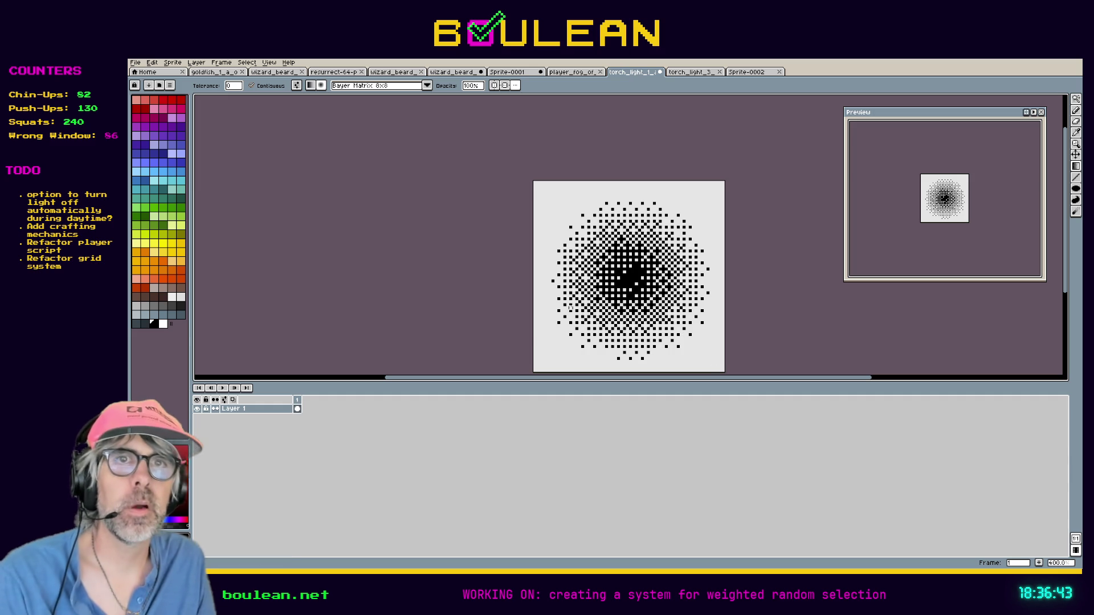
{"action": "key", "text": "ctrl+z"}
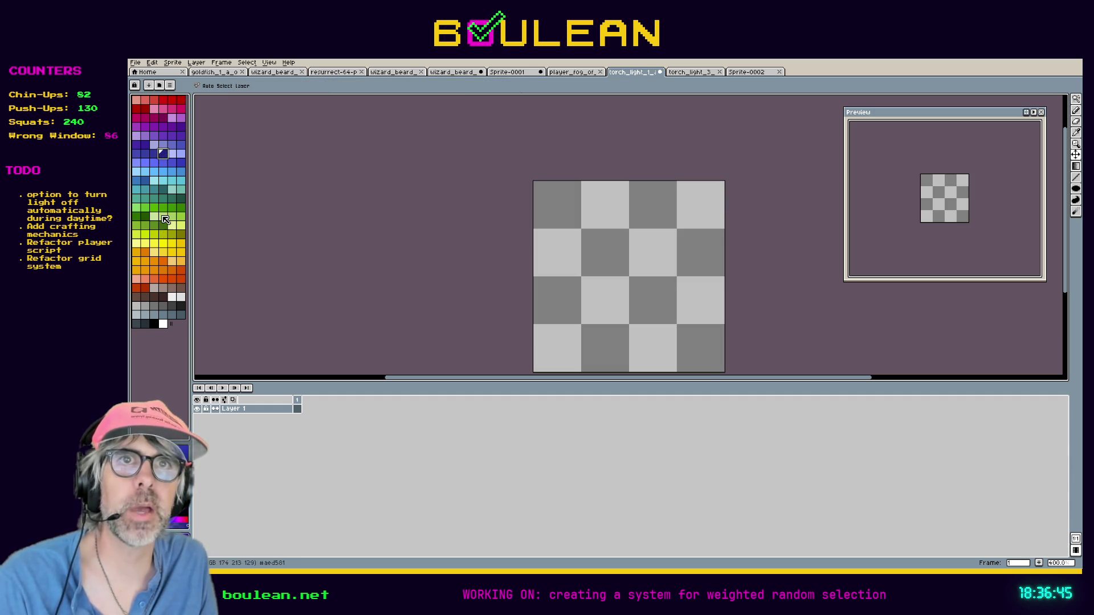
{"action": "right_click", "coordinate": [164, 209]}
{"action": "key", "text": "shift+g"}
{"action": "left_click_drag", "start_coordinate": [594, 249], "coordinate": [714, 367]}
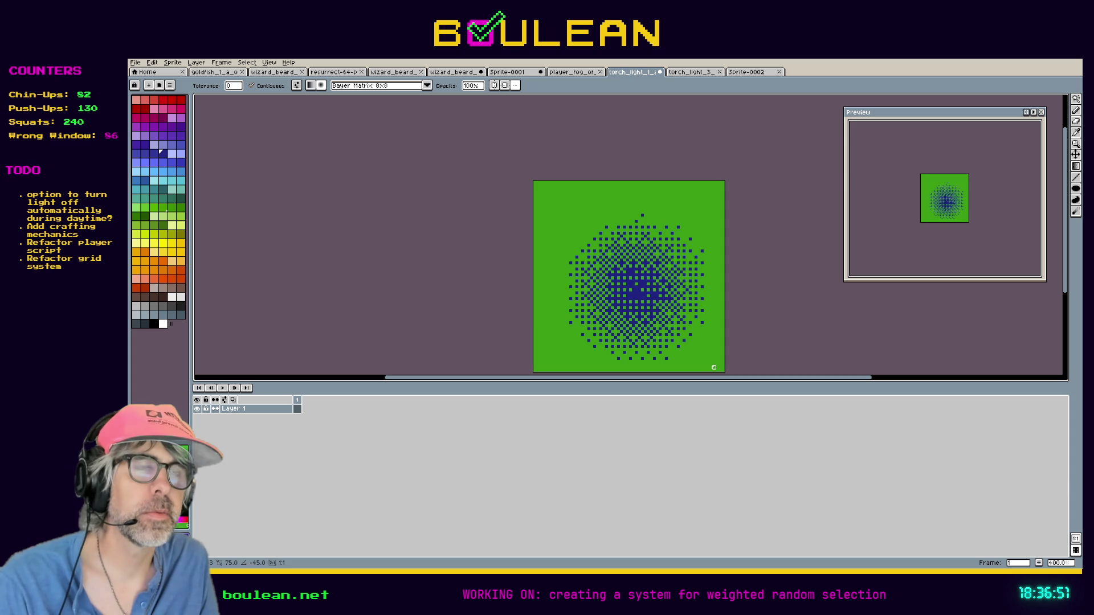
- Check torch_light_3's dithering is Bayer Matrix 8x8, then return to Sprite-0002
{"action": "left_click", "coordinate": [751, 72]}
{"action": "left_click", "coordinate": [705, 74]}
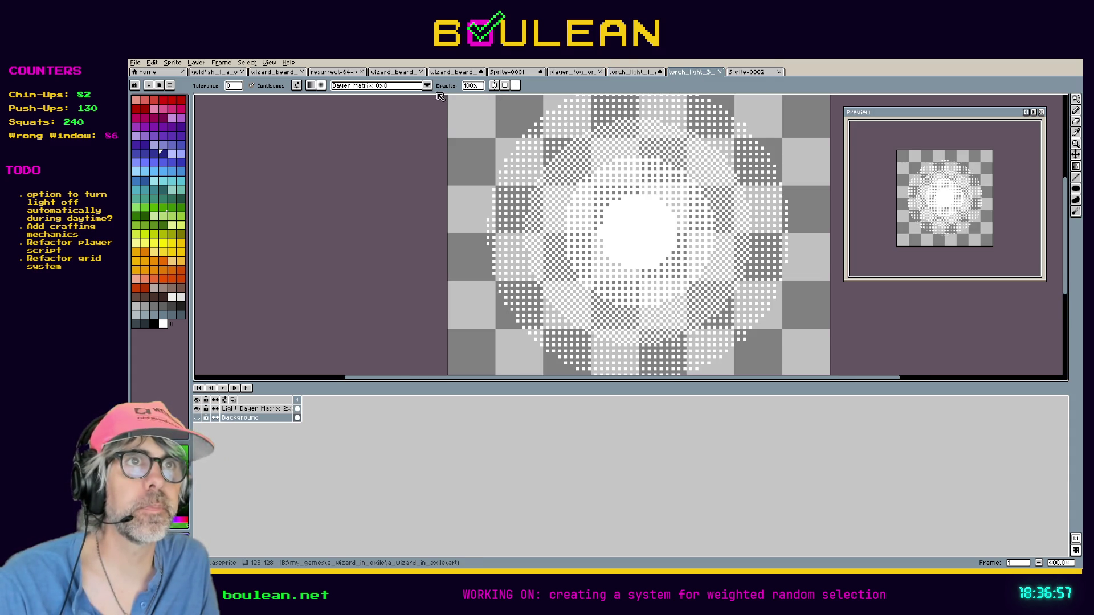
{"action": "left_click", "coordinate": [426, 86]}
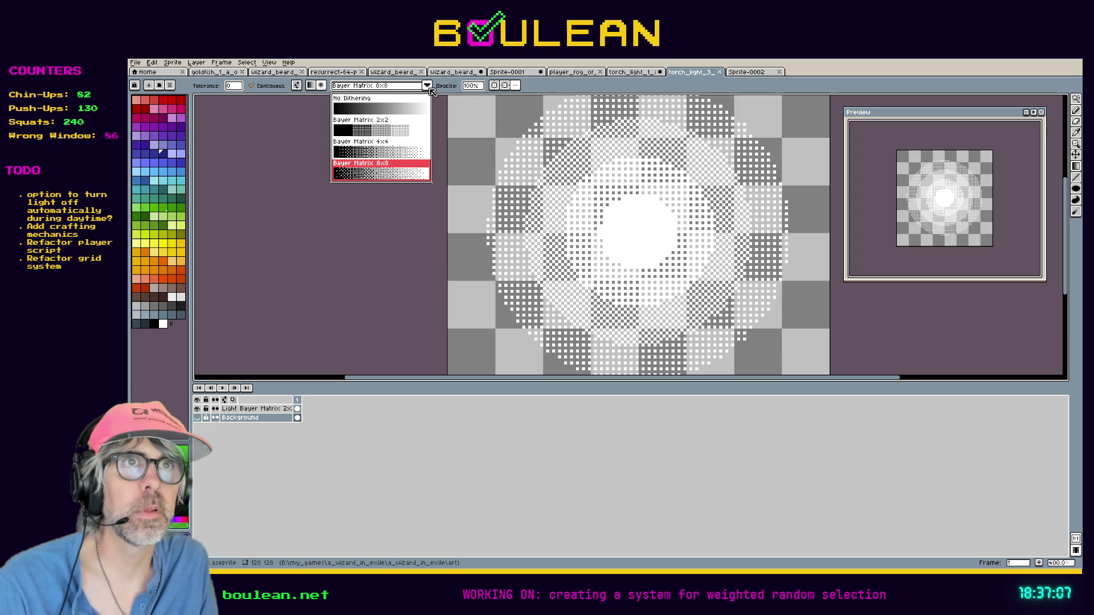
{"action": "left_click", "coordinate": [427, 86]}
{"action": "left_click", "coordinate": [748, 73]}
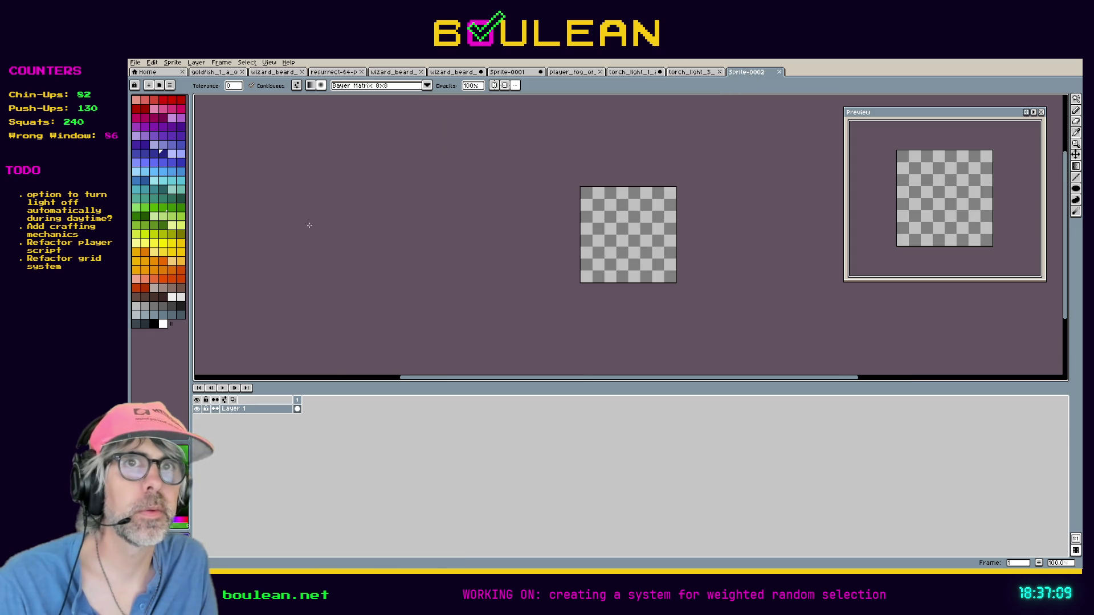
- Pick black, set dithering to Bayer Matrix 2x2, and draw a black-to-white radial gradient
{"action": "key", "text": "ctrl+v"}
{"action": "key", "text": "Escape"}
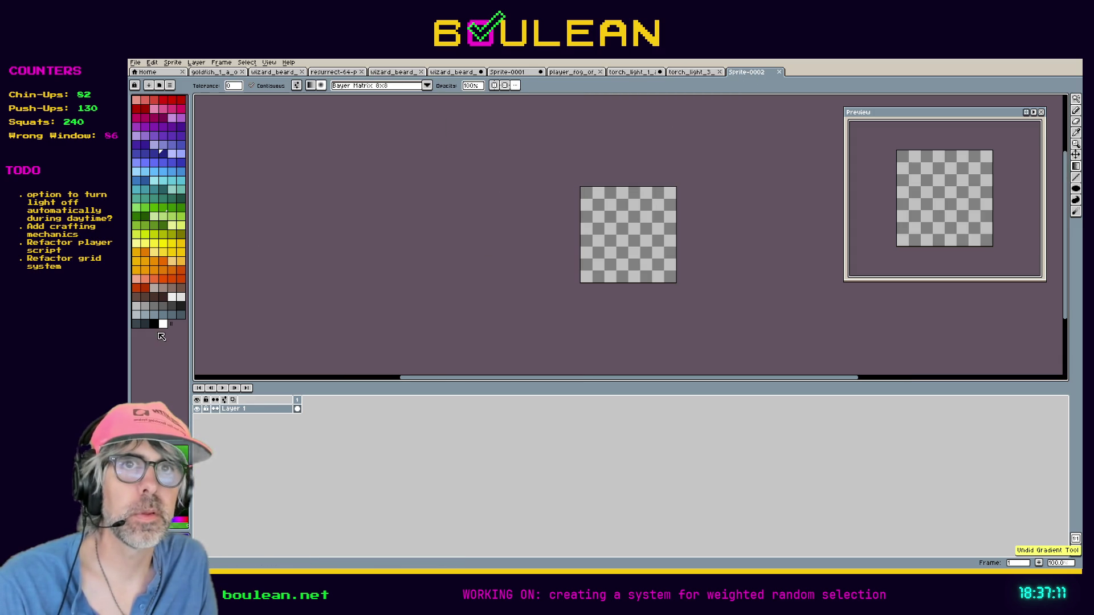
{"action": "left_click", "coordinate": [162, 325]}
{"action": "left_click", "coordinate": [155, 324]}
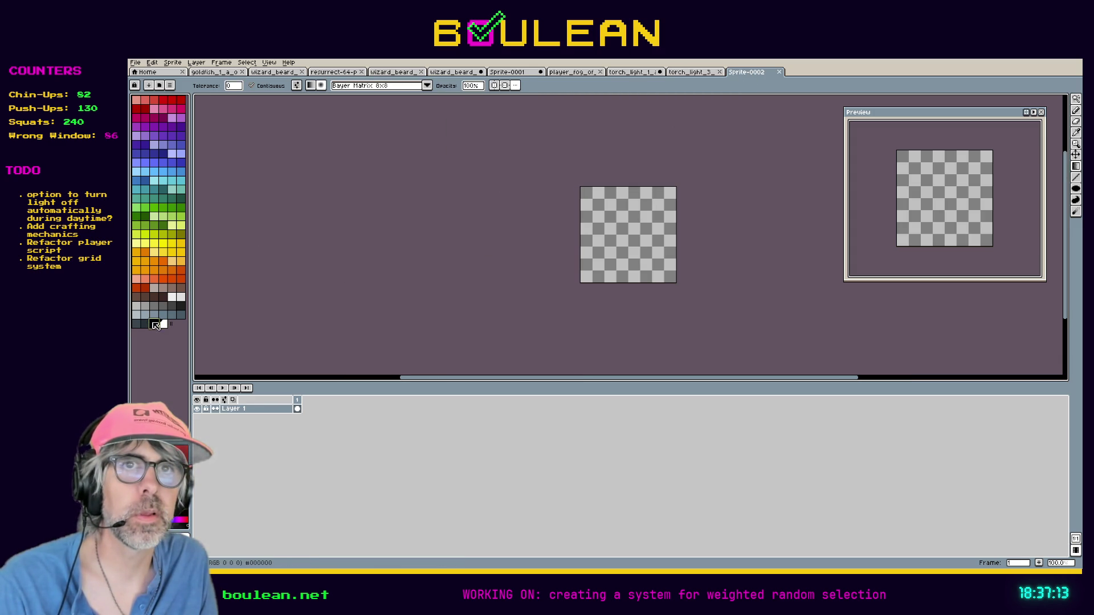
{"action": "left_click", "coordinate": [383, 87]}
{"action": "left_click", "coordinate": [380, 135]}
{"action": "left_click_drag", "start_coordinate": [592, 200], "coordinate": [680, 289]}
- Clear the sprite and redraw the radial gradient outward from the canvas centre
{"action": "key", "text": "alt"}
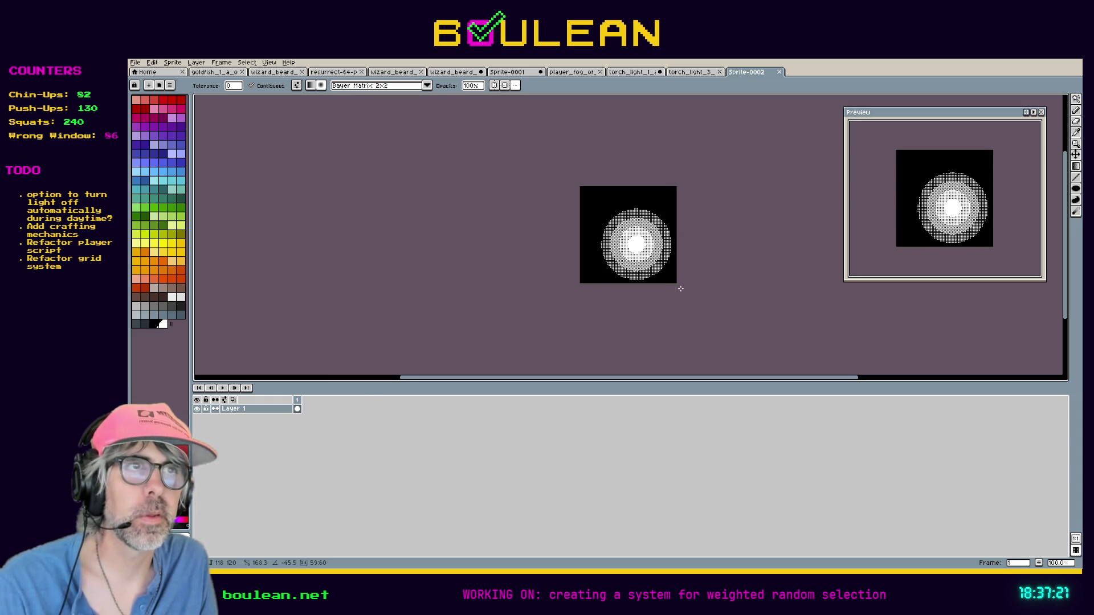
{"action": "key", "text": "ctrl+a"}
{"action": "key", "text": "Delete"}
{"action": "key", "text": "ctrl+a"}
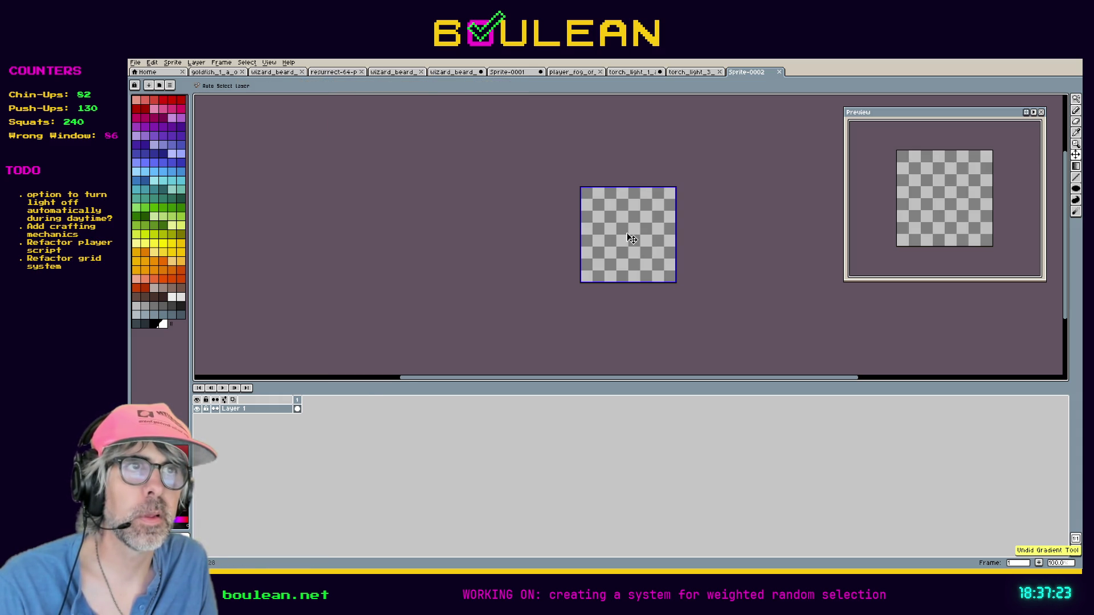
{"action": "key", "text": "shift+g"}
{"action": "left_click_drag", "start_coordinate": [627, 233], "coordinate": [686, 294]}
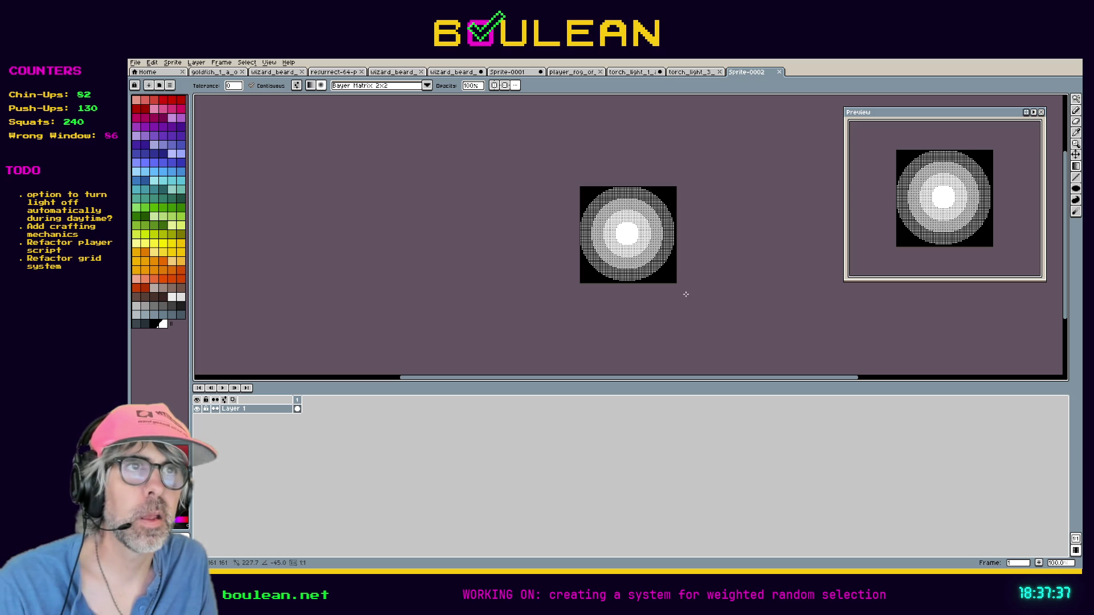
{"action": "left_click_drag", "start_coordinate": [686, 294], "coordinate": [683, 294]}
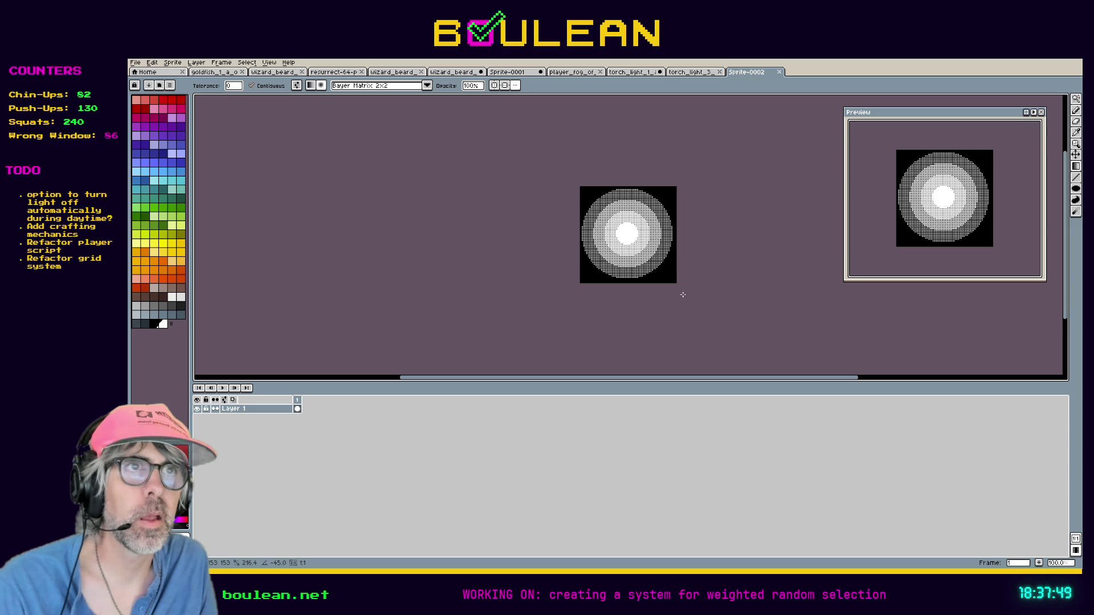
- Zoom to 2x, select the whole sprite and switch to the Move tool
{"action": "key", "text": "2"}
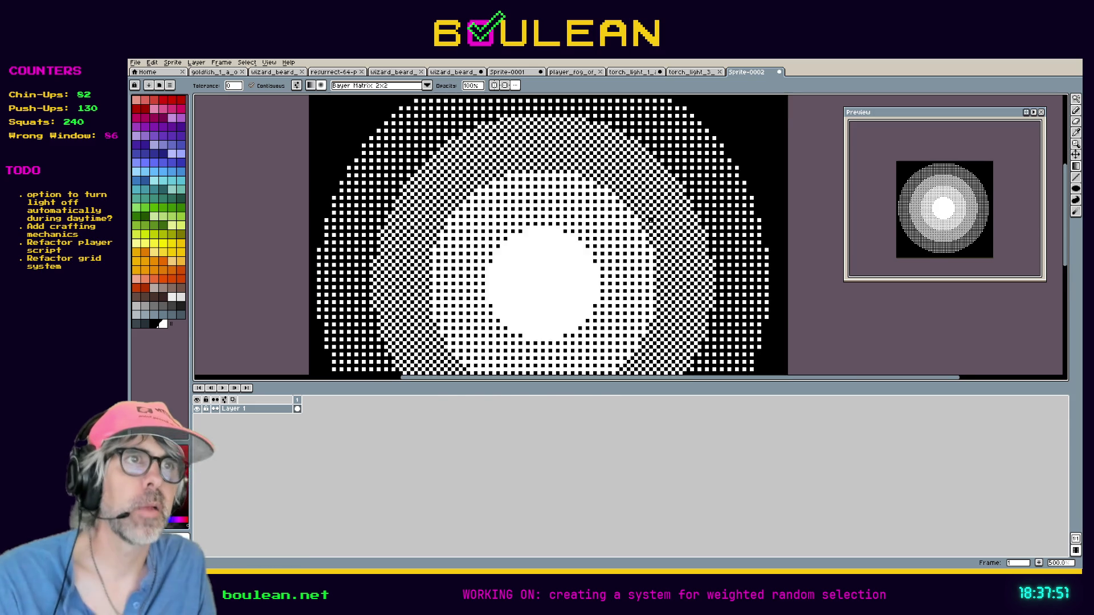
{"action": "key", "text": "ctrl+a"}
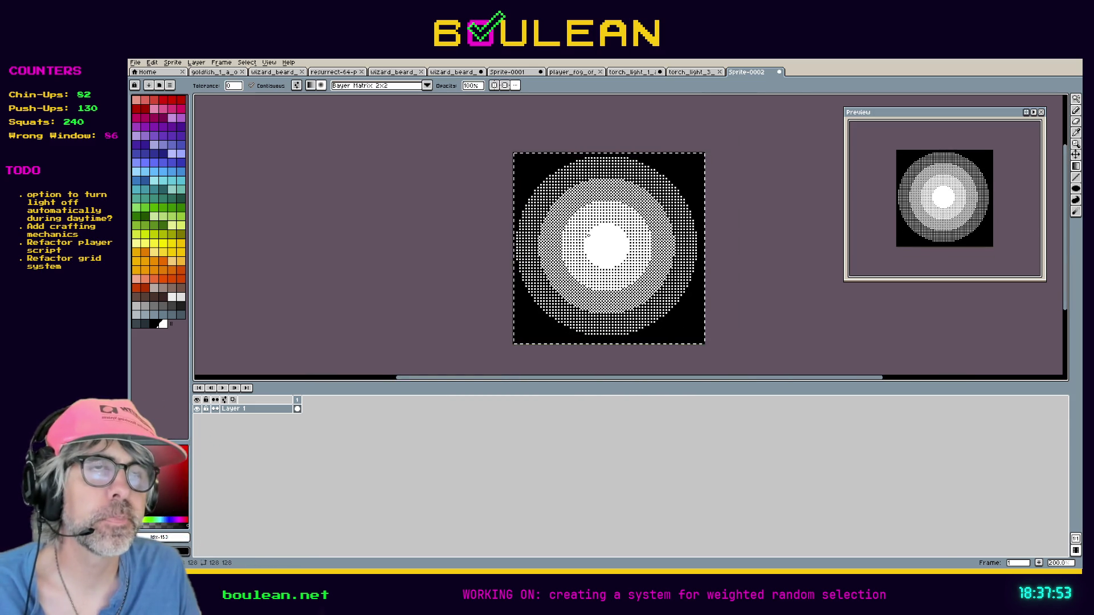
{"action": "key", "text": "ctrl+d"}
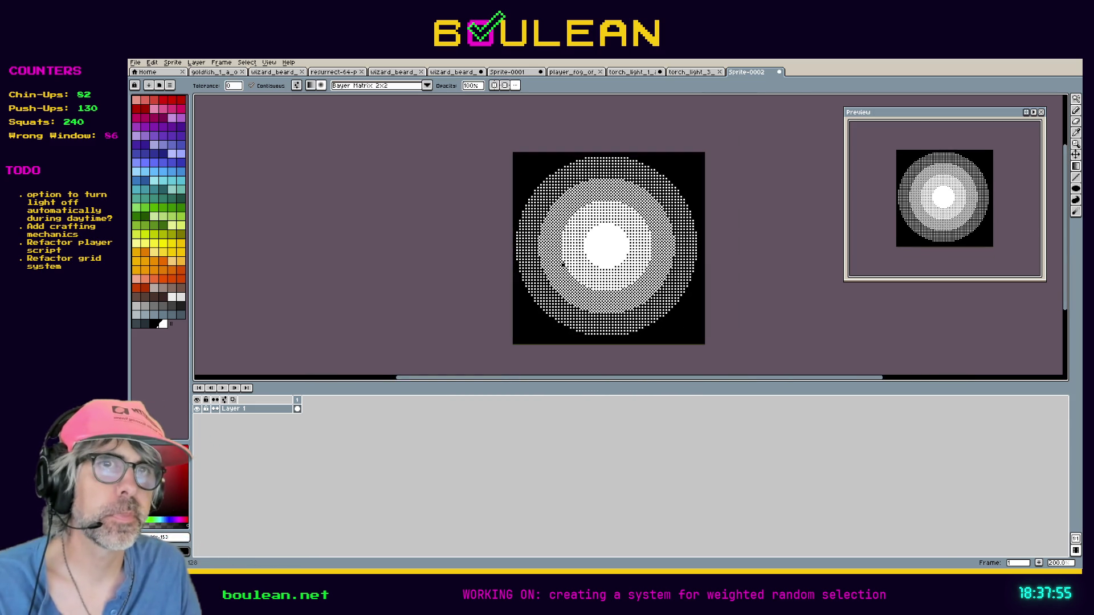
{"action": "key", "text": "ctrl+a"}
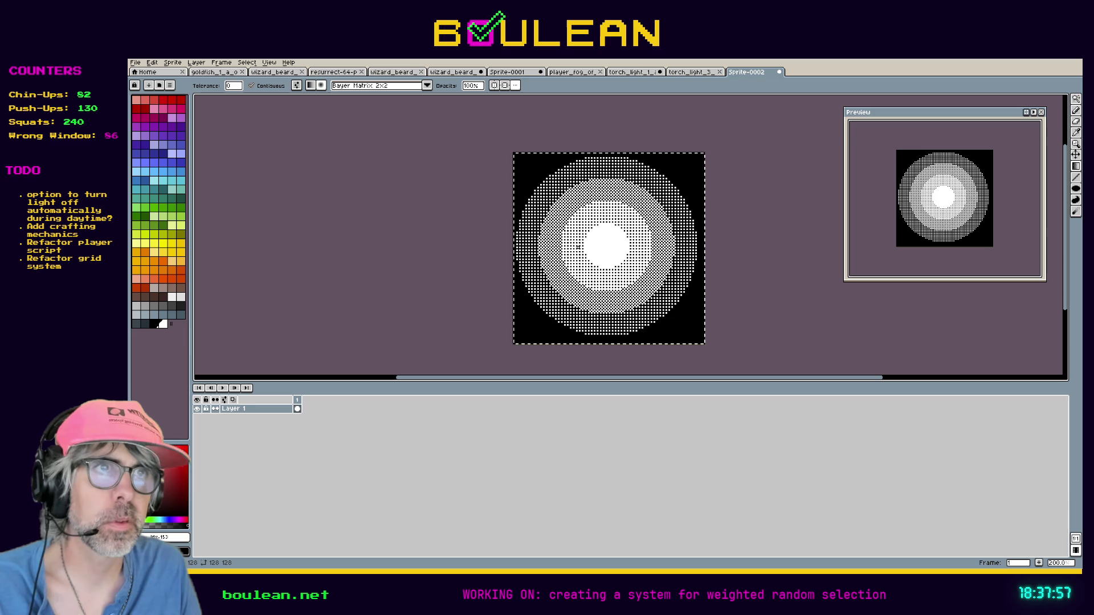
{"action": "key", "text": "v"}
{"action": "scroll", "coordinate": [590, 251], "scroll_direction": "up", "scroll_amount": 3}
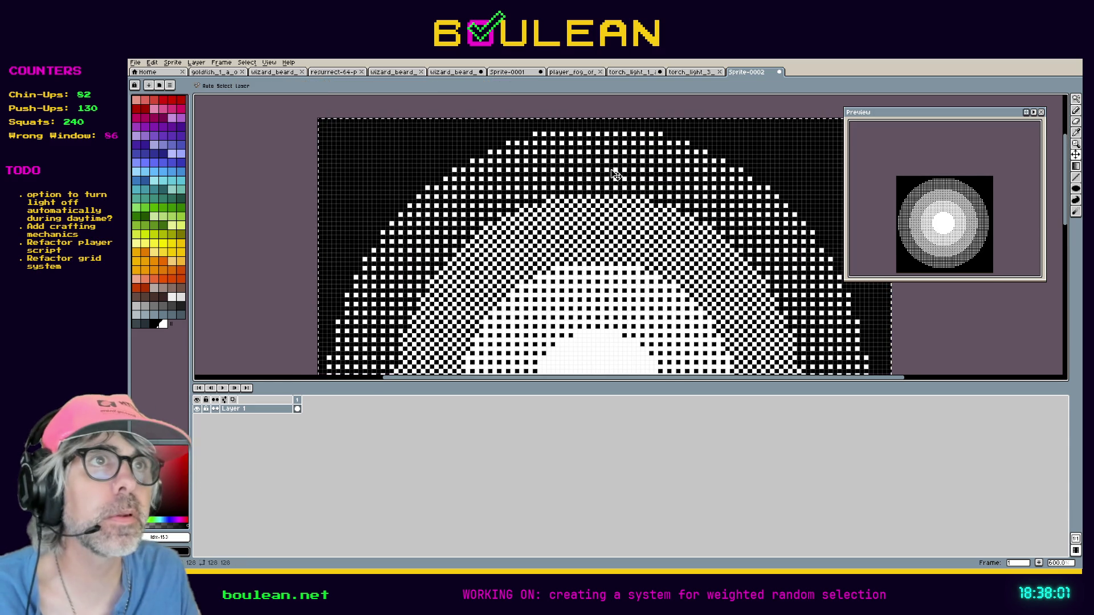
{"action": "scroll", "coordinate": [627, 154], "scroll_direction": "up", "scroll_amount": 4}
{"action": "mouse_move", "coordinate": [638, 136]}
{"action": "left_mouse_down"}
{"action": "mouse_move", "coordinate": [623, 207]}
{"action": "mouse_move", "coordinate": [576, 298]}
{"action": "mouse_move", "coordinate": [563, 153]}
{"action": "left_mouse_up"}
{"action": "scroll", "coordinate": [563, 153], "scroll_direction": "down", "scroll_amount": 4}
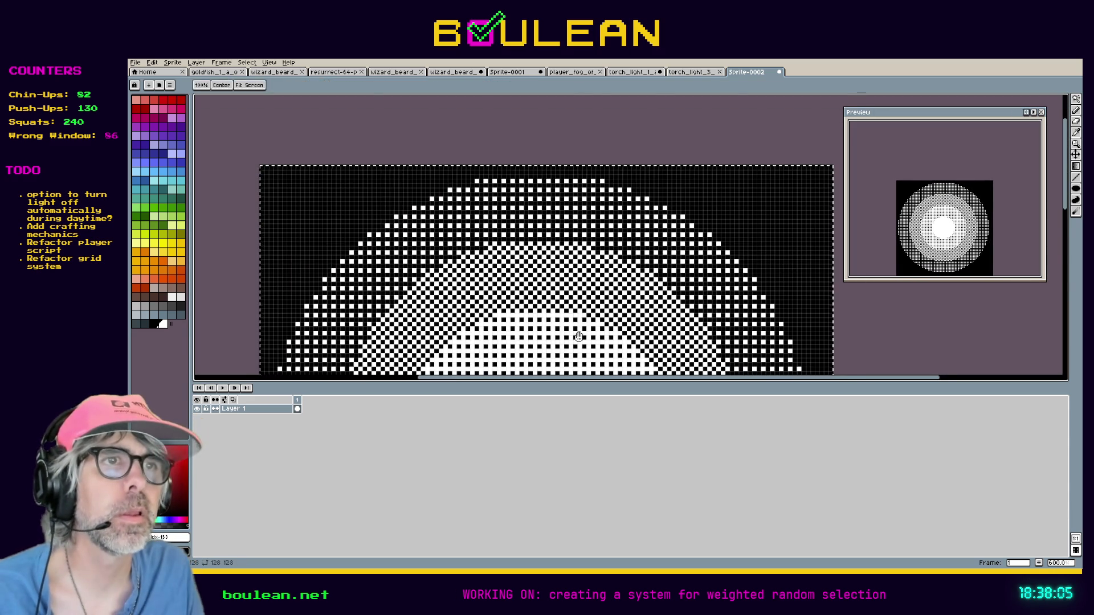
{"action": "scroll", "coordinate": [579, 237], "scroll_direction": "up", "scroll_amount": 1}
{"action": "scroll", "coordinate": [593, 175], "scroll_direction": "down", "scroll_amount": 1}
{"action": "scroll", "coordinate": [588, 325], "scroll_direction": "up", "scroll_amount": 3}
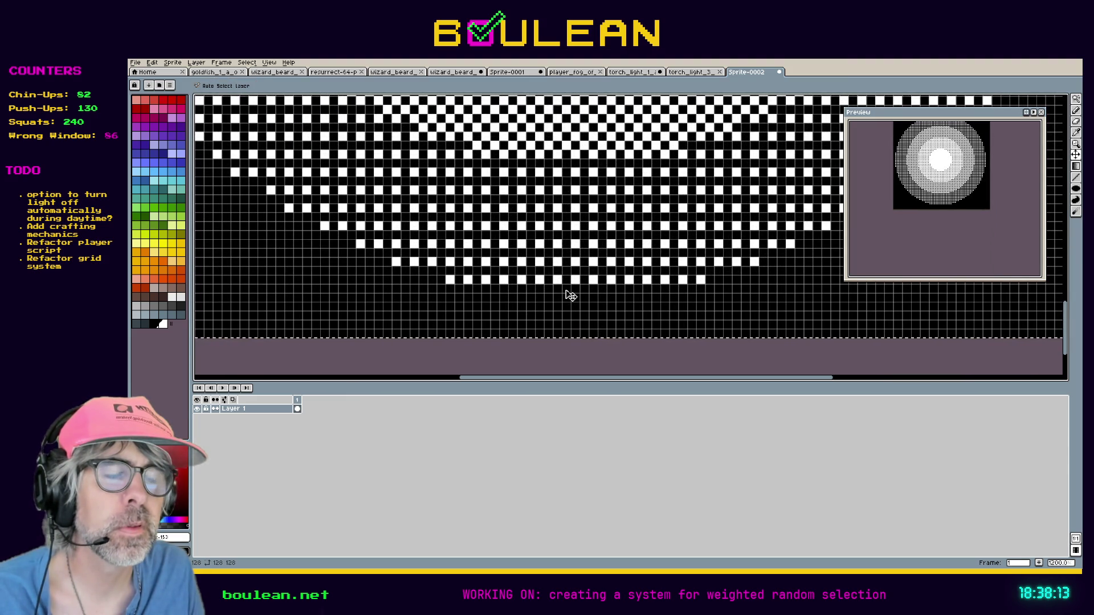
- Shift the dither pattern down two pixels and inspect it up close
{"action": "left_click_drag", "start_coordinate": [585, 264], "coordinate": [585, 274]}
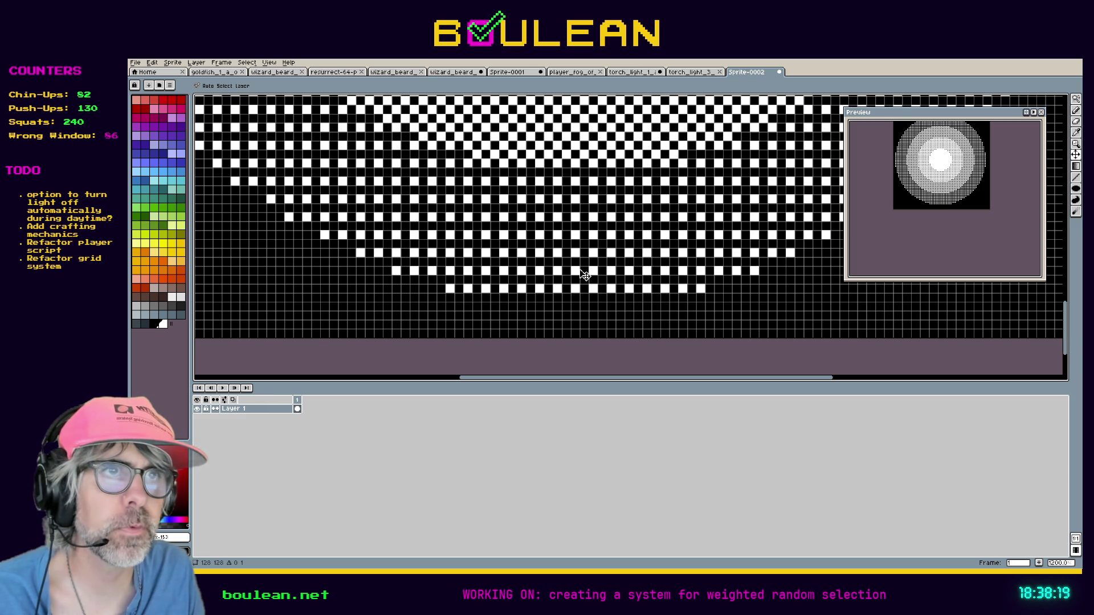
{"action": "scroll", "coordinate": [585, 275], "scroll_direction": "down", "scroll_amount": 4}
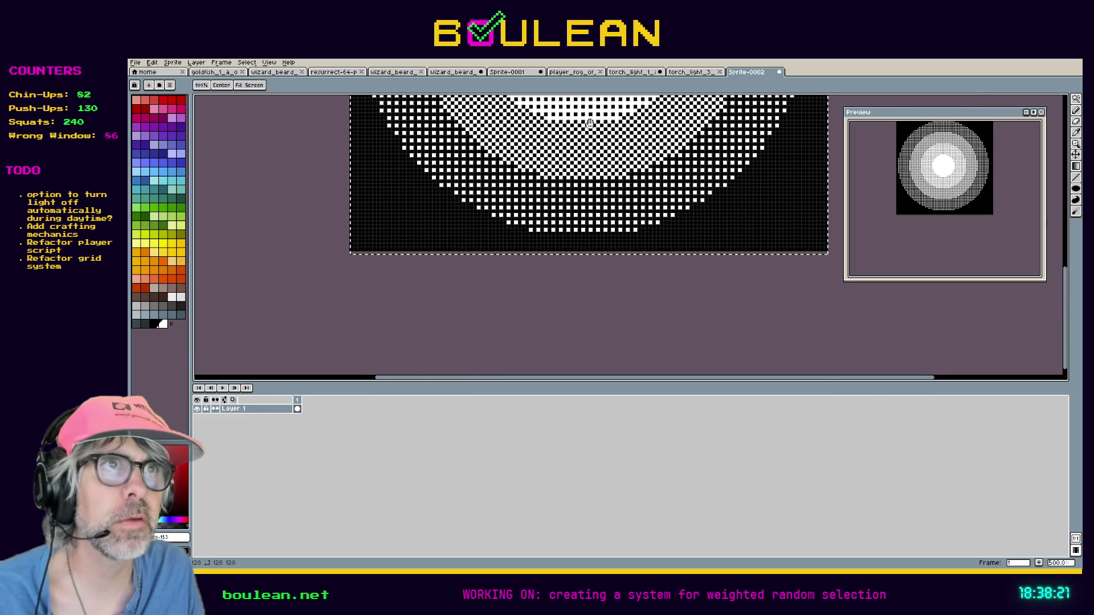
{"action": "scroll", "coordinate": [585, 268], "scroll_direction": "up", "scroll_amount": 6}
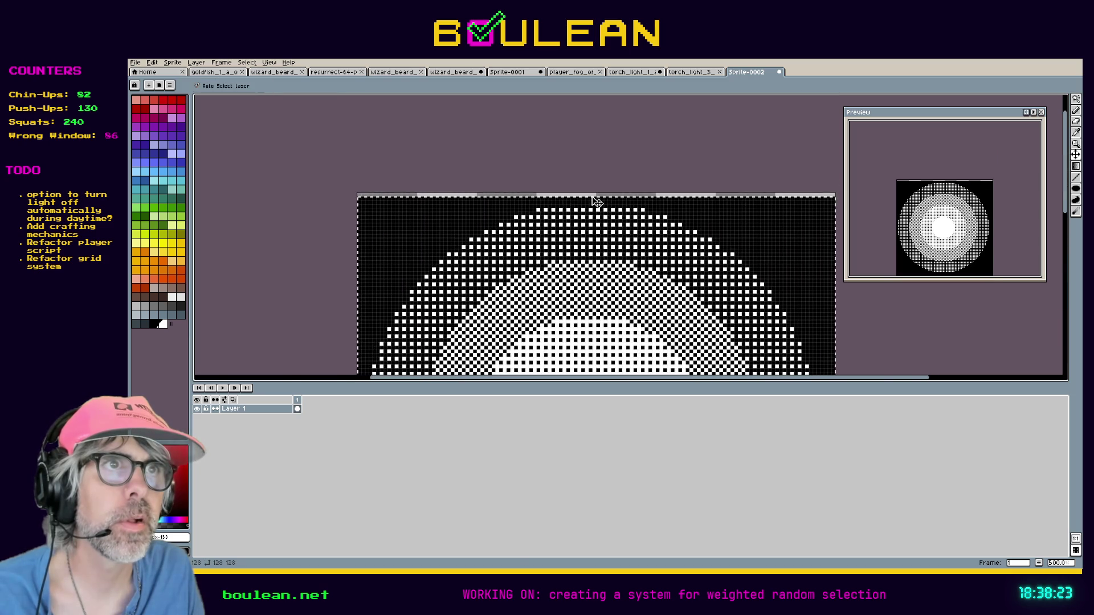
{"action": "scroll", "coordinate": [596, 201], "scroll_direction": "up", "scroll_amount": 2}
{"action": "scroll", "coordinate": [596, 201], "scroll_direction": "up", "scroll_amount": 2}
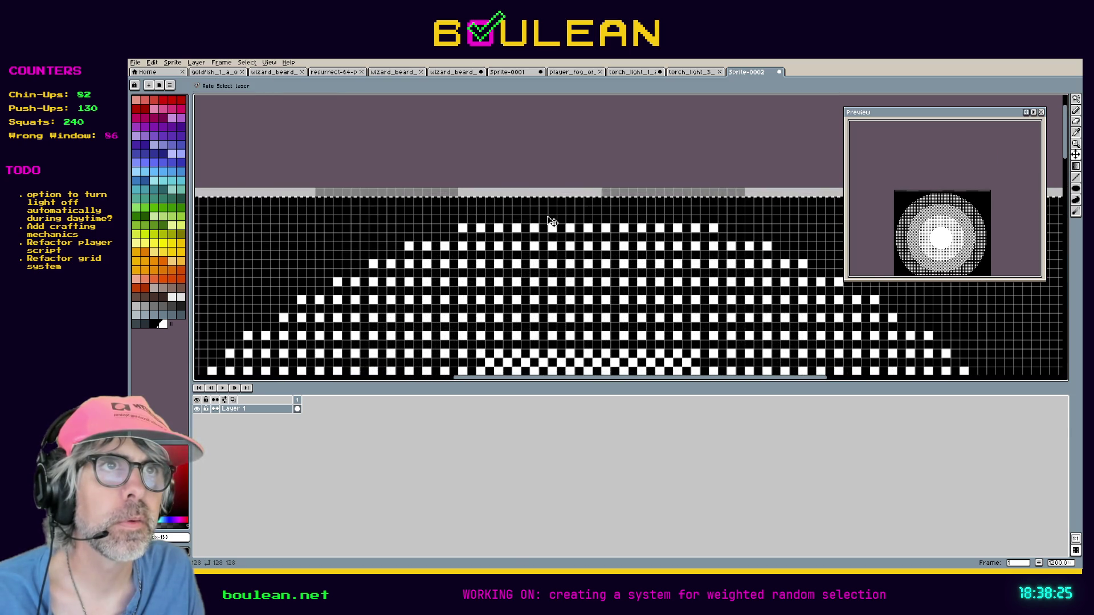
{"action": "scroll", "coordinate": [553, 199], "scroll_direction": "down", "scroll_amount": 4}
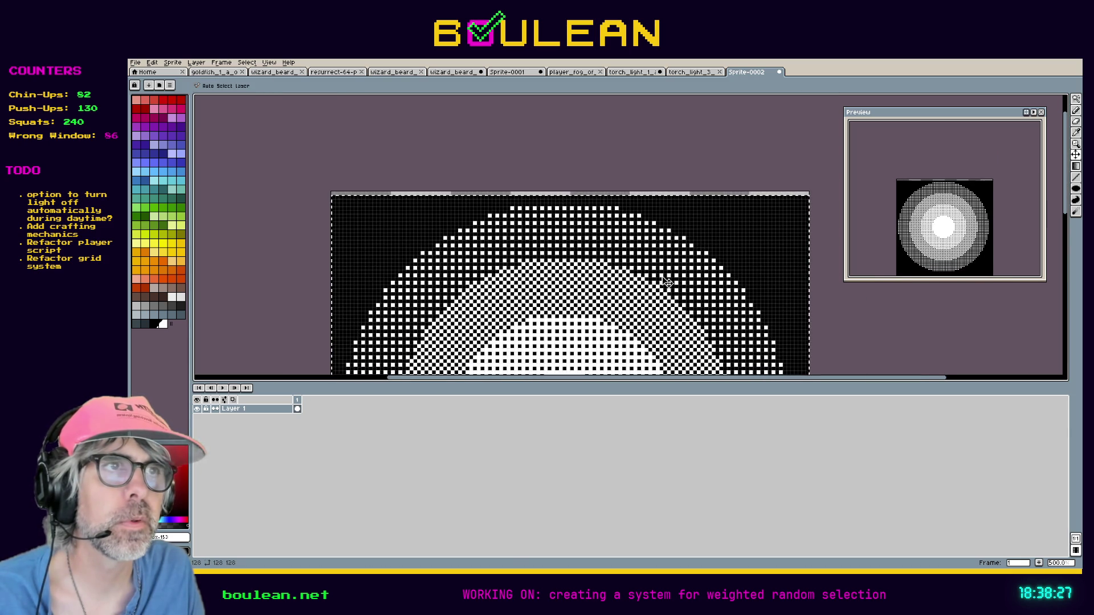
{"action": "scroll", "coordinate": [721, 331], "scroll_direction": "down", "scroll_amount": 2}
{"action": "scroll", "coordinate": [664, 279], "scroll_direction": "up", "scroll_amount": 4}
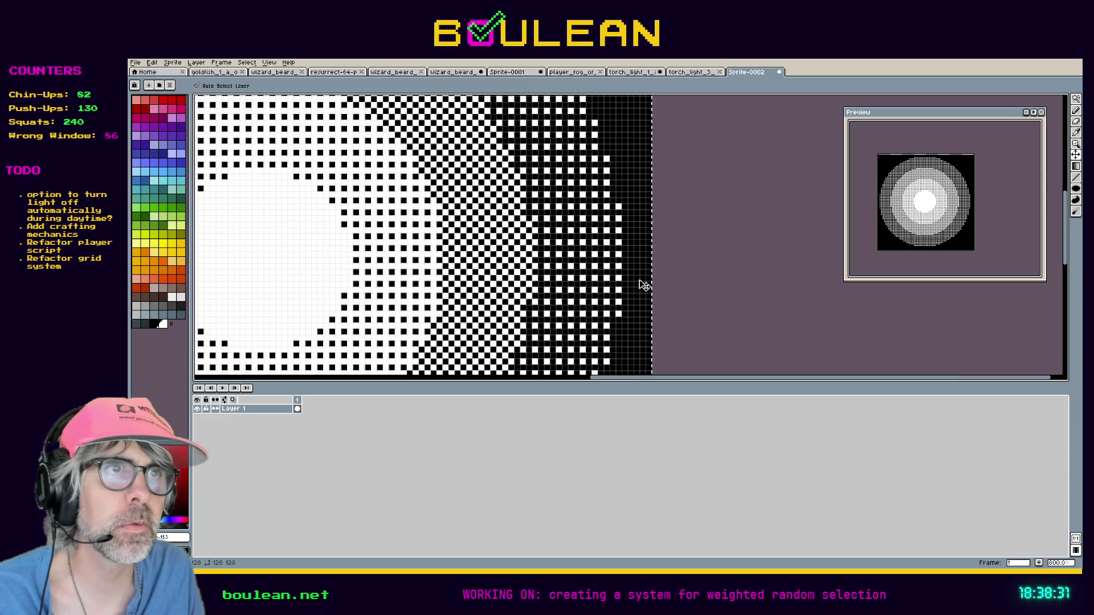
{"action": "scroll", "coordinate": [308, 260], "scroll_direction": "down", "scroll_amount": 2}
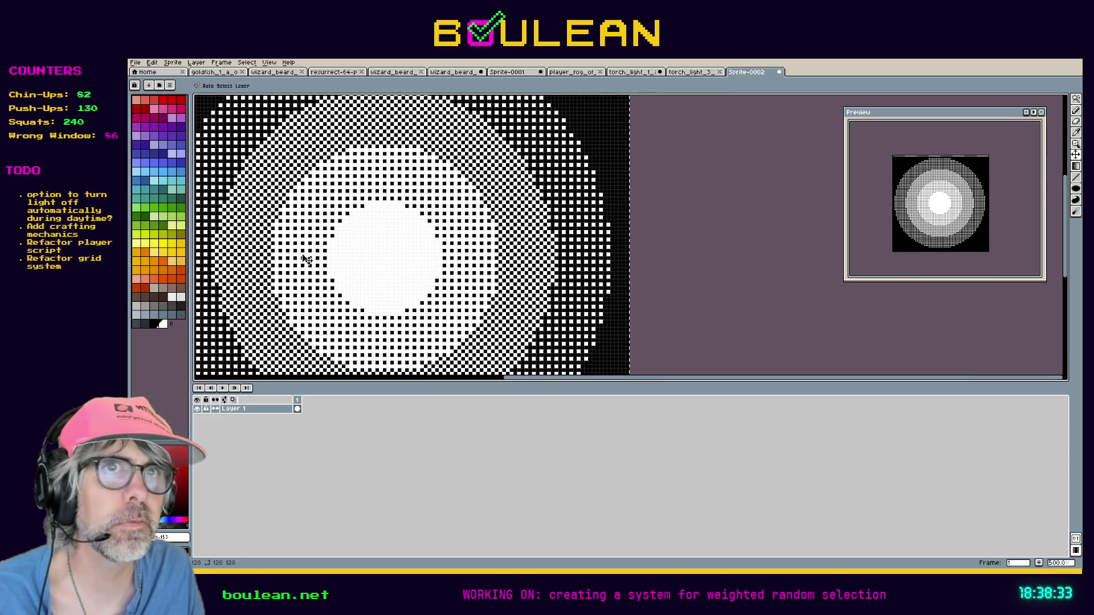
{"action": "scroll", "coordinate": [502, 285], "scroll_direction": "up", "scroll_amount": 2}
- Nudge the light circle one pixel right, undoing an extra nudge, then zoom out
{"action": "key", "text": "v"}
{"action": "scroll", "coordinate": [501, 285], "scroll_direction": "up", "scroll_amount": 3}
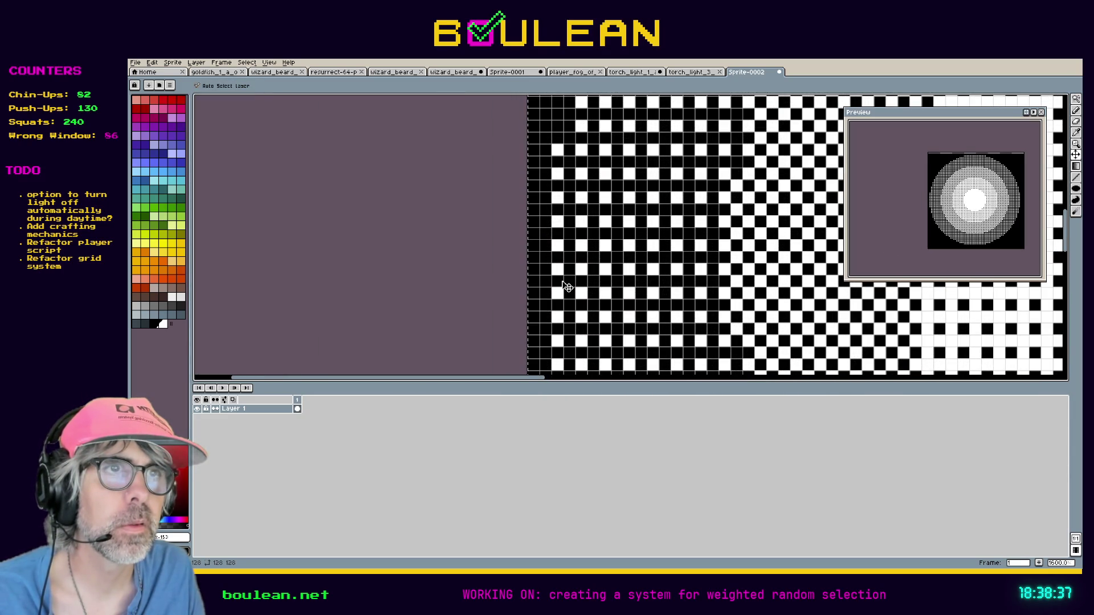
{"action": "left_click_drag", "start_coordinate": [570, 286], "coordinate": [573, 286]}
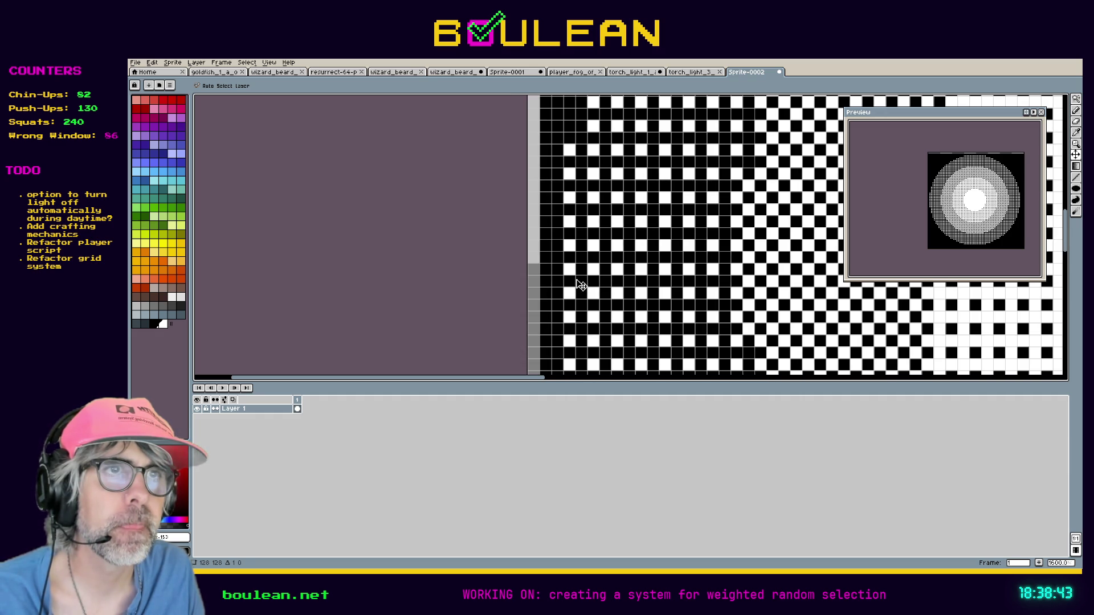
{"action": "left_click_drag", "start_coordinate": [578, 281], "coordinate": [581, 281]}
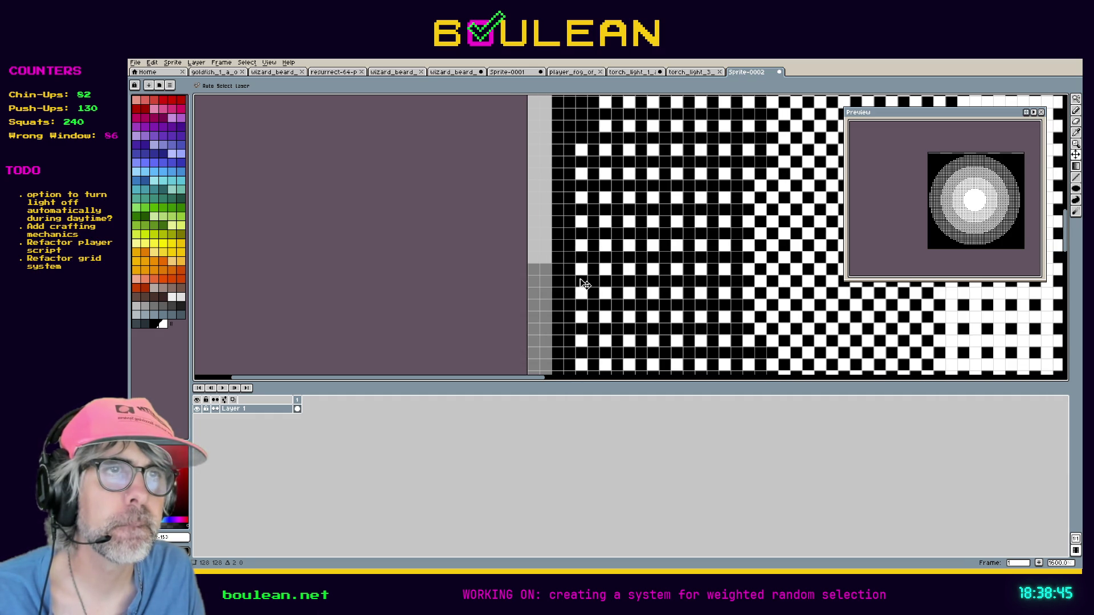
{"action": "key", "text": "ctrl+z"}
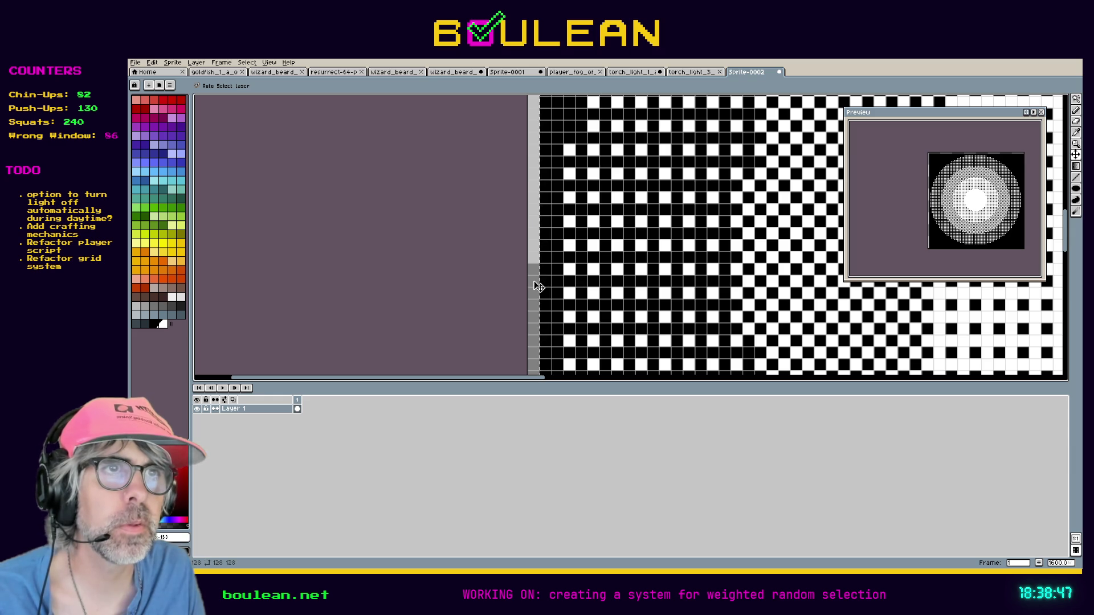
{"action": "scroll", "coordinate": [611, 283], "scroll_direction": "down", "scroll_amount": 3}
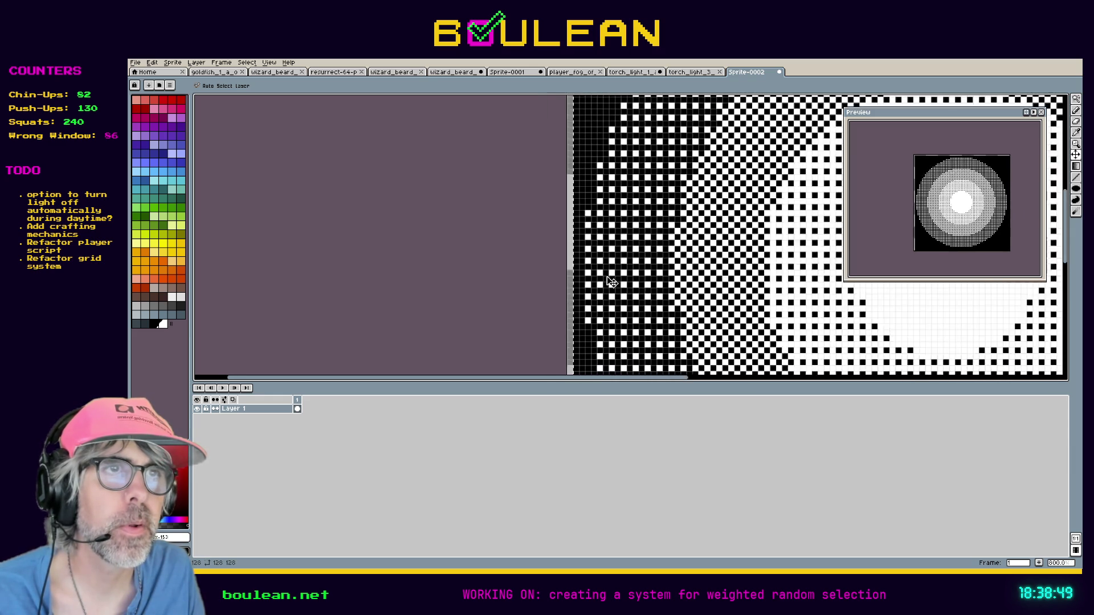
{"action": "scroll", "coordinate": [612, 282], "scroll_direction": "down", "scroll_amount": 1}
{"action": "scroll", "coordinate": [656, 288], "scroll_direction": "right", "scroll_amount": 5}
{"action": "scroll", "coordinate": [713, 296], "scroll_direction": "up", "scroll_amount": 2}
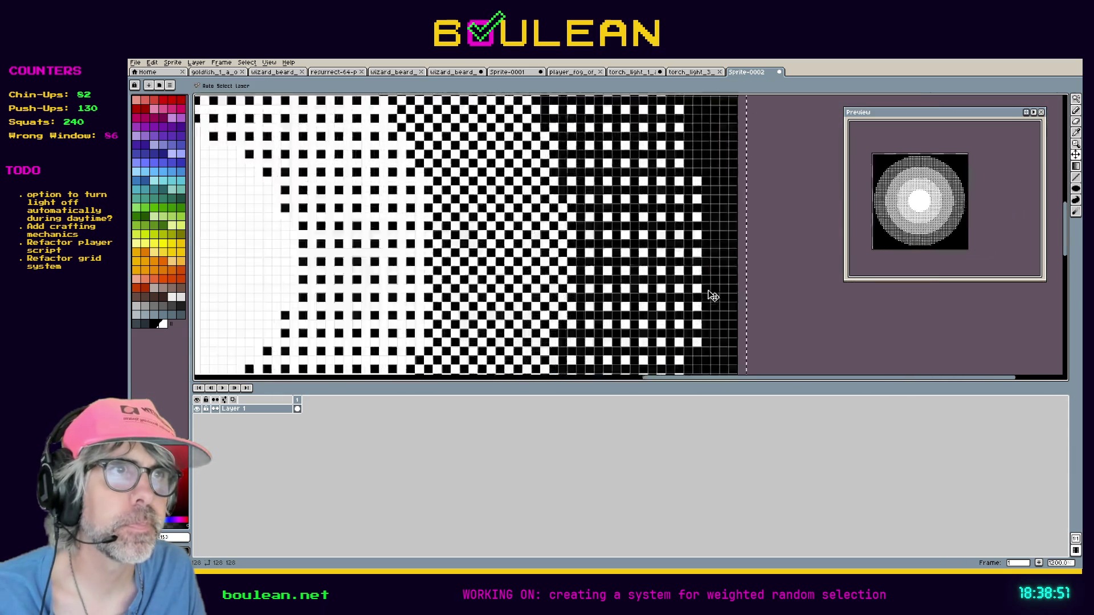
{"action": "scroll", "coordinate": [713, 296], "scroll_direction": "down", "scroll_amount": 1}
{"action": "scroll", "coordinate": [691, 286], "scroll_direction": "down", "scroll_amount": 2}
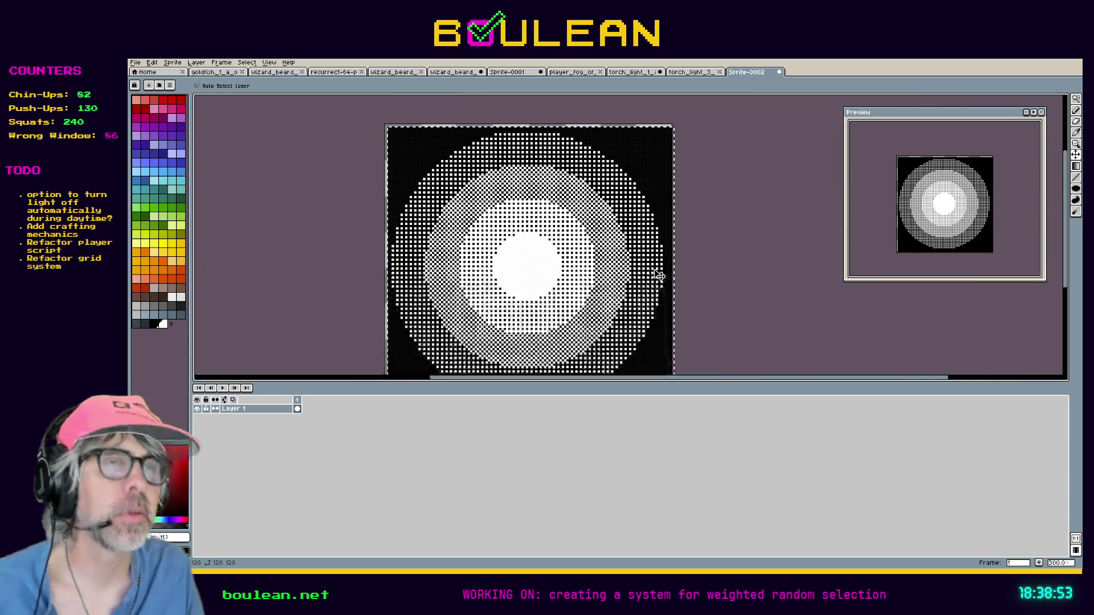
{"action": "scroll", "coordinate": [660, 277], "scroll_direction": "down", "scroll_amount": 1}
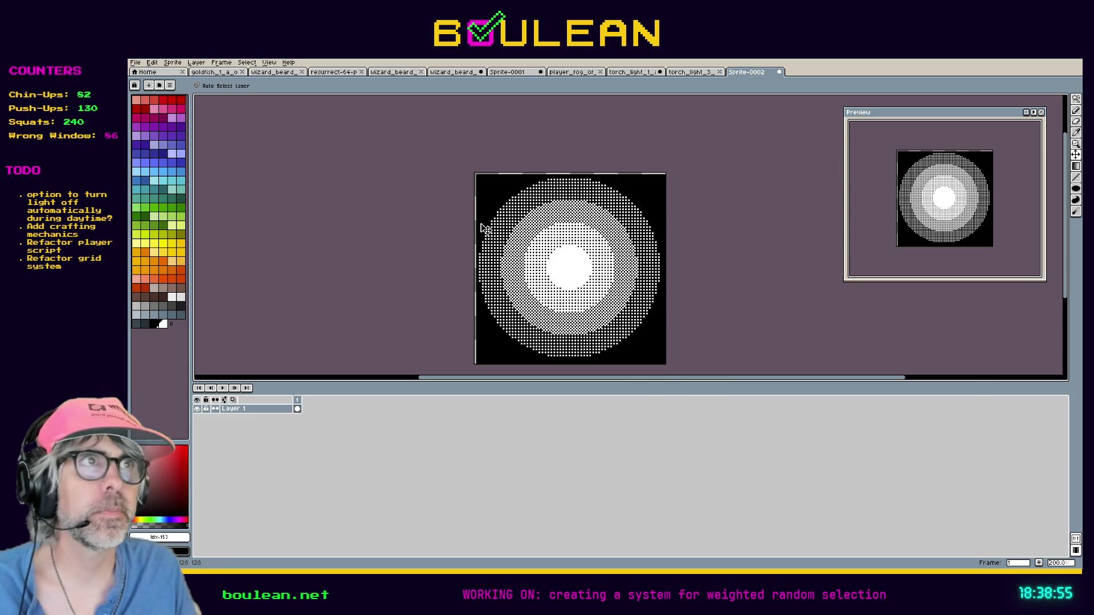
- Magic Wand-select the black background and delete it to transparency
{"action": "key", "text": "w"}
{"action": "left_click", "coordinate": [489, 201]}
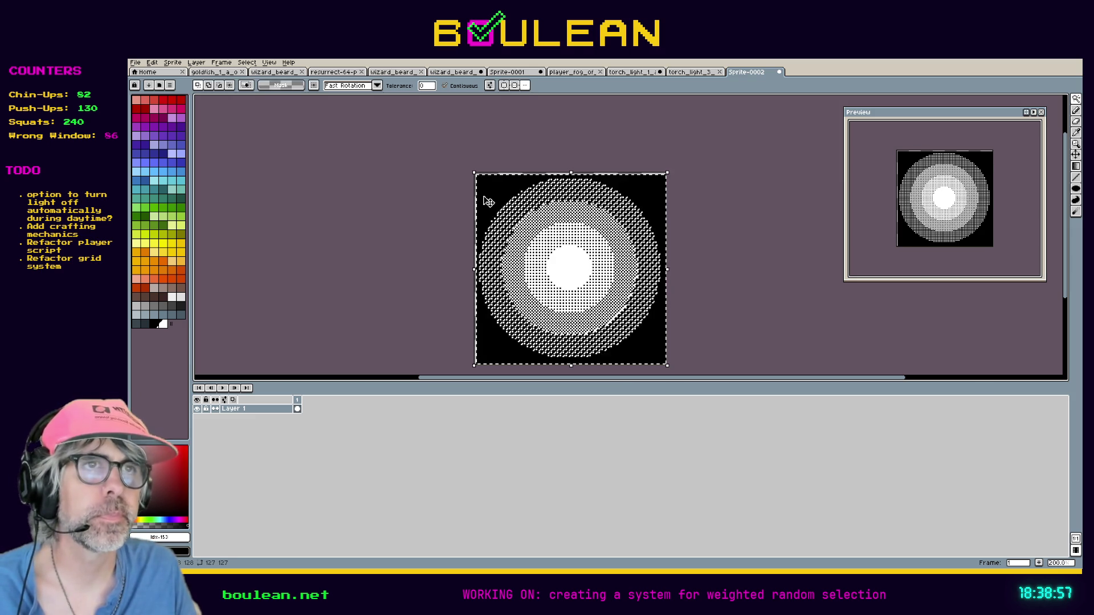
{"action": "key", "text": "Delete"}
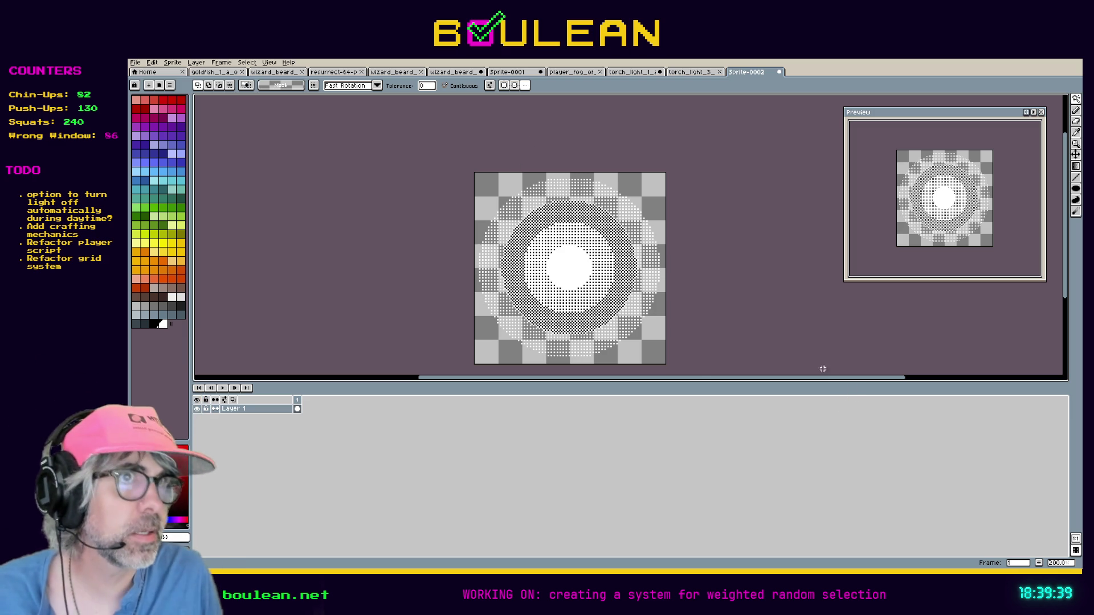
- Zoom and pan around to inspect the pale dithered rings on transparency
{"action": "scroll", "coordinate": [590, 252], "scroll_direction": "up", "scroll_amount": 1}
{"action": "scroll", "coordinate": [590, 253], "scroll_direction": "down", "scroll_amount": 1}
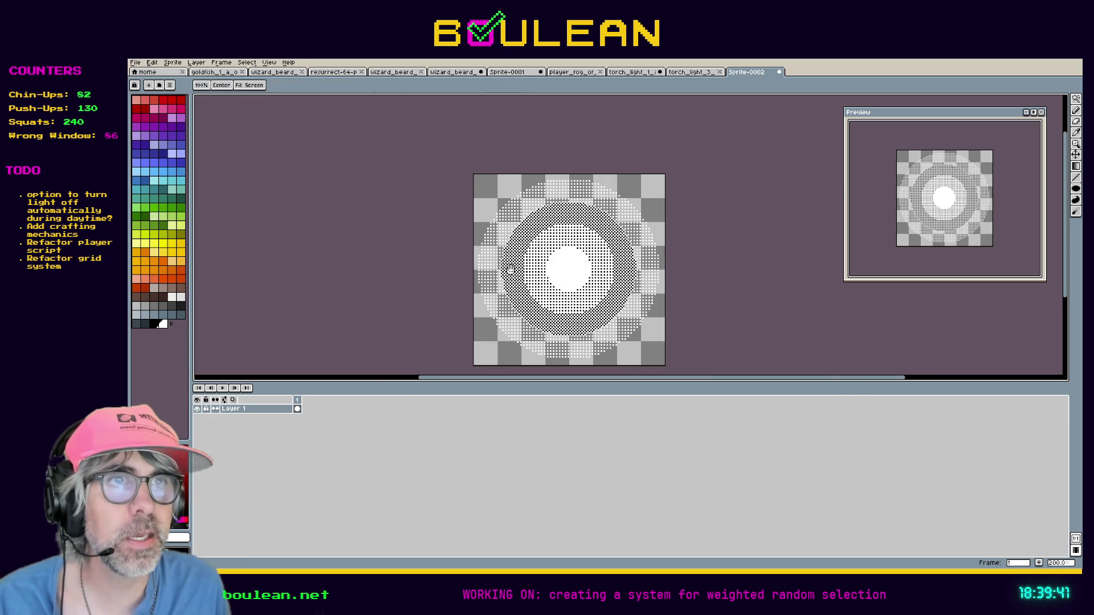
{"action": "left_click_drag", "start_coordinate": [511, 267], "coordinate": [566, 257]}
{"action": "scroll", "coordinate": [566, 257], "scroll_direction": "up", "scroll_amount": 2}
{"action": "scroll", "coordinate": [590, 258], "scroll_direction": "down", "scroll_amount": 1}
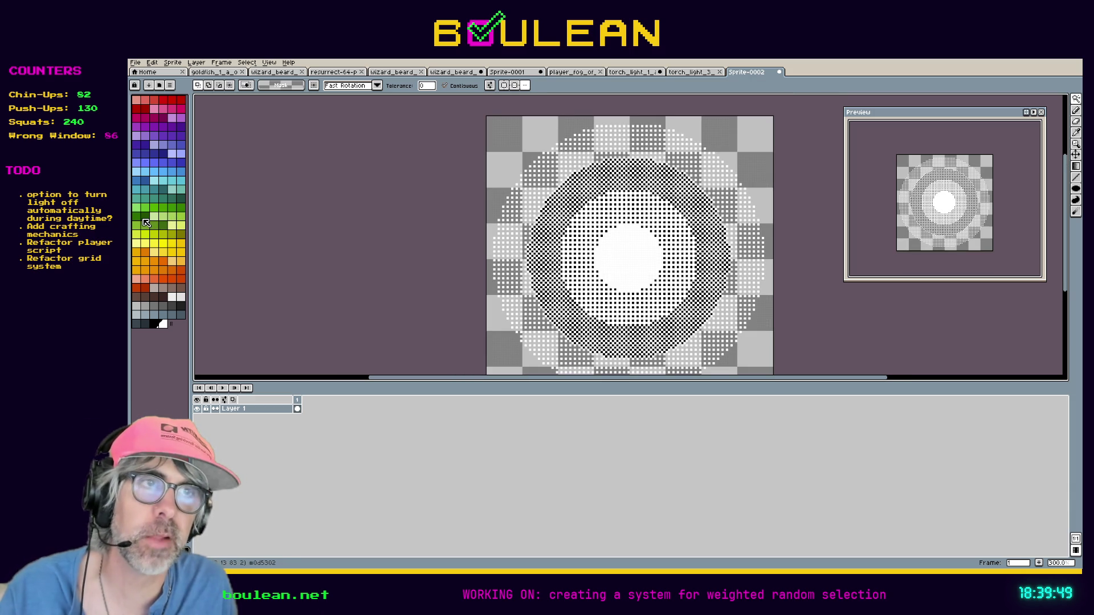
{"action": "scroll", "coordinate": [510, 241], "scroll_direction": "up", "scroll_amount": 3}
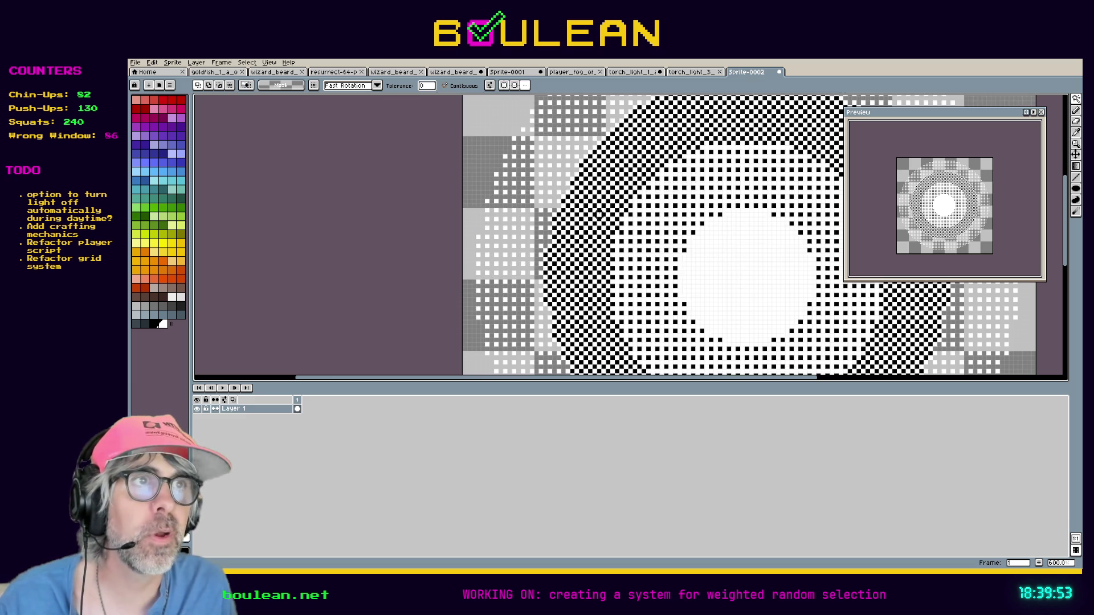
{"action": "scroll", "coordinate": [600, 213], "scroll_direction": "down", "scroll_amount": 3}
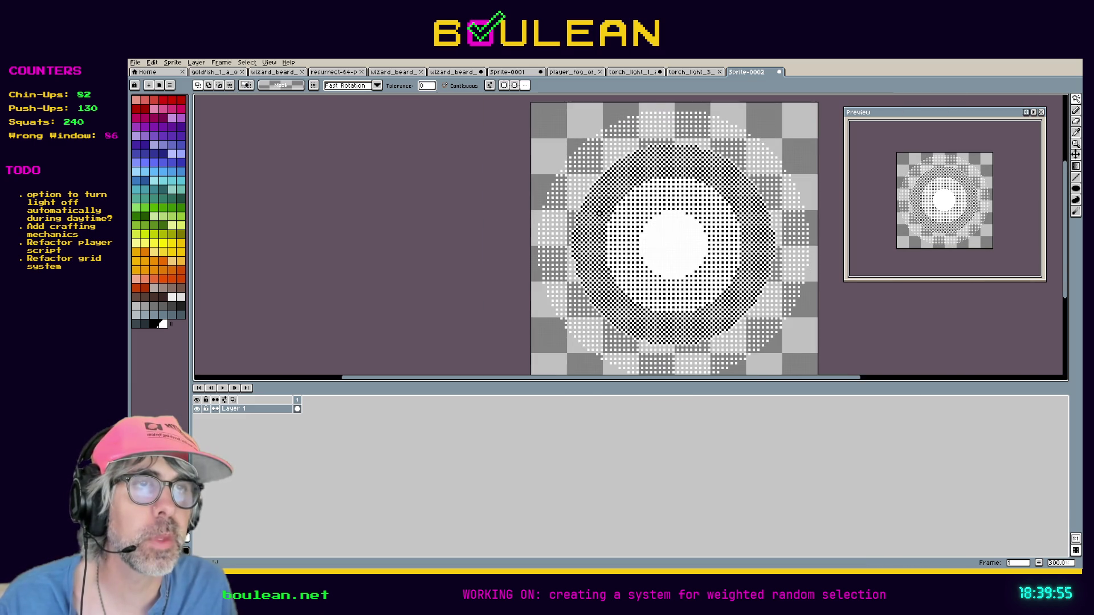
{"action": "scroll", "coordinate": [599, 212], "scroll_direction": "up", "scroll_amount": 2}
{"action": "scroll", "coordinate": [599, 213], "scroll_direction": "up", "scroll_amount": 4}
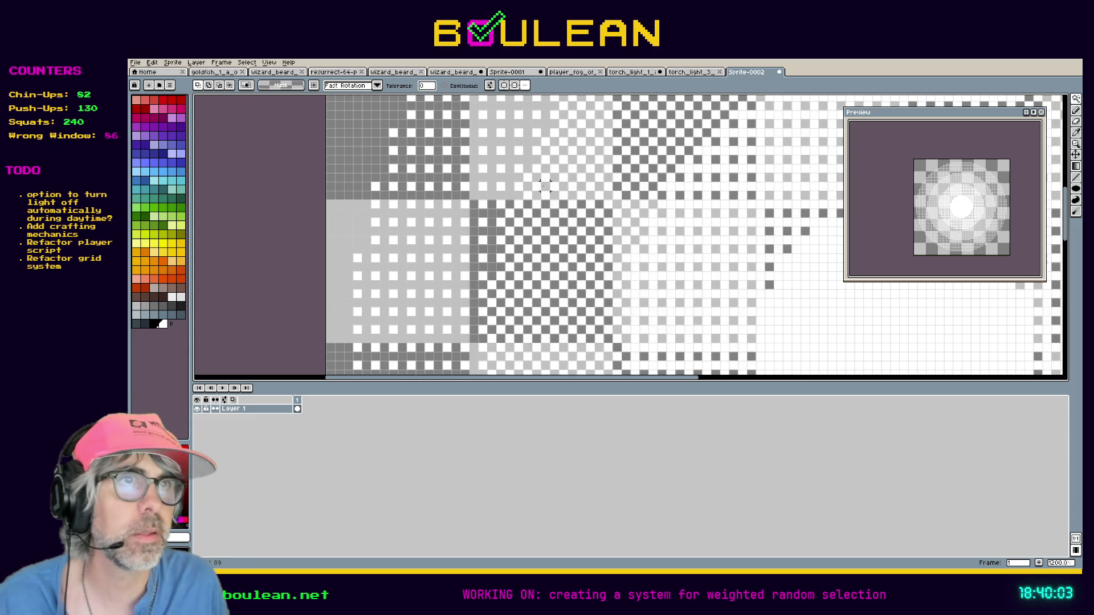
{"action": "scroll", "coordinate": [545, 187], "scroll_direction": "down", "scroll_amount": 6}
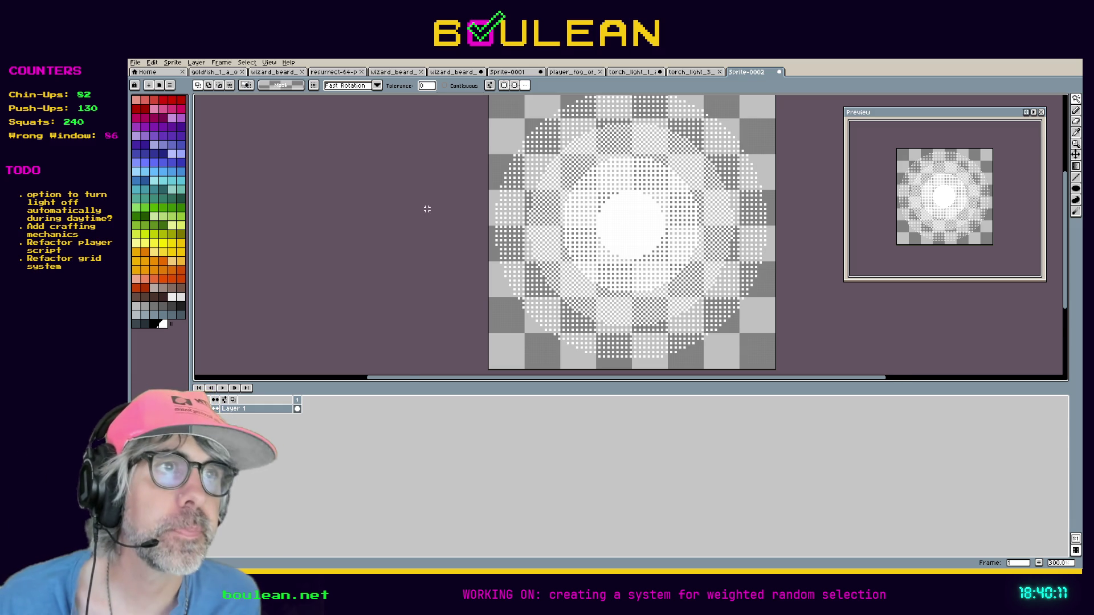
{"action": "scroll", "coordinate": [473, 207], "scroll_direction": "down", "scroll_amount": 1}
{"action": "scroll", "coordinate": [473, 206], "scroll_direction": "up", "scroll_amount": 2}
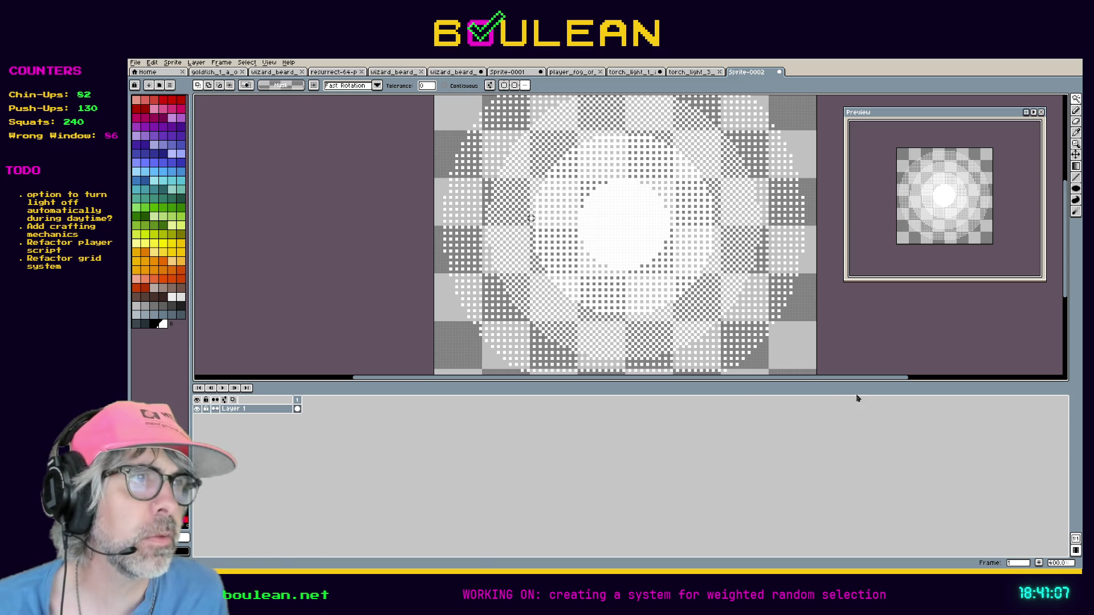
{"action": "left_click", "coordinate": [196, 62]}
{"action": "mouse_move", "coordinate": [173, 62]}
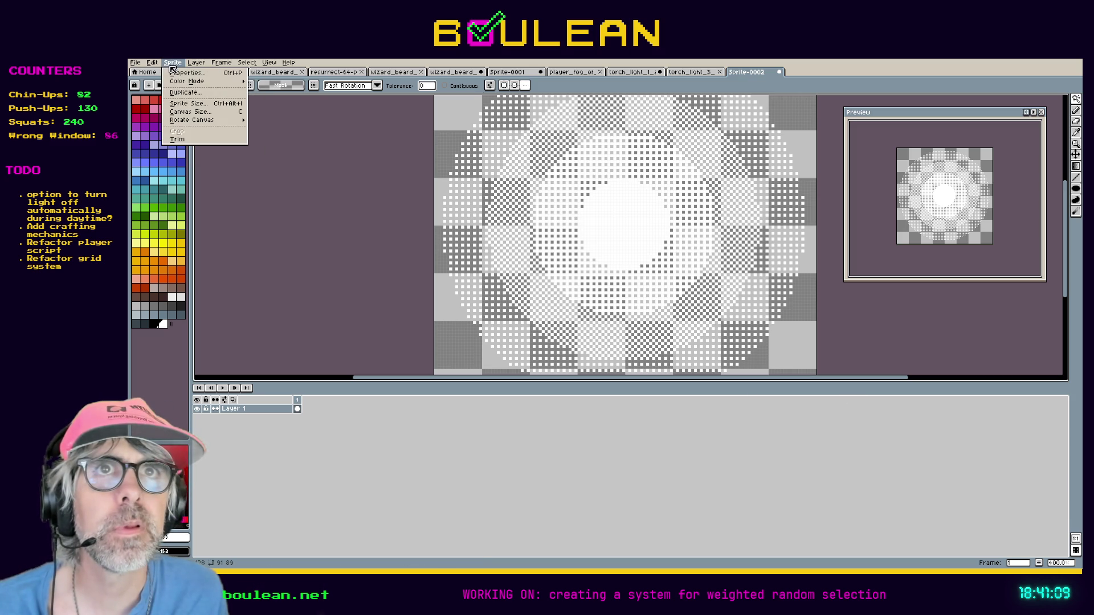
{"action": "left_click", "coordinate": [190, 112]}
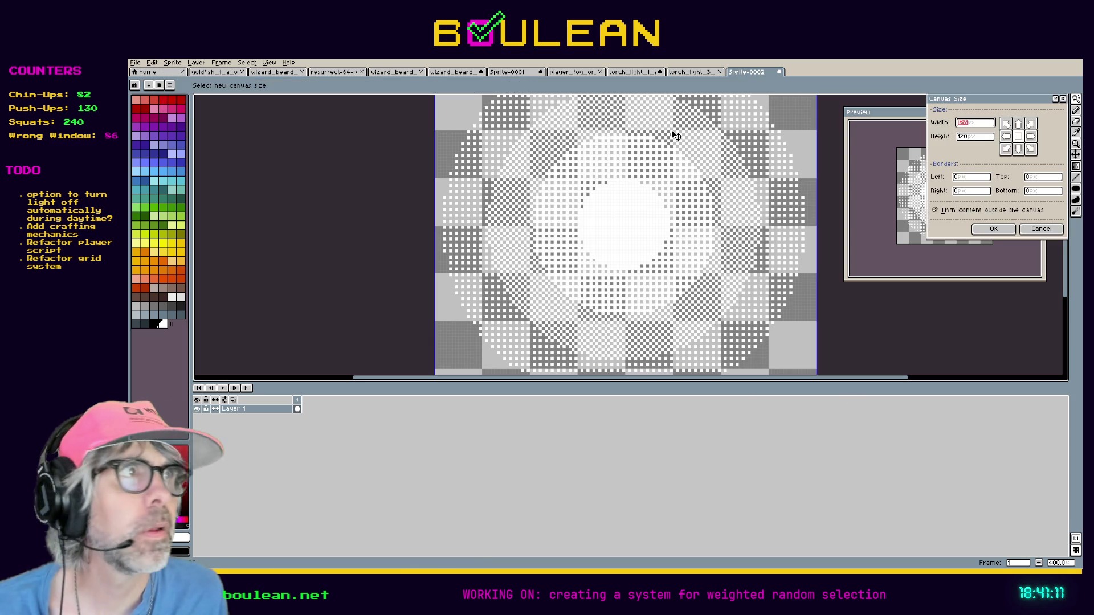
{"action": "left_click", "coordinate": [1041, 229]}
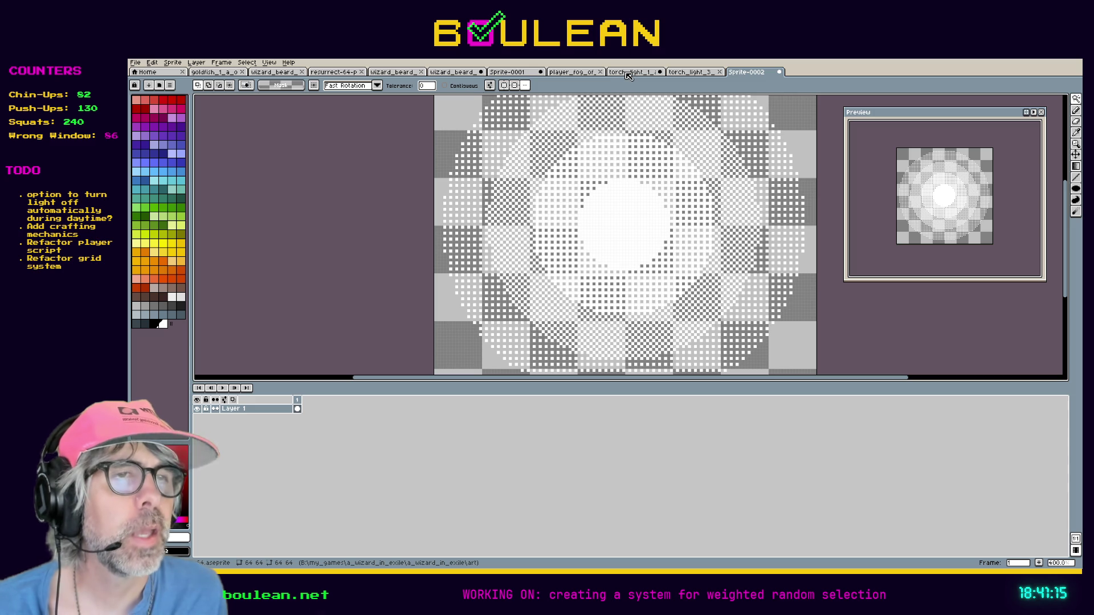
{"action": "key", "text": "ctrl+n"}
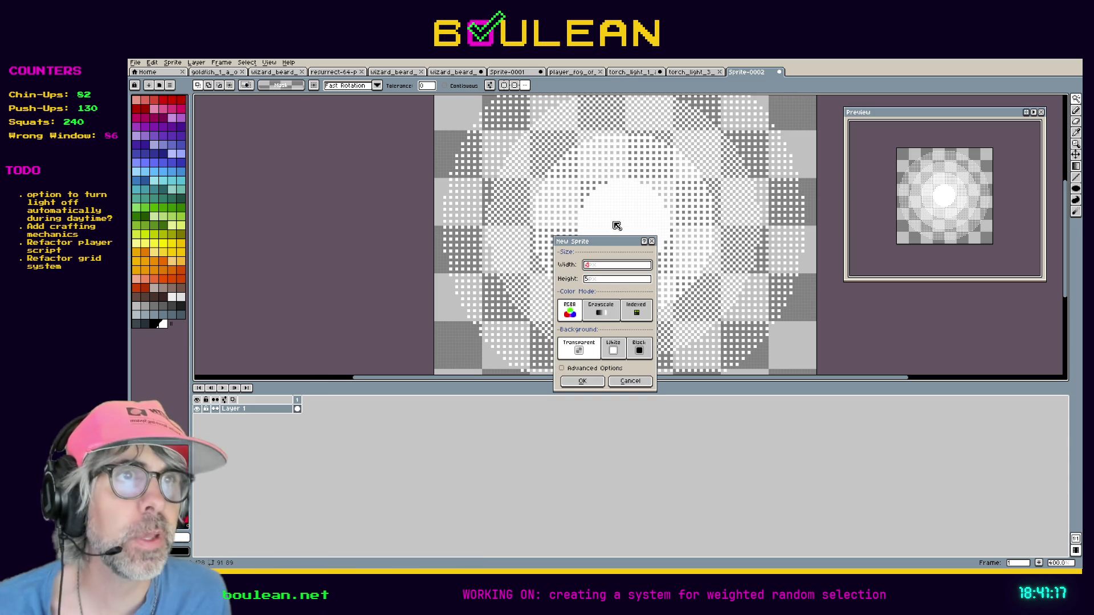
{"action": "key", "text": "Tab"}
{"action": "key", "text": "Return"}
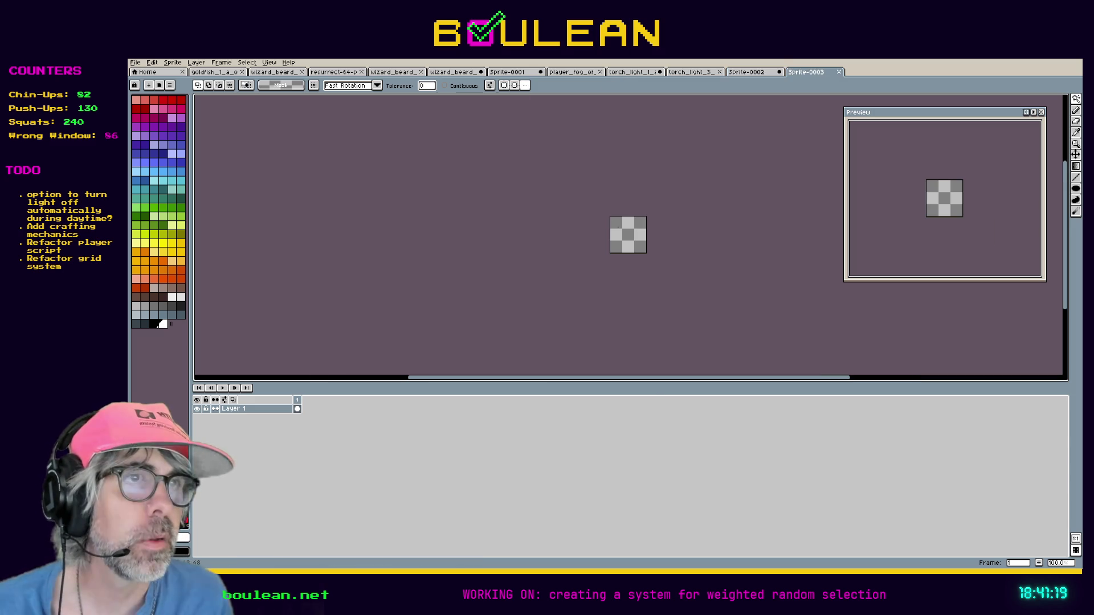
{"action": "scroll", "coordinate": [634, 237], "scroll_direction": "up", "scroll_amount": 4}
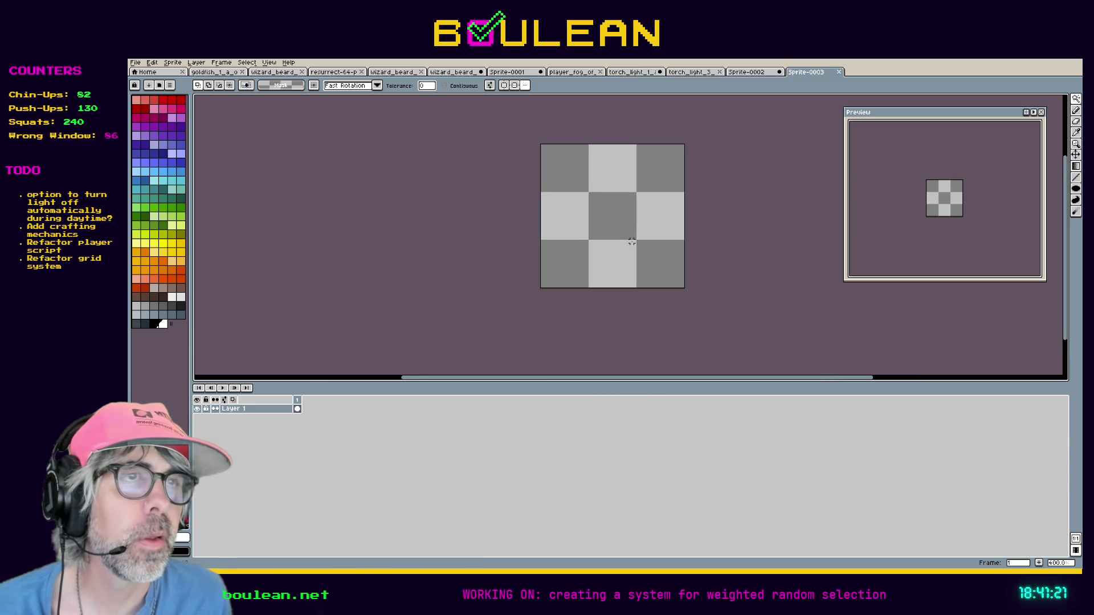
{"action": "key", "text": "space"}
{"action": "mouse_move", "coordinate": [598, 177]}
{"action": "left_mouse_down"}
{"action": "mouse_move", "coordinate": [579, 234]}
{"action": "mouse_move", "coordinate": [588, 214]}
{"action": "left_mouse_up"}
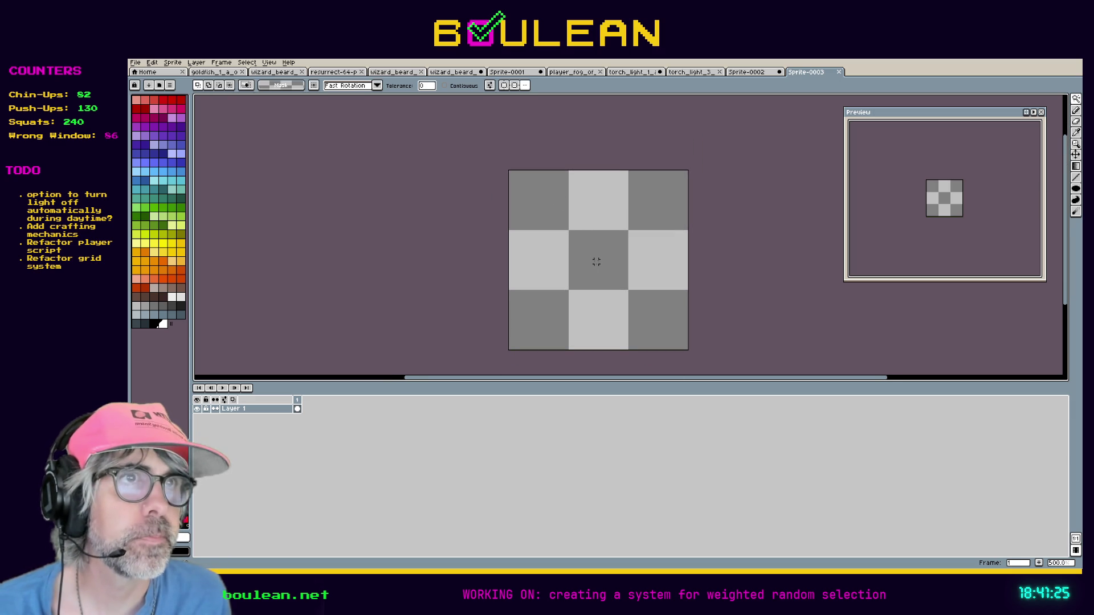
{"action": "key", "text": "ctrl+apostrophe"}
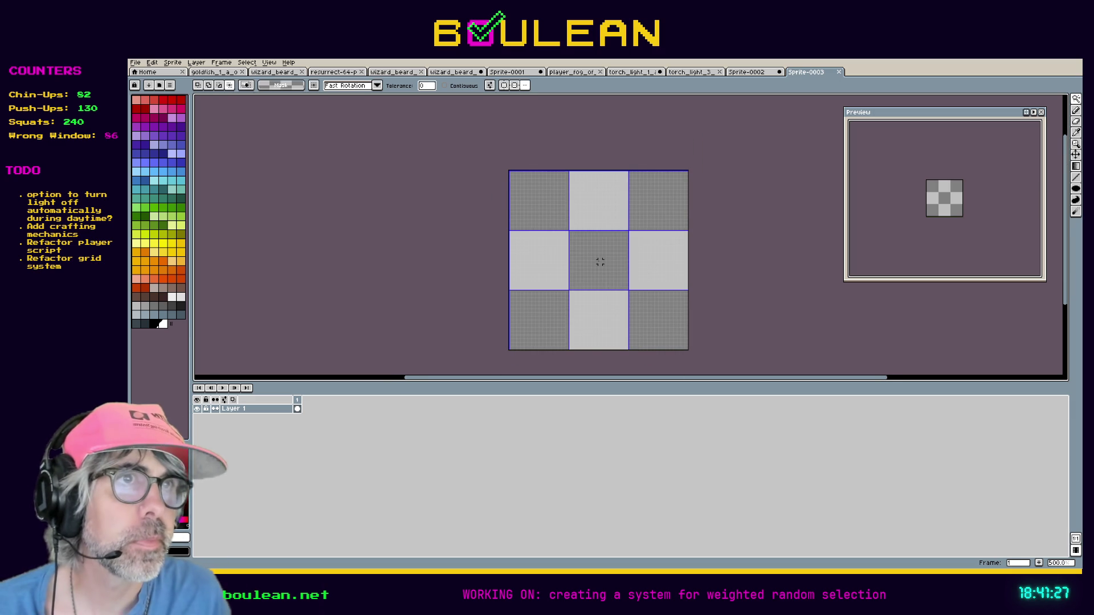
{"action": "scroll", "coordinate": [601, 262], "scroll_direction": "up", "scroll_amount": 1}
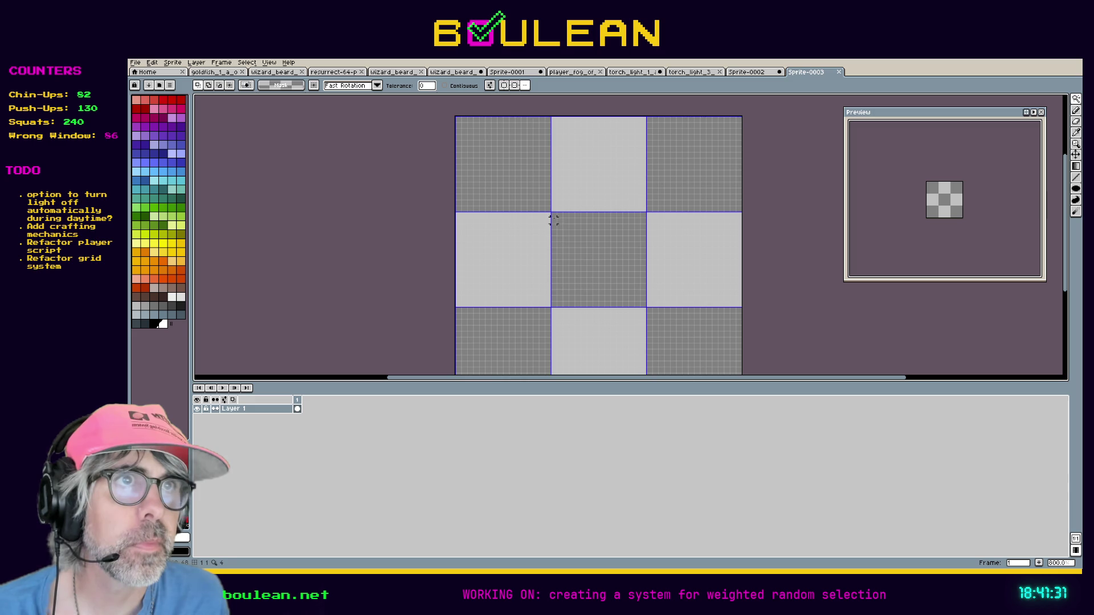
{"action": "left_click", "coordinate": [499, 166]}
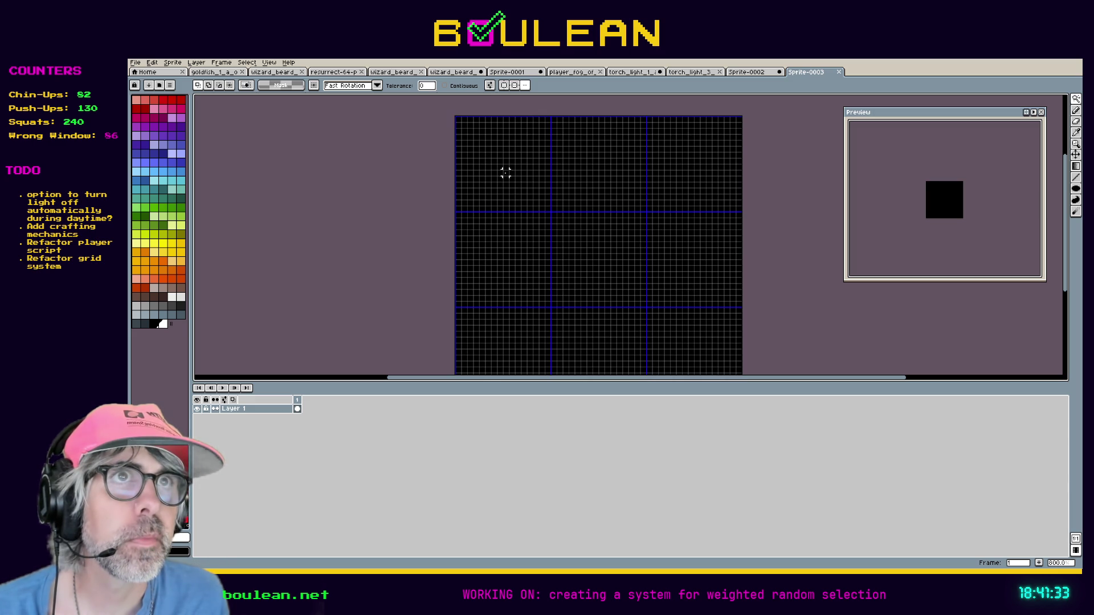
{"action": "key", "text": "ctrl+z"}
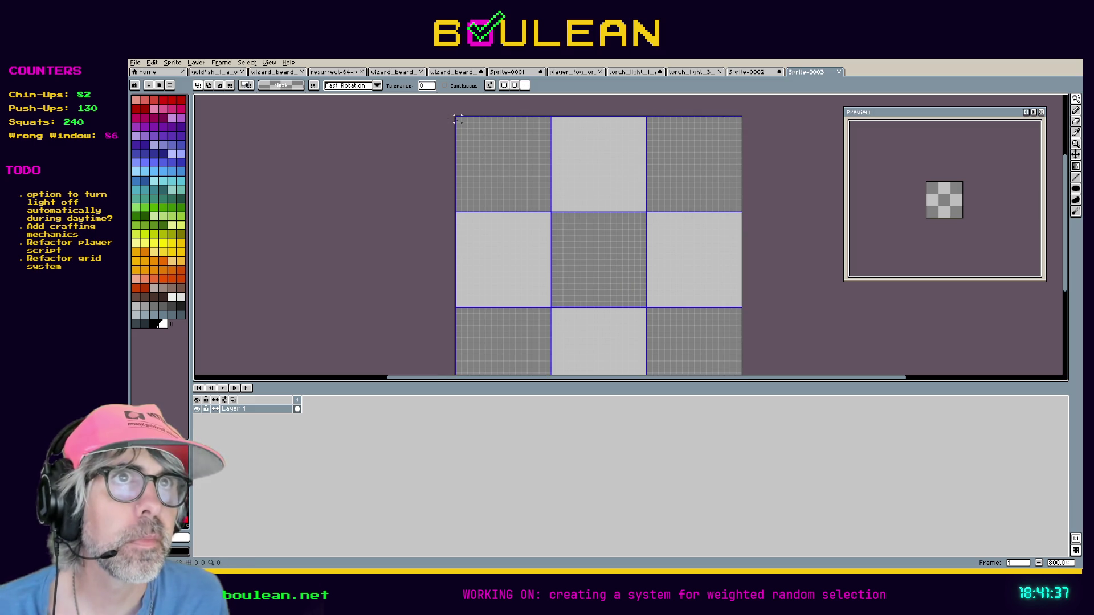
{"action": "left_click", "coordinate": [461, 128]}
{"action": "key", "text": "ctrl+a"}
{"action": "key", "text": "Delete"}
{"action": "key", "text": "ctrl+d"}
{"action": "key", "text": "g"}
{"action": "mouse_move", "coordinate": [458, 119]}
{"action": "left_mouse_down"}
{"action": "mouse_move", "coordinate": [625, 298]}
{"action": "mouse_move", "coordinate": [666, 332]}
{"action": "mouse_move", "coordinate": [655, 308]}
{"action": "mouse_move", "coordinate": [701, 356]}
{"action": "mouse_move", "coordinate": [673, 352]}
{"action": "mouse_move", "coordinate": [708, 371]}
{"action": "mouse_move", "coordinate": [696, 371]}
{"action": "mouse_move", "coordinate": [758, 374]}
{"action": "mouse_move", "coordinate": [757, 350]}
{"action": "mouse_move", "coordinate": [768, 369]}
{"action": "mouse_move", "coordinate": [767, 330]}
{"action": "mouse_move", "coordinate": [774, 368]}
{"action": "mouse_move", "coordinate": [767, 361]}
{"action": "left_mouse_up"}
- Undo the first attempt and redraw a larger Bayer 2x2 radial gradient reaching the canvas edges
{"action": "scroll", "coordinate": [764, 295], "scroll_direction": "down", "scroll_amount": 2}
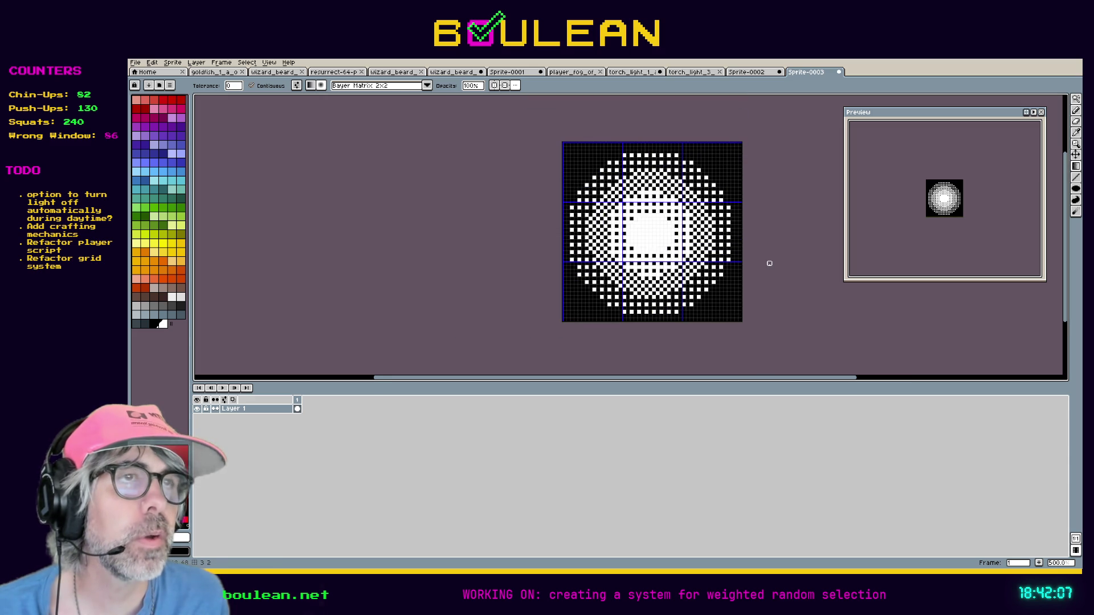
{"action": "key", "text": "ctrl+z"}
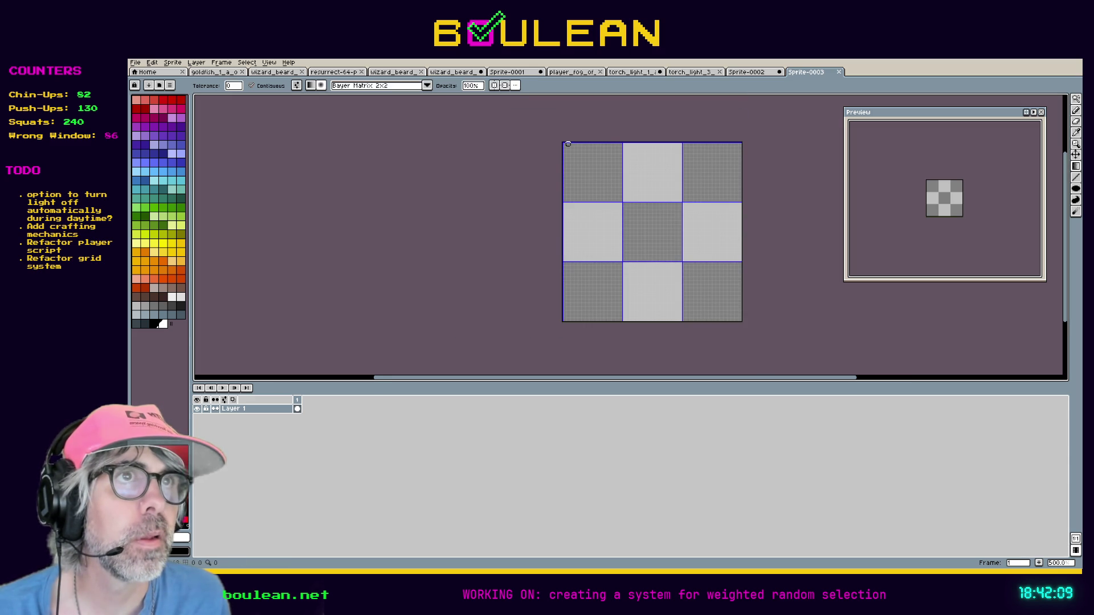
{"action": "mouse_move", "coordinate": [578, 169]}
{"action": "left_mouse_down"}
{"action": "mouse_move", "coordinate": [654, 244]}
{"action": "mouse_move", "coordinate": [701, 271]}
{"action": "mouse_move", "coordinate": [721, 326]}
{"action": "mouse_move", "coordinate": [754, 368]}
{"action": "left_mouse_up"}
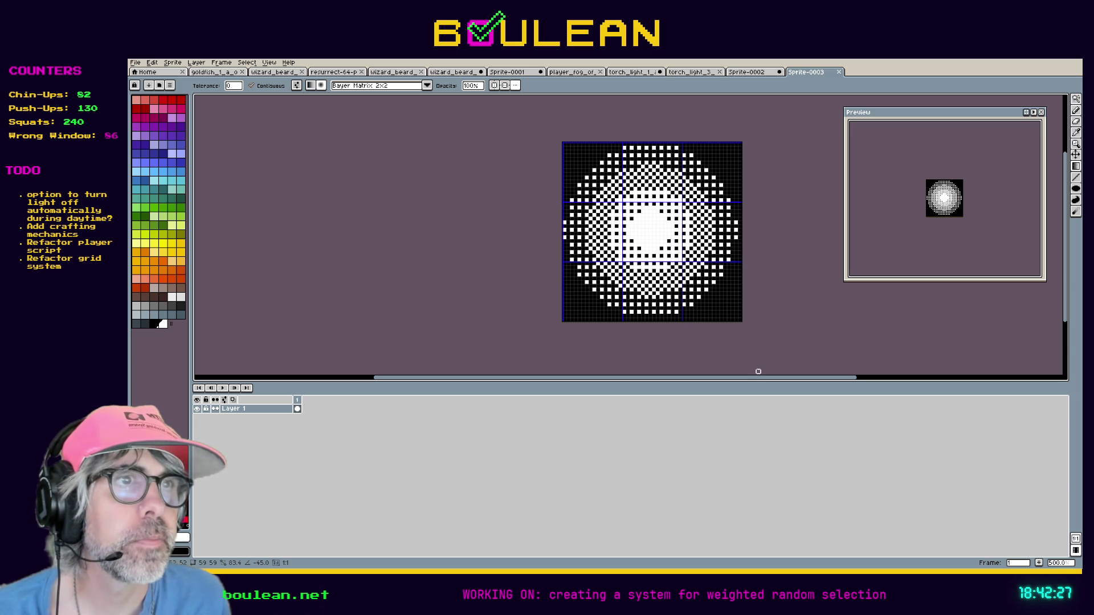
{"action": "left_click_drag", "start_coordinate": [762, 372], "coordinate": [766, 374]}
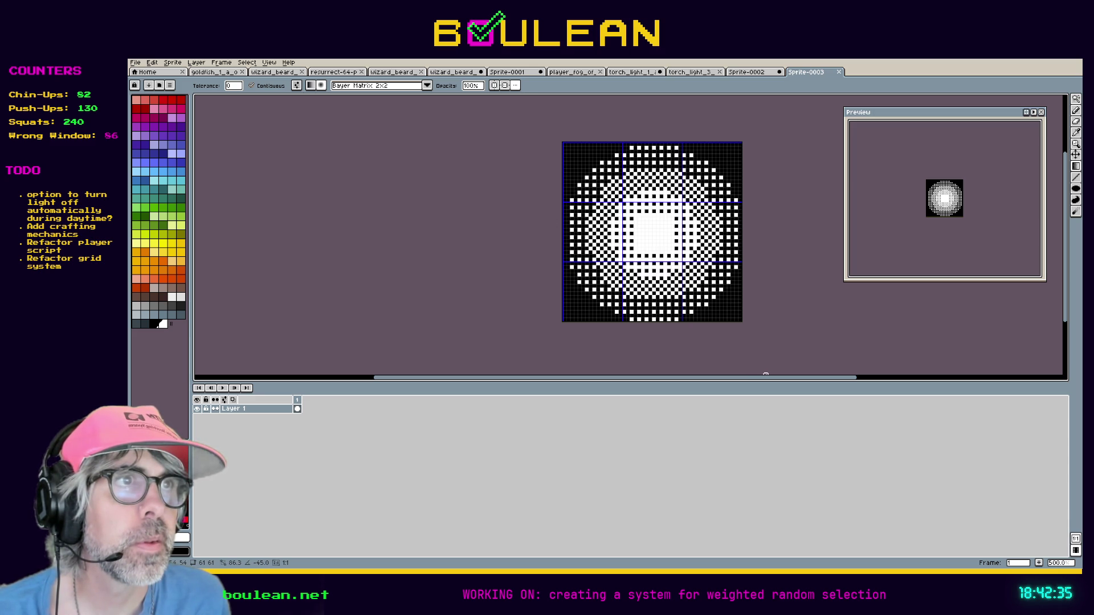
{"action": "mouse_move", "coordinate": [766, 375]}
{"action": "left_mouse_down"}
{"action": "mouse_move", "coordinate": [713, 291]}
{"action": "mouse_move", "coordinate": [740, 342]}
{"action": "left_mouse_up"}
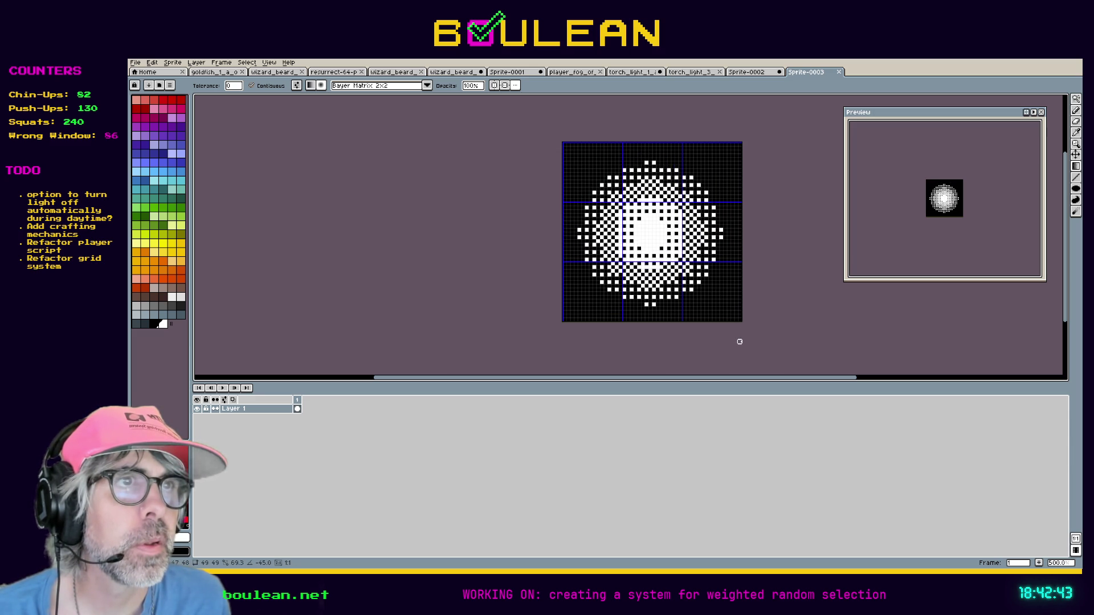
{"action": "mouse_move", "coordinate": [740, 341]}
{"action": "left_mouse_down"}
{"action": "mouse_move", "coordinate": [738, 352]}
{"action": "mouse_move", "coordinate": [784, 364]}
{"action": "mouse_move", "coordinate": [672, 246]}
{"action": "mouse_move", "coordinate": [754, 342]}
{"action": "left_mouse_up"}
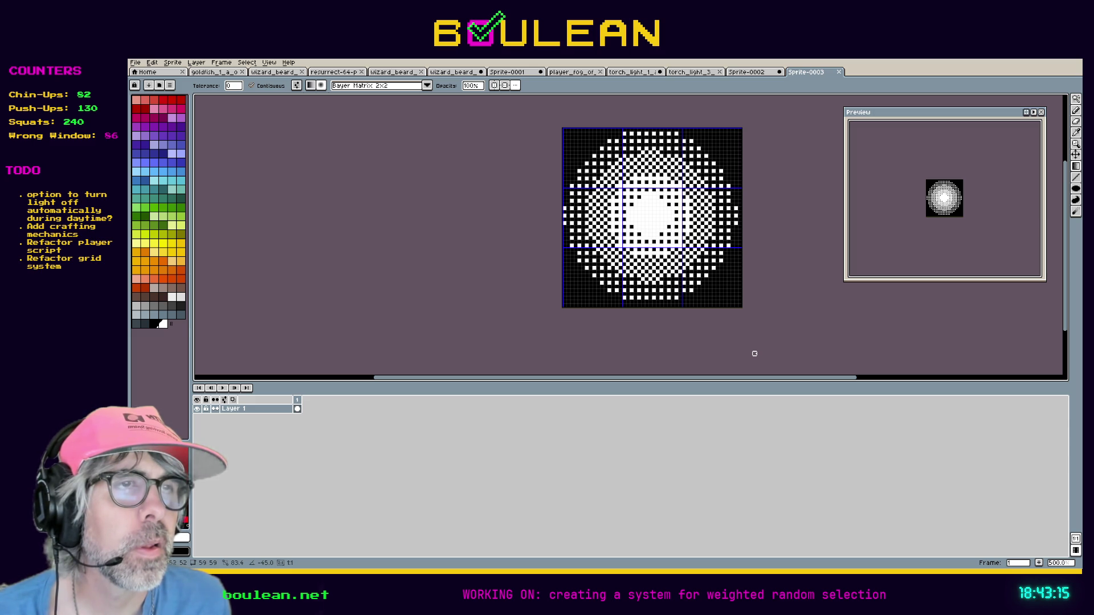
- Shrink the glow, clear its black background to transparency, and save the .aseprite file
{"action": "mouse_move", "coordinate": [754, 353]}
{"action": "left_mouse_down"}
{"action": "mouse_move", "coordinate": [563, 129]}
{"action": "mouse_move", "coordinate": [684, 285]}
{"action": "mouse_move", "coordinate": [710, 308]}
{"action": "mouse_move", "coordinate": [735, 316]}
{"action": "mouse_move", "coordinate": [740, 305]}
{"action": "left_mouse_up"}
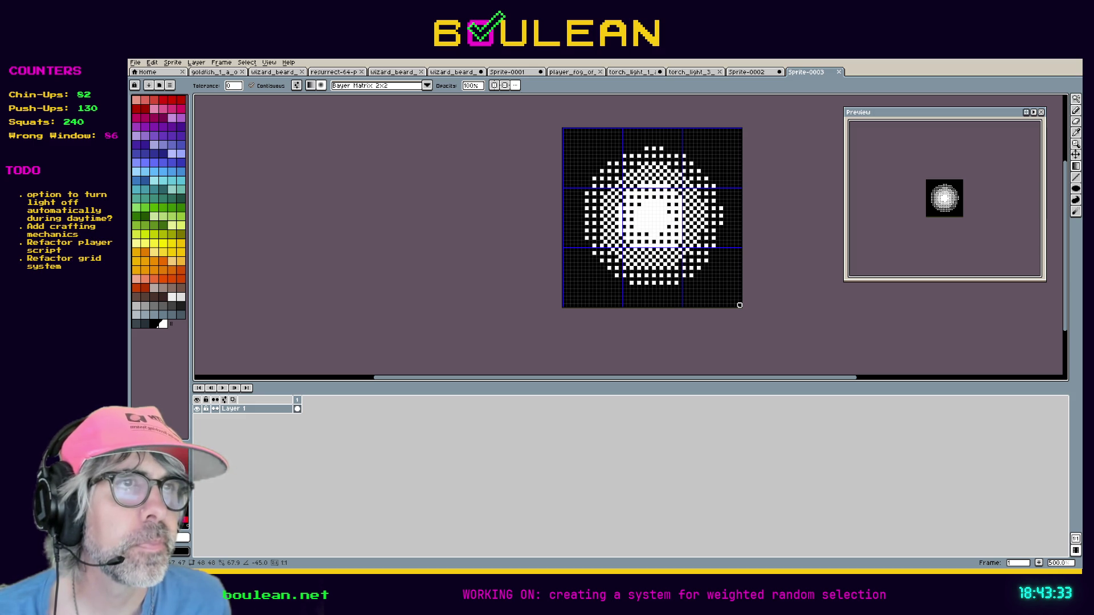
{"action": "left_click_drag", "start_coordinate": [740, 306], "coordinate": [740, 306]}
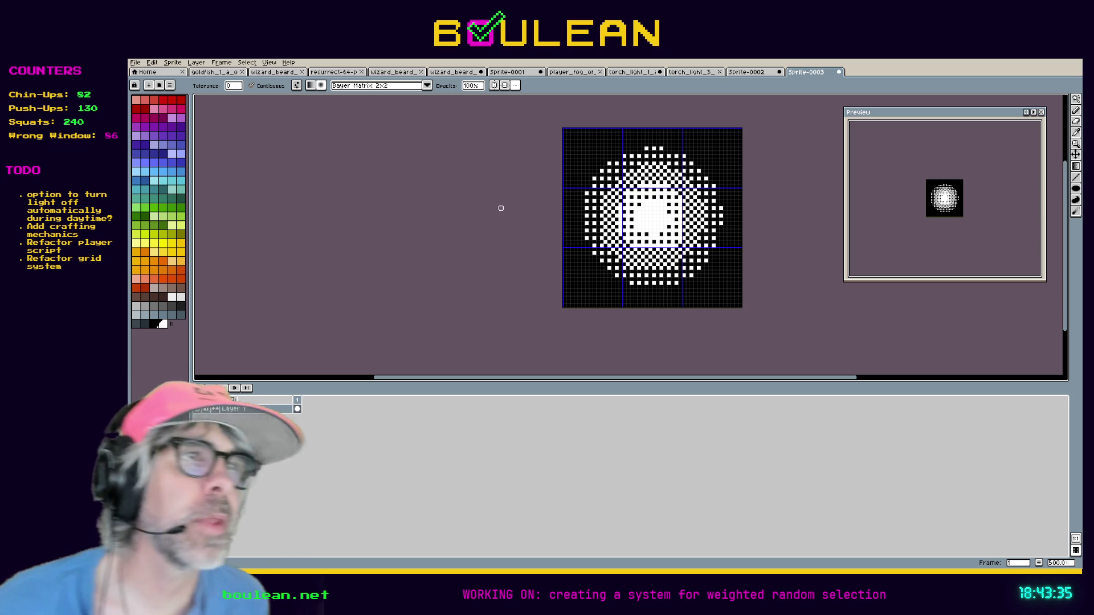
{"action": "key", "text": "ctrl+a"}
{"action": "left_click_drag", "start_coordinate": [567, 235], "coordinate": [574, 238]}
{"action": "key", "text": "ctrl+z"}
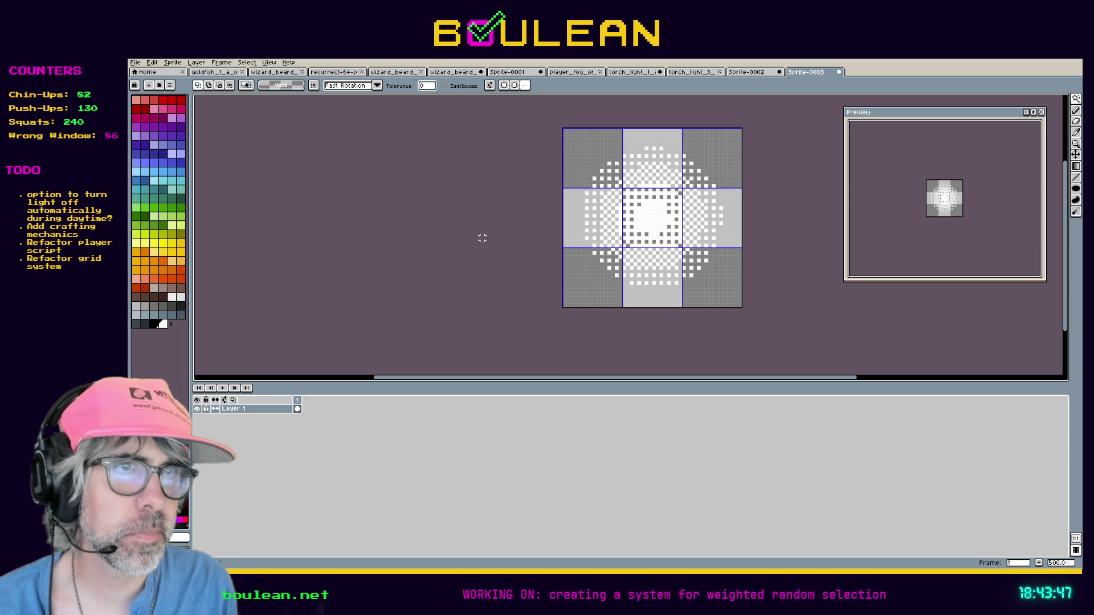
{"action": "key", "text": "Return"}
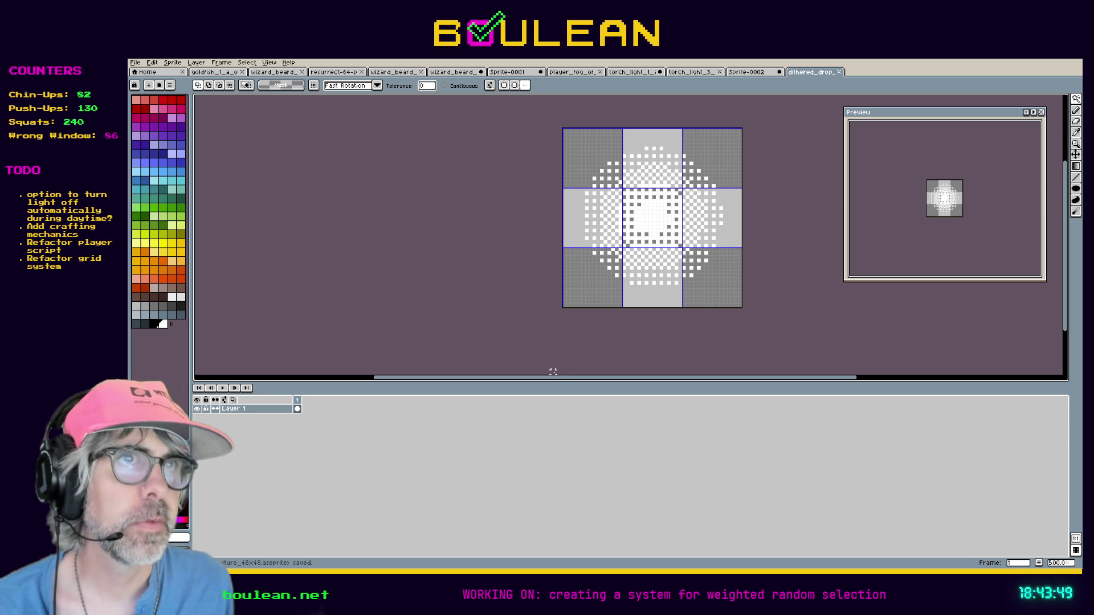
- Create a new 64x64 sprite and clear its canvas back to transparent
{"action": "key", "text": "alt+f"}
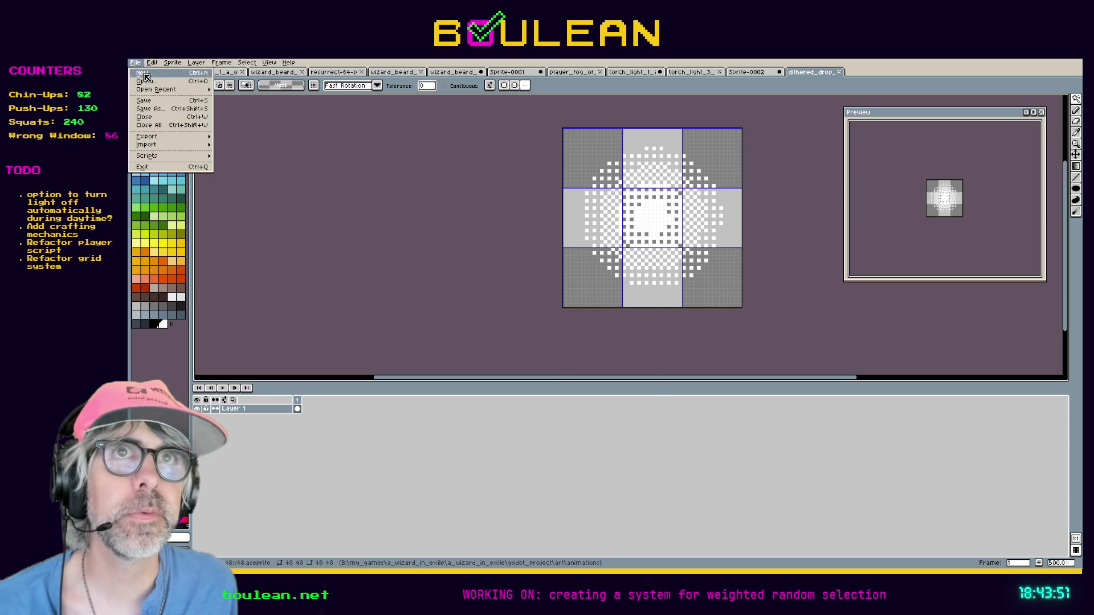
{"action": "type", "text": "n"}
{"action": "type", "text": "64"}
{"action": "key", "text": "Tab"}
{"action": "type", "text": "64"}
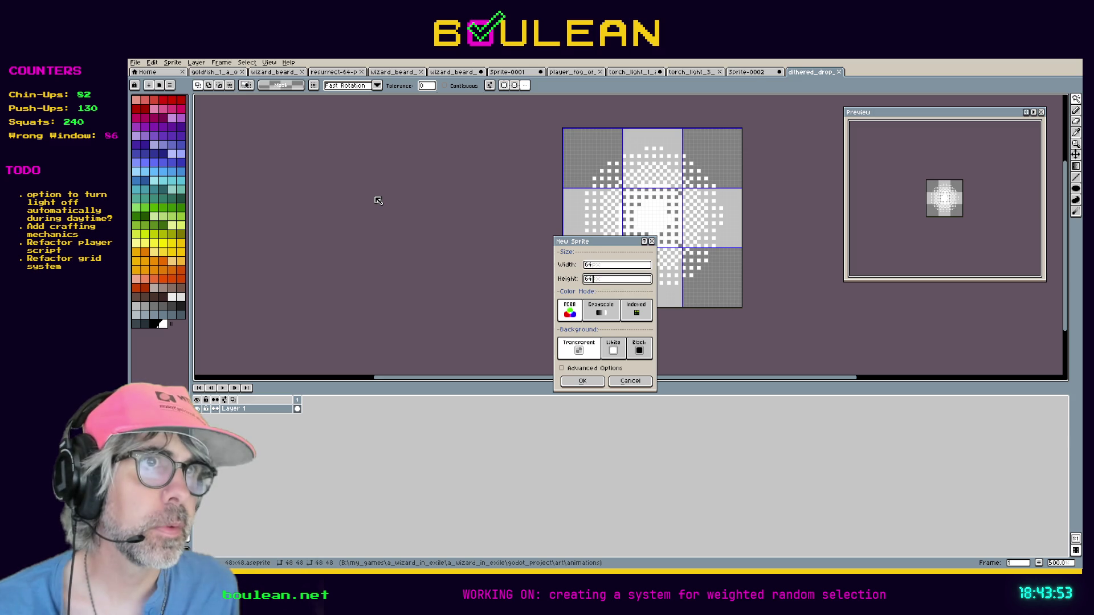
{"action": "key", "text": "Return"}
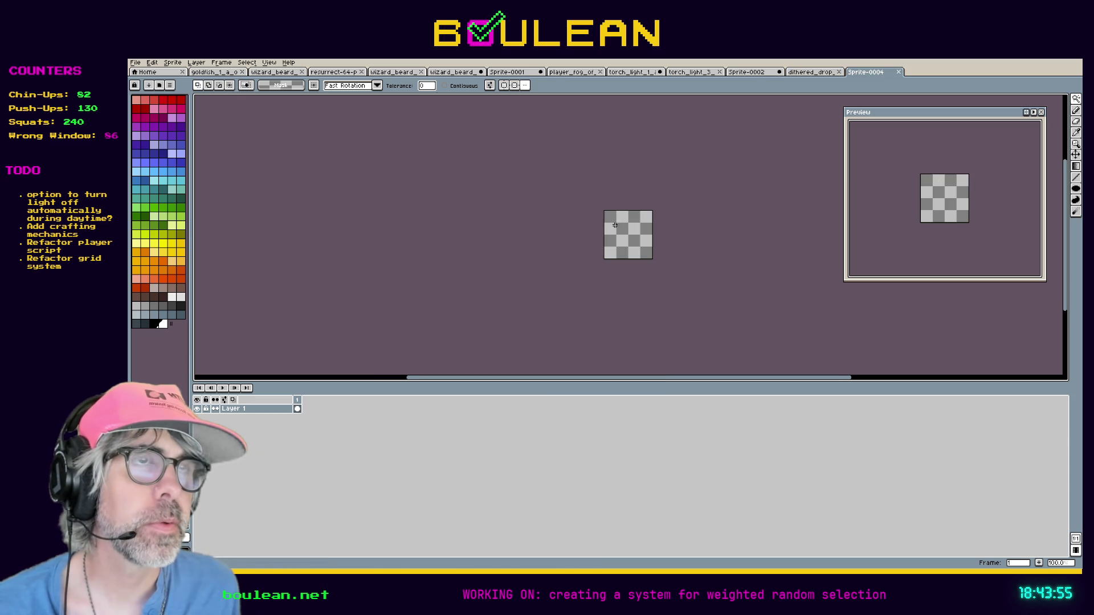
{"action": "scroll", "coordinate": [617, 230], "scroll_direction": "up", "scroll_amount": 3}
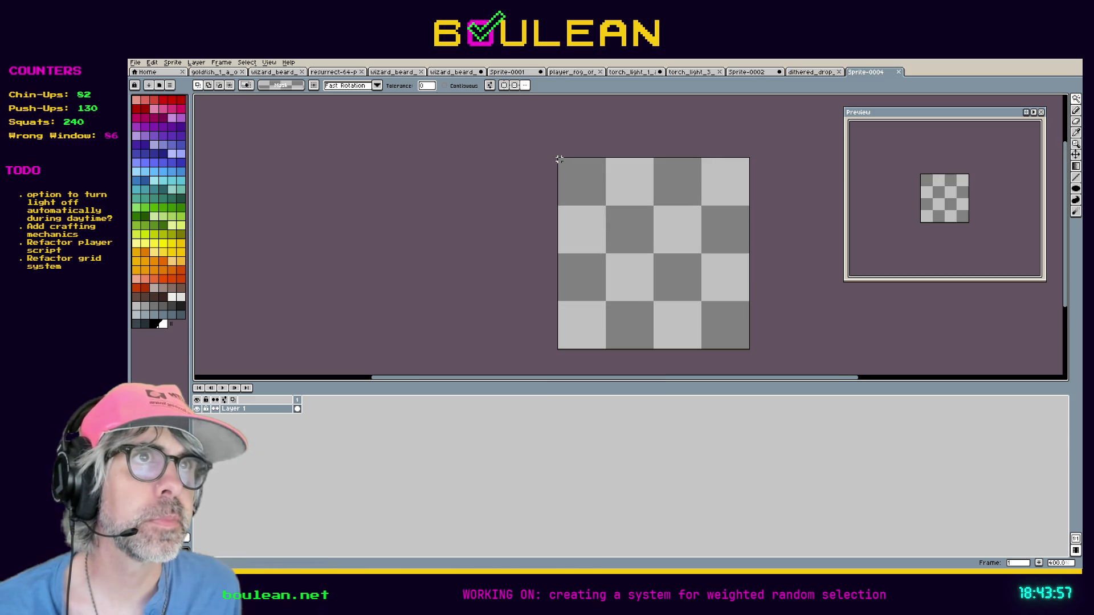
{"action": "left_click", "coordinate": [560, 162]}
{"action": "key", "text": "ctrl+a"}
{"action": "key", "text": "Delete"}
{"action": "key", "text": "ctrl+d"}
- Draw a dithered white radial glow from the top-left corner across the 64x64 canvas, then select all
{"action": "key", "text": "g"}
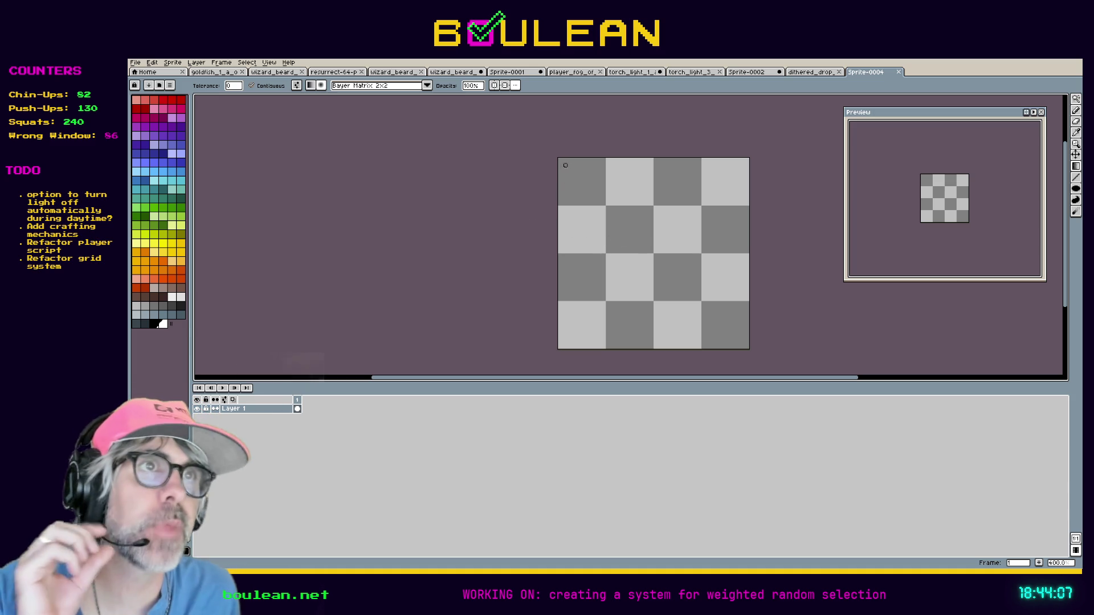
{"action": "left_click_drag", "start_coordinate": [559, 163], "coordinate": [676, 300]}
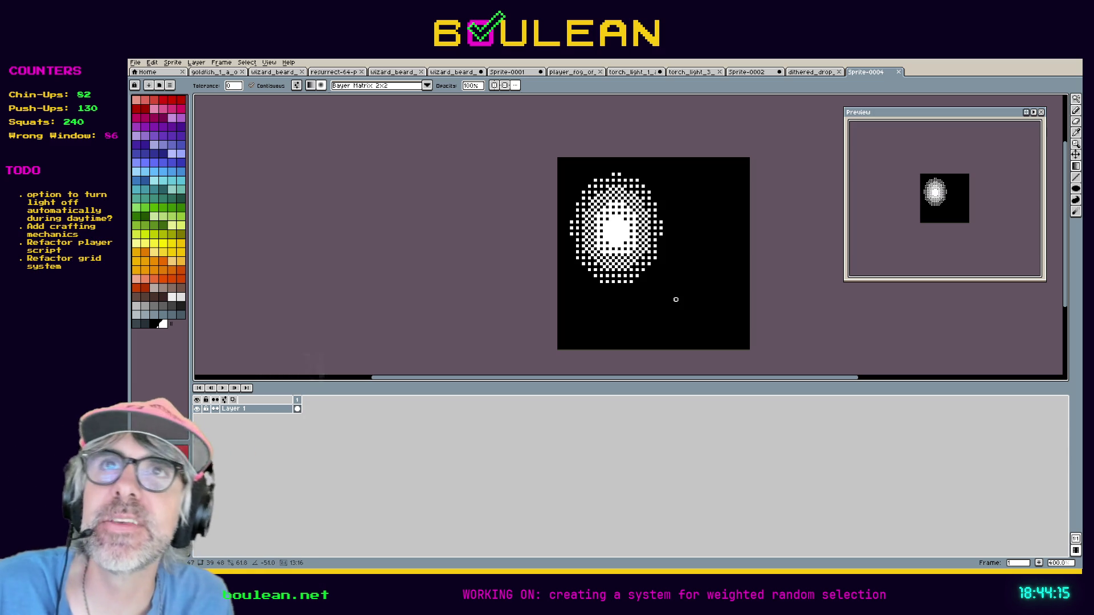
{"action": "mouse_move", "coordinate": [676, 300]}
{"action": "left_mouse_down"}
{"action": "mouse_move", "coordinate": [748, 371]}
{"action": "mouse_move", "coordinate": [765, 374]}
{"action": "mouse_move", "coordinate": [749, 345]}
{"action": "left_mouse_up"}
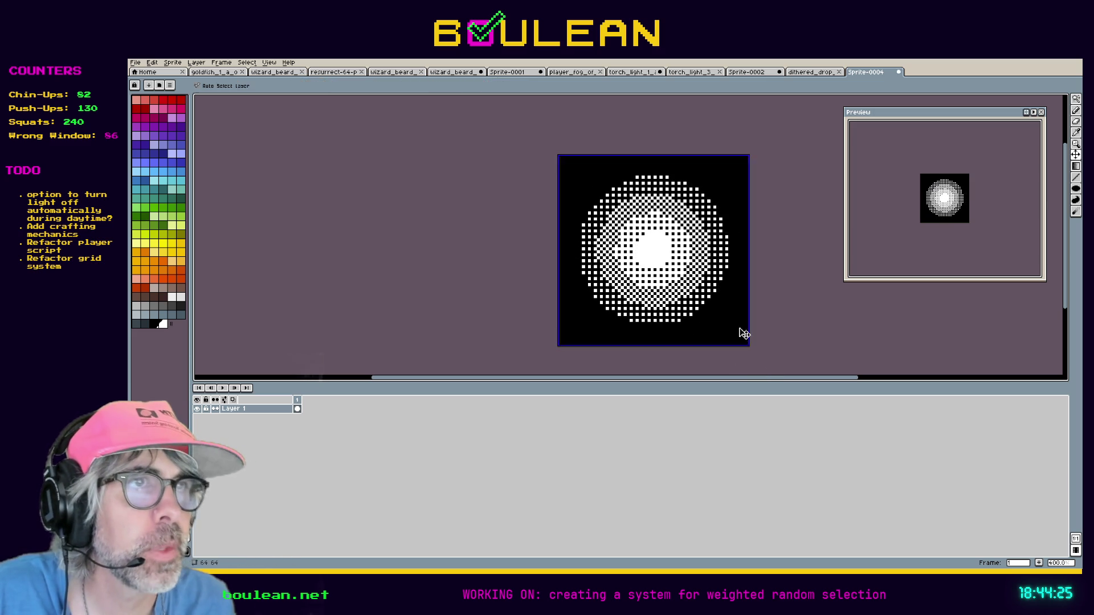
{"action": "key", "text": "ctrl+z"}
{"action": "left_click_drag", "start_coordinate": [557, 157], "coordinate": [748, 344]}
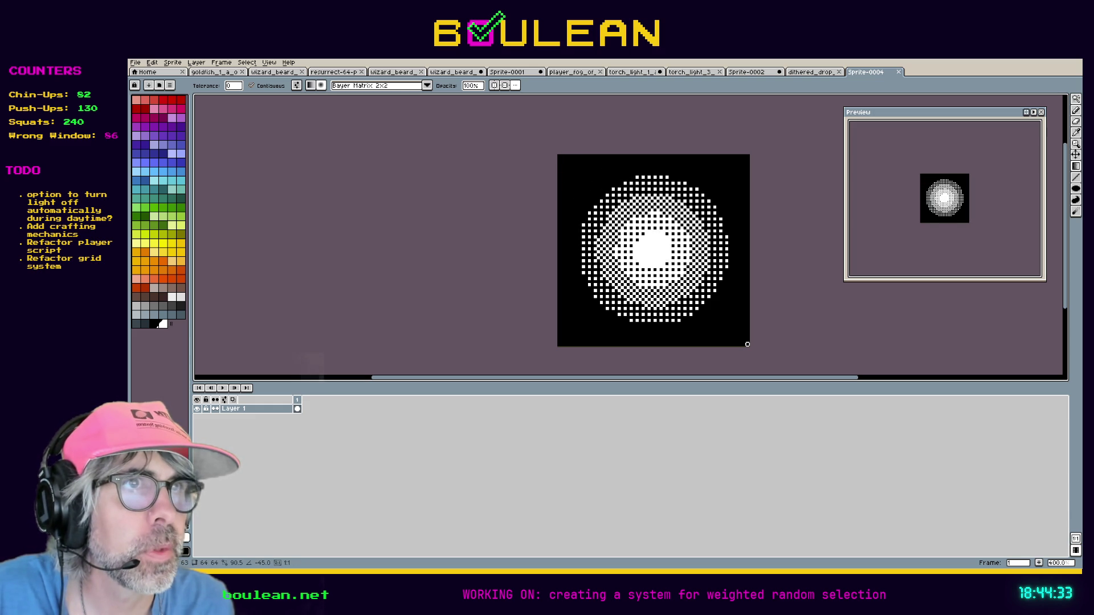
{"action": "left_click_drag", "start_coordinate": [745, 345], "coordinate": [748, 345]}
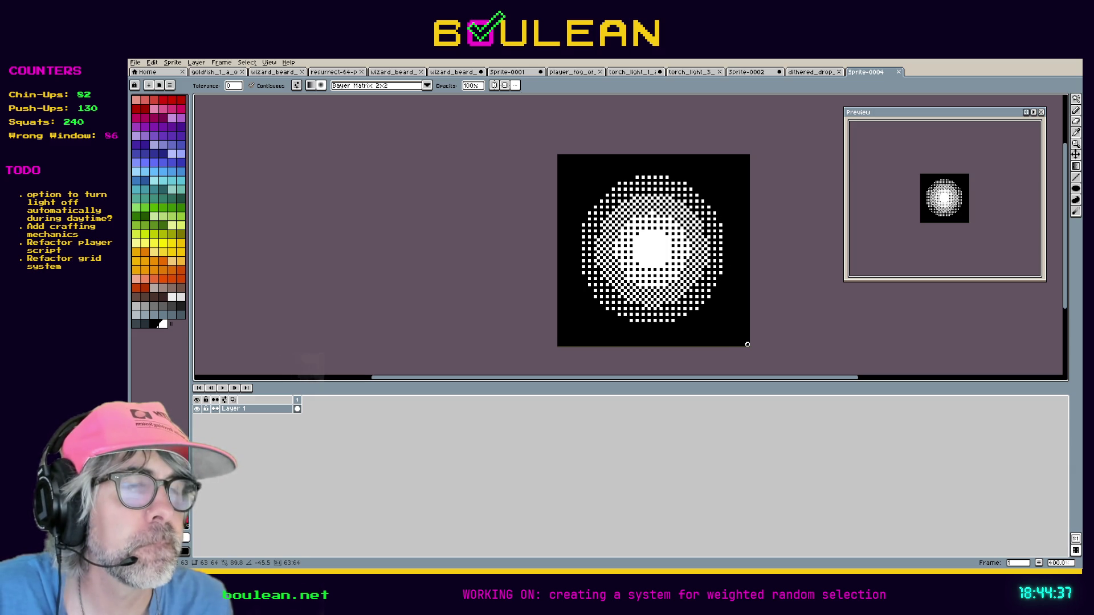
{"action": "left_click_drag", "start_coordinate": [747, 344], "coordinate": [747, 345]}
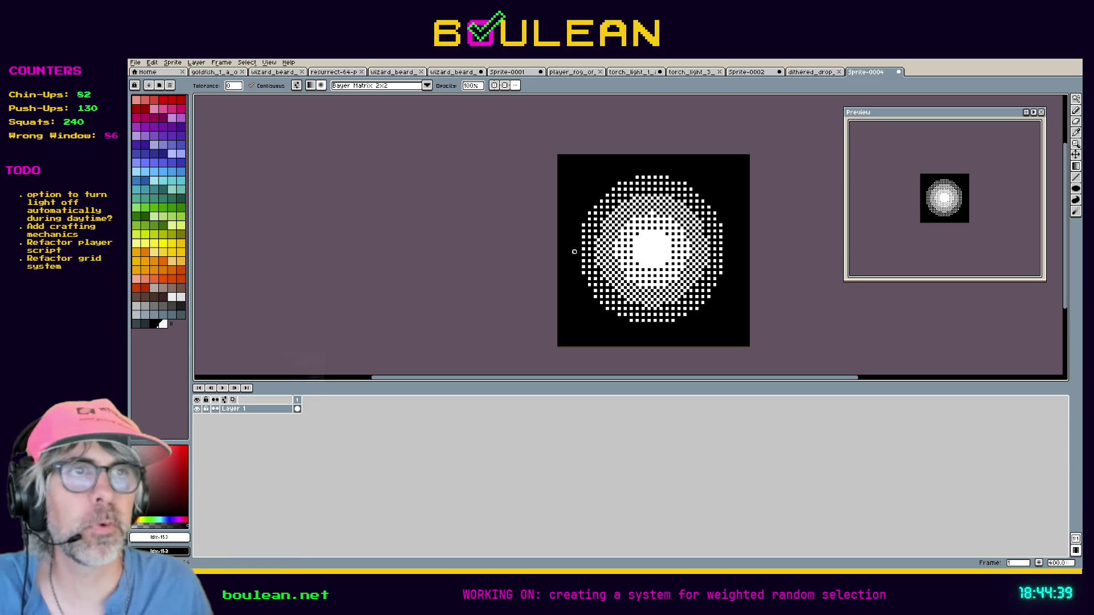
{"action": "key", "text": "m"}
{"action": "key", "text": "ctrl+a"}
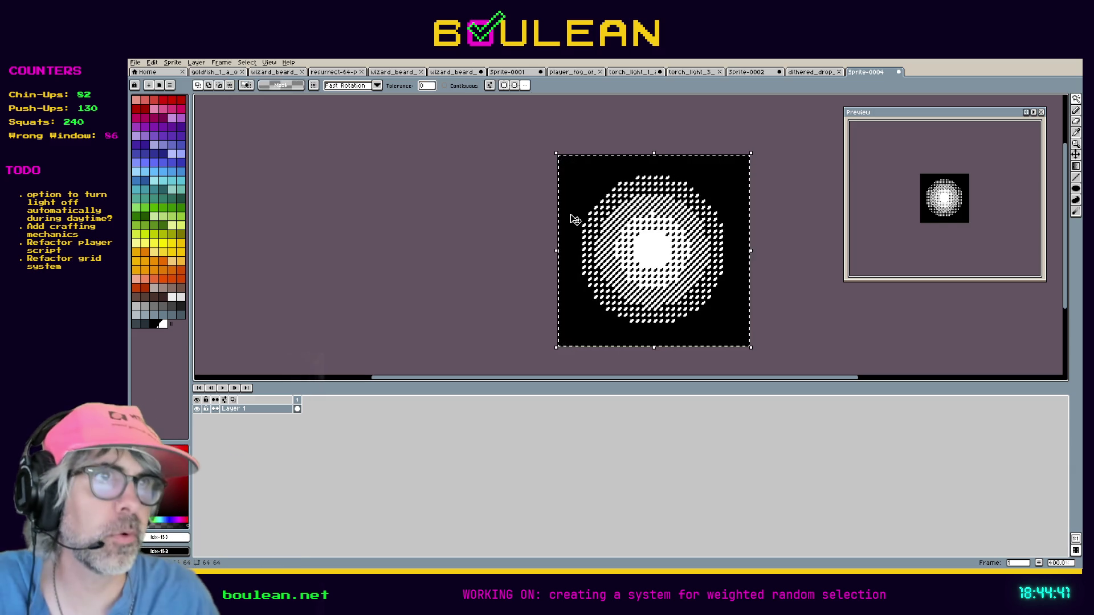
- Clear the black background, save as texture_64x64.aseprite, and return to Godot
{"action": "key", "text": "Delete"}
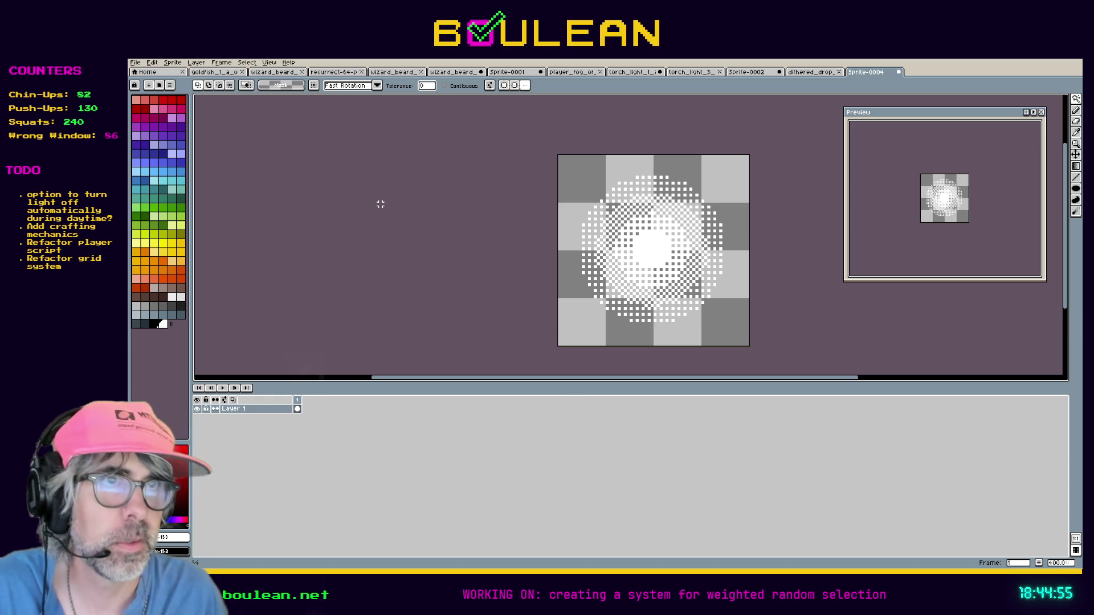
{"action": "key", "text": "Return"}
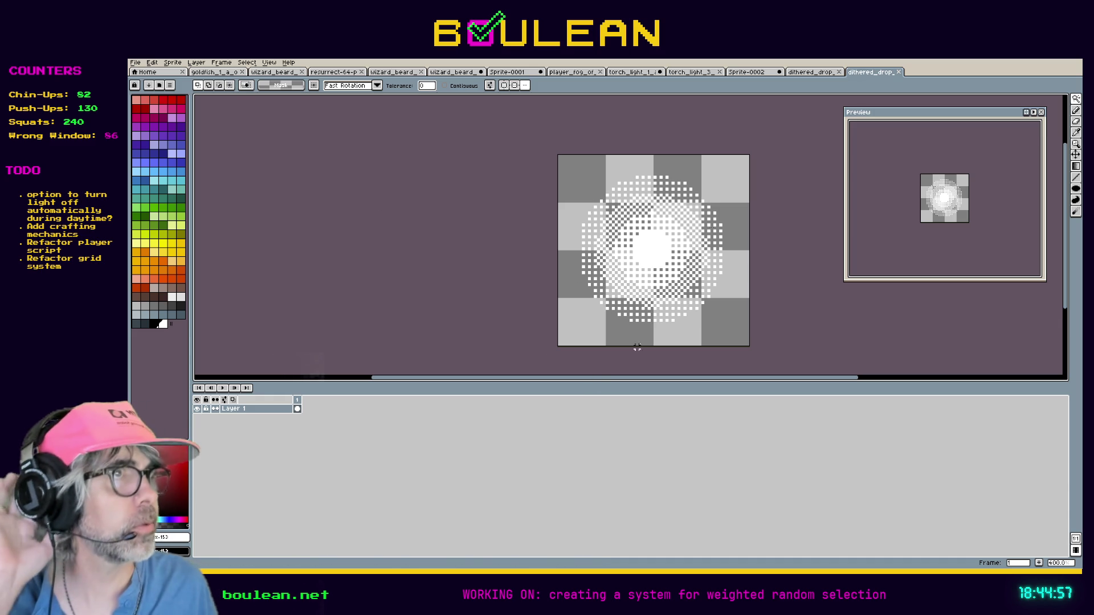
{"action": "key", "text": "ctrl+z"}
{"action": "key", "text": "ctrl+y"}
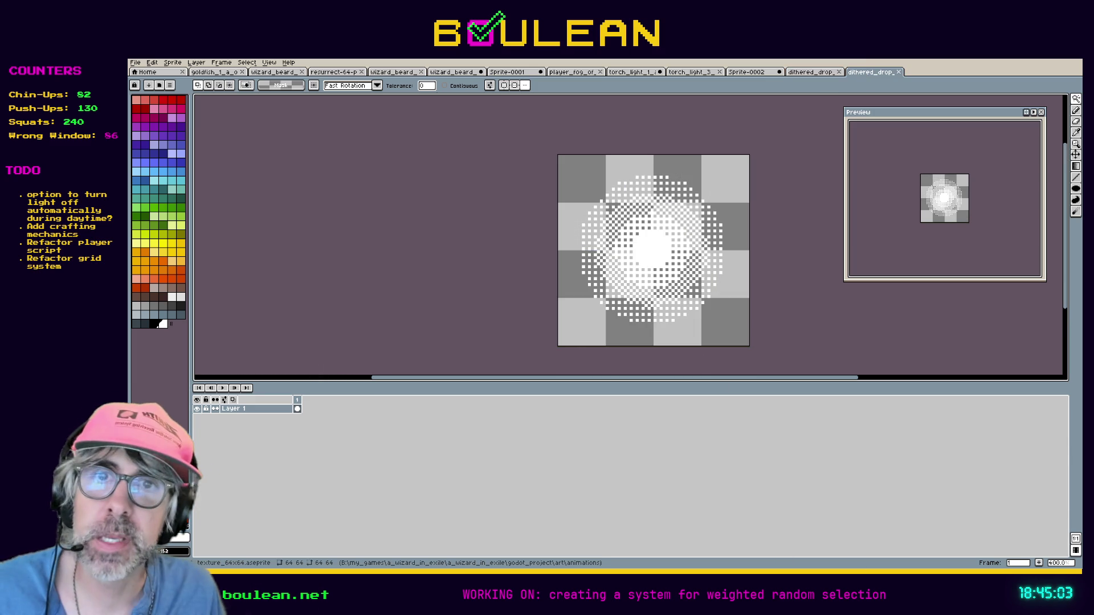
{"action": "key", "text": "alt+Tab"}
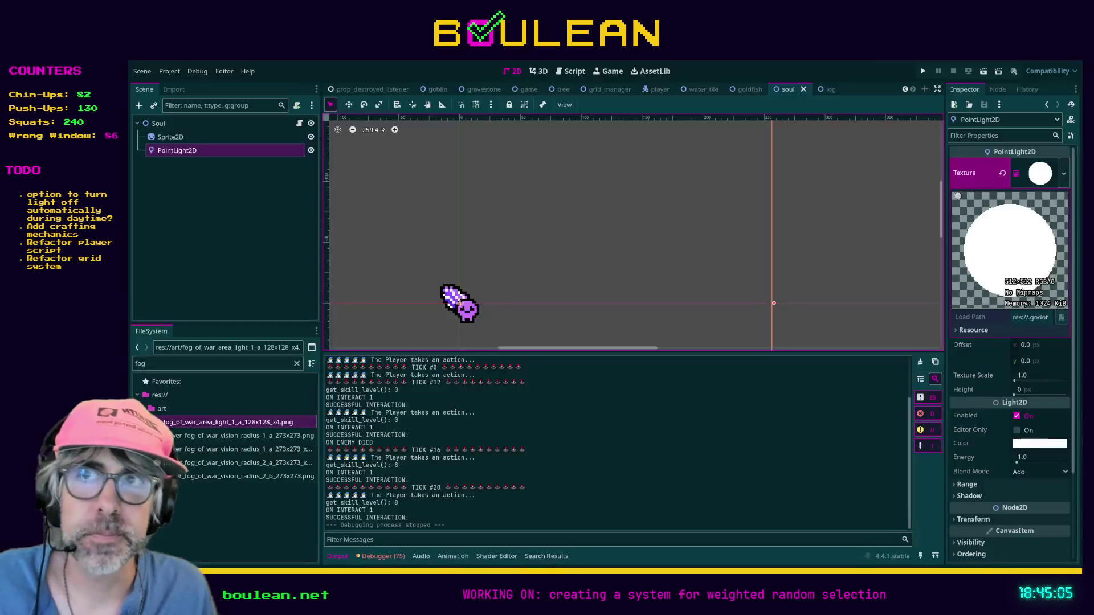
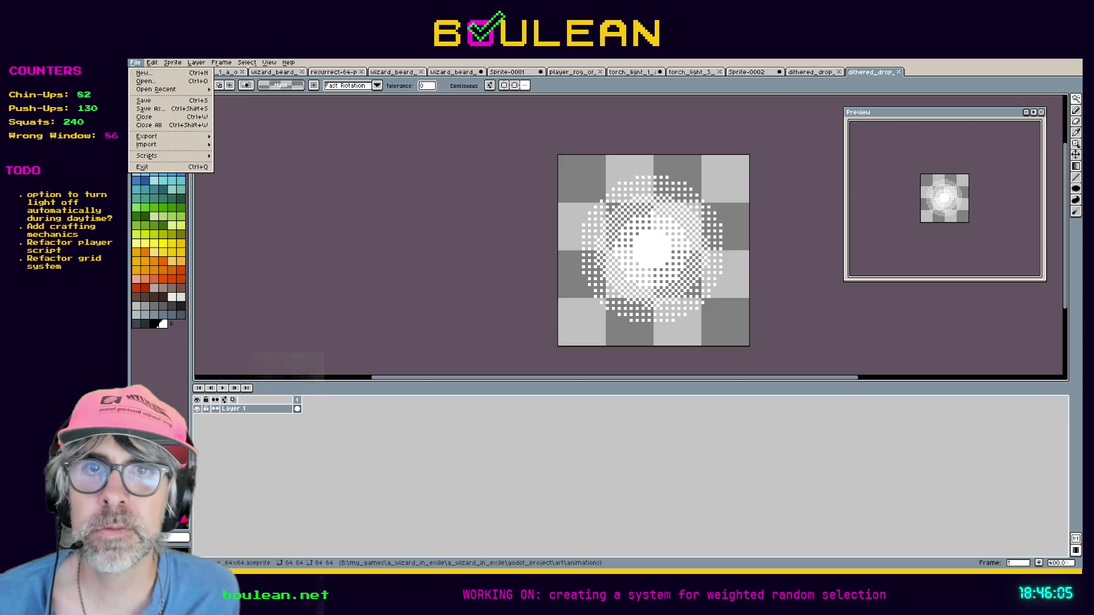
- Switch from Godot to Aseprite, where the 64×64 dithered radial light sprite is shown
{"action": "key", "text": "alt+Tab"}
- Export the sprite as ..\..\art\textures\dithered_drop_light_texture_64x64.png, then bring up the other dithered_drop sprite
{"action": "mouse_move", "coordinate": [146, 136]}
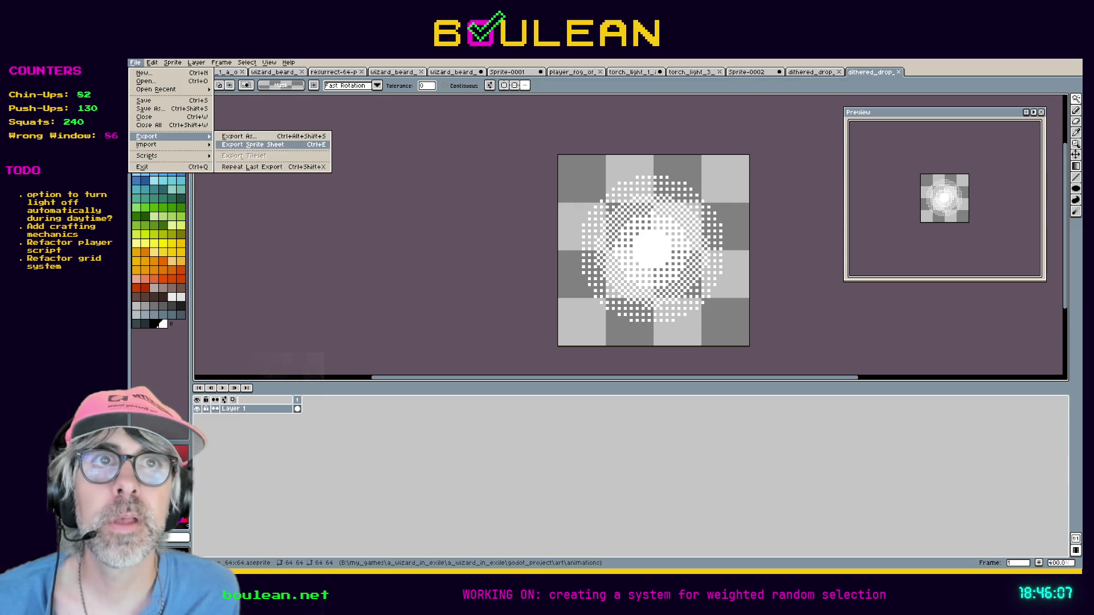
{"action": "left_click", "coordinate": [245, 144]}
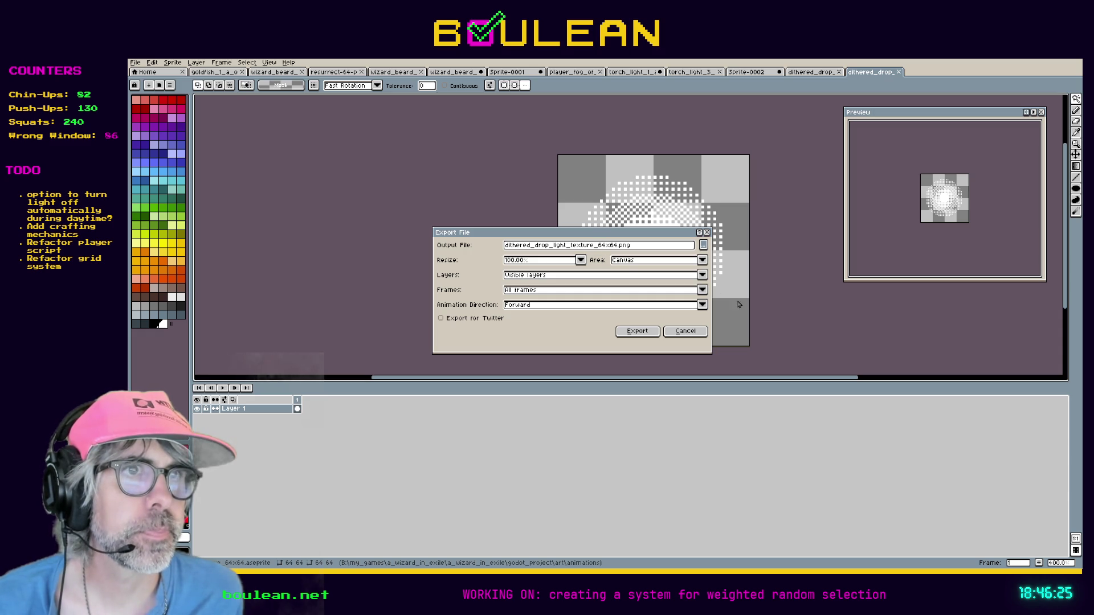
{"action": "key", "text": "ctrl+v"}
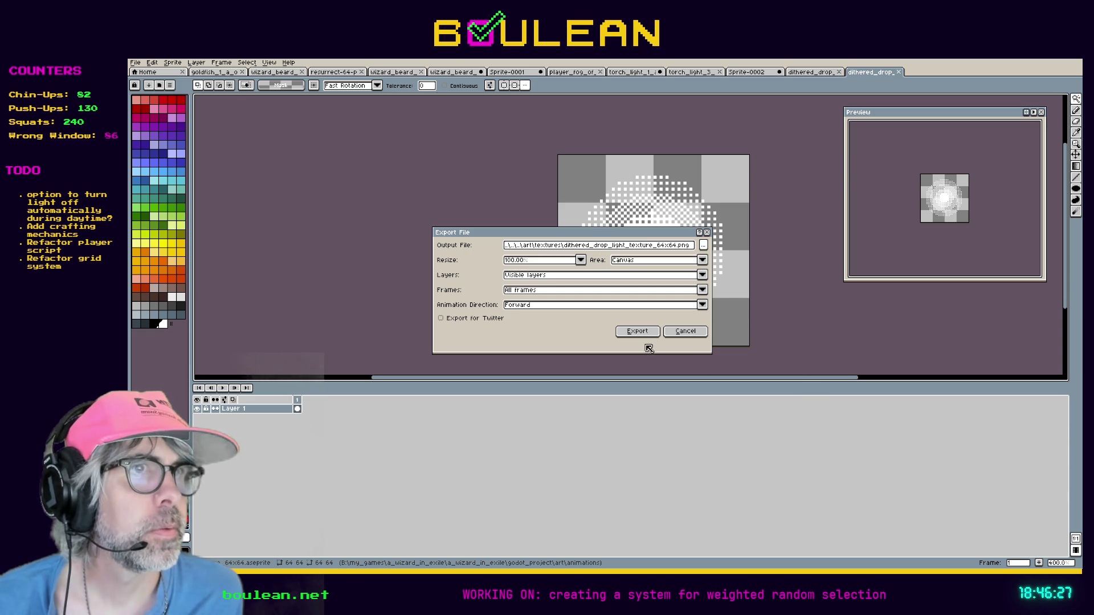
{"action": "left_click", "coordinate": [638, 331]}
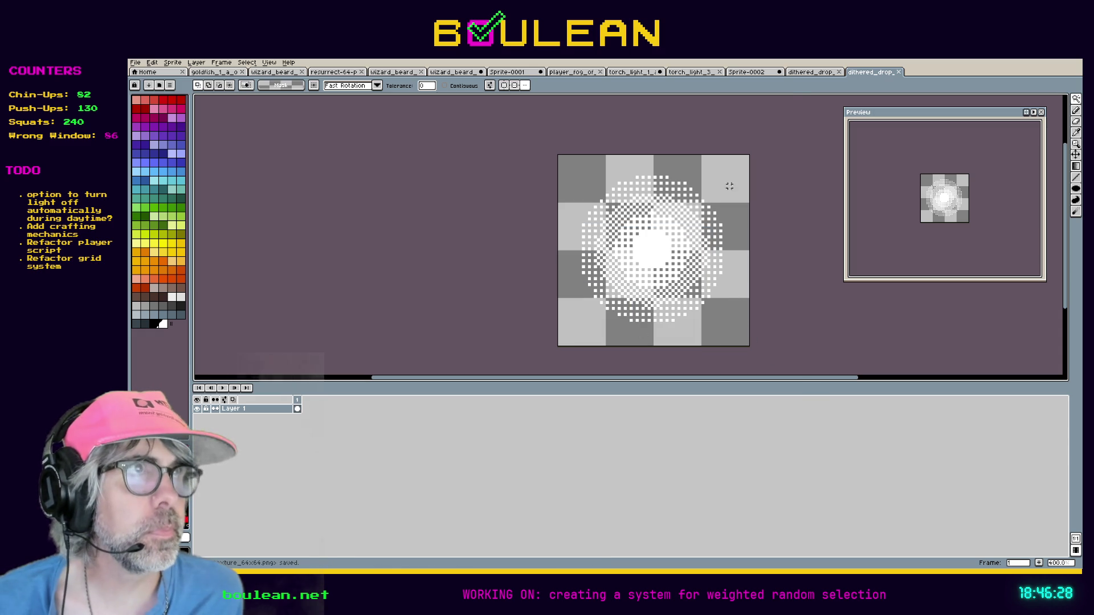
{"action": "left_click", "coordinate": [807, 74]}
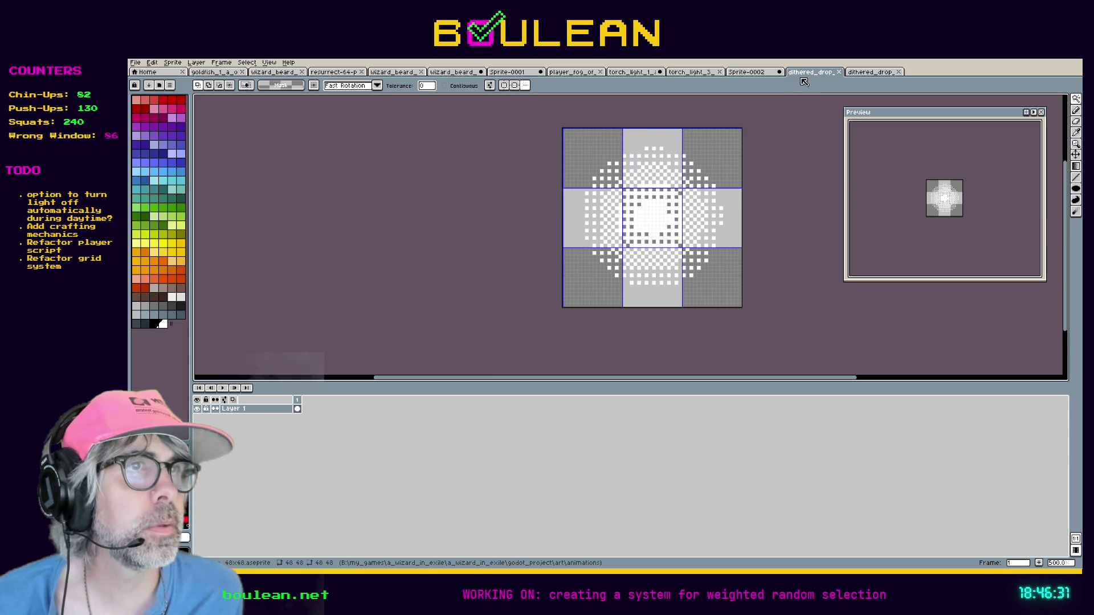
- Export the 48x48 light as dithered_drop_light_texture_48x48.png into ..\..\art\textures\, then return to Godot
{"action": "left_click", "coordinate": [135, 63]}
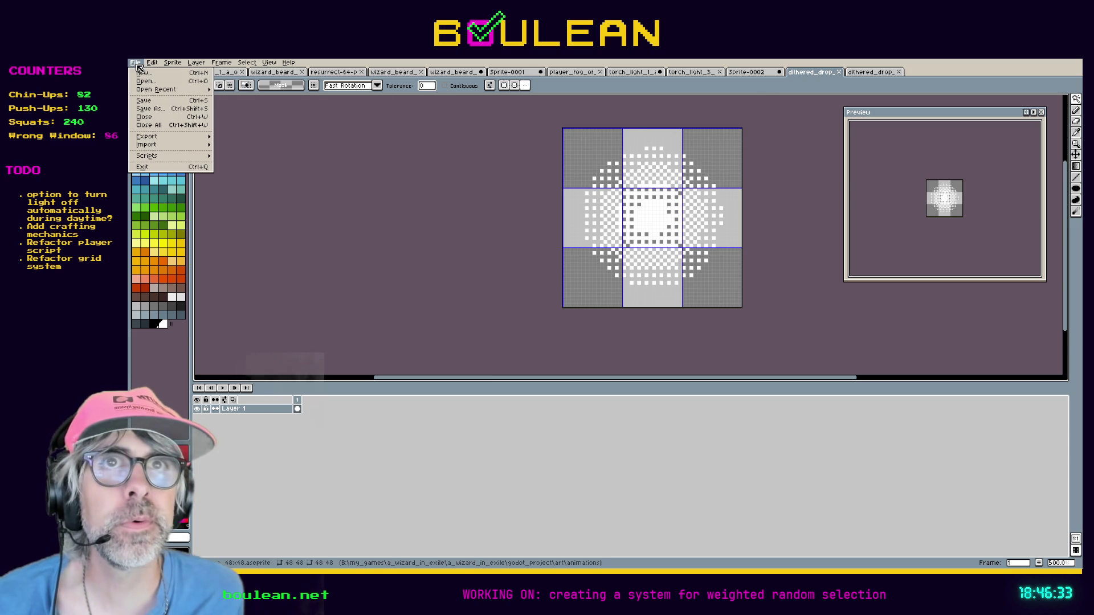
{"action": "mouse_move", "coordinate": [177, 137]}
{"action": "left_click", "coordinate": [242, 140]}
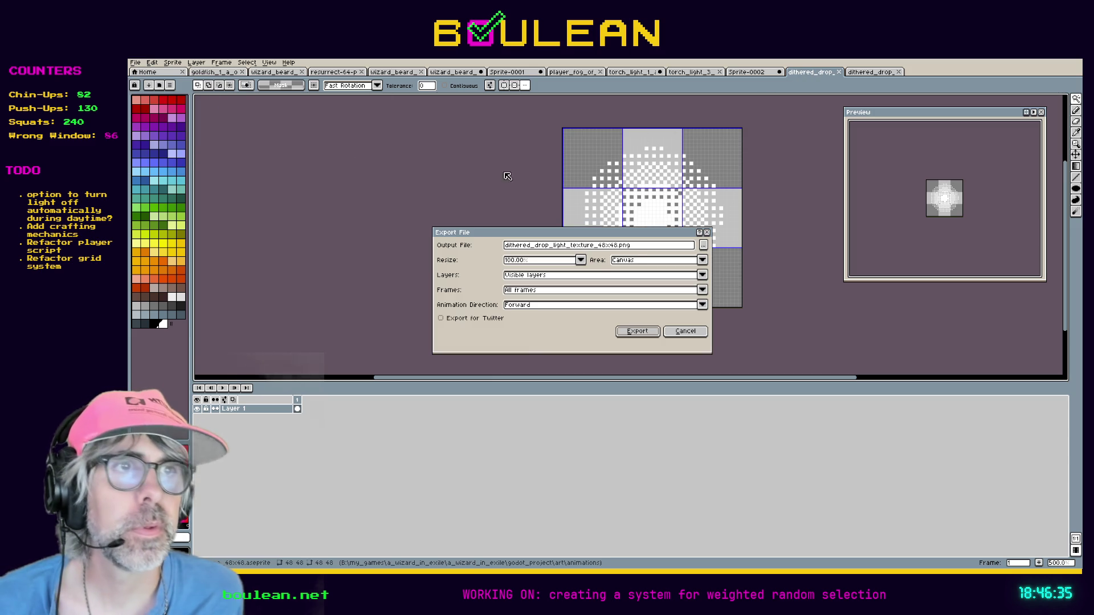
{"action": "left_click", "coordinate": [704, 247]}
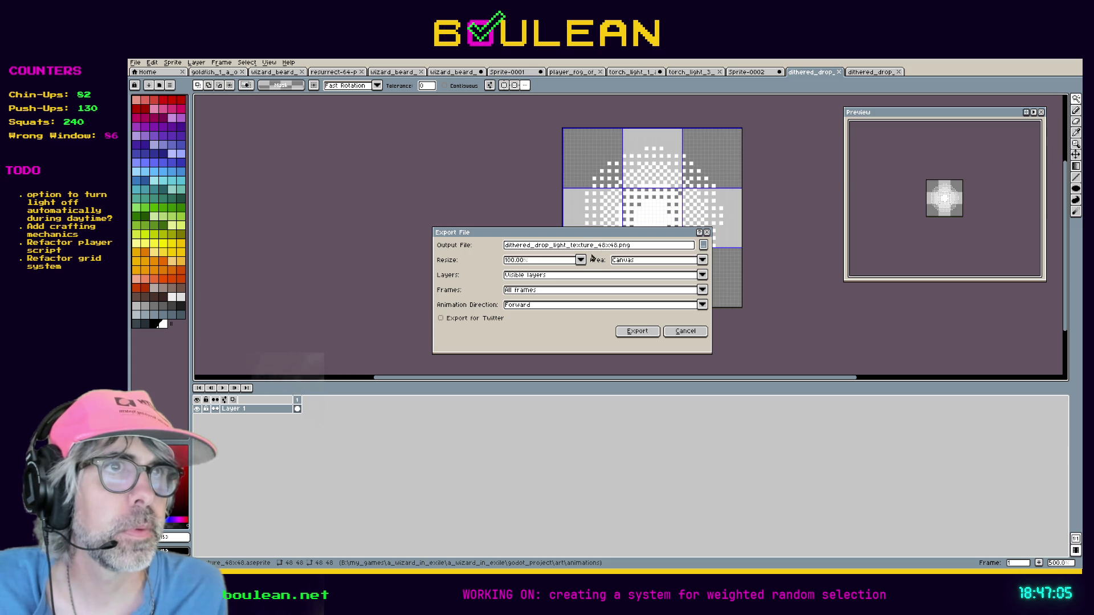
{"action": "type", "text": "..\\..\\art\\textures\\"}
{"action": "left_click", "coordinate": [639, 333]}
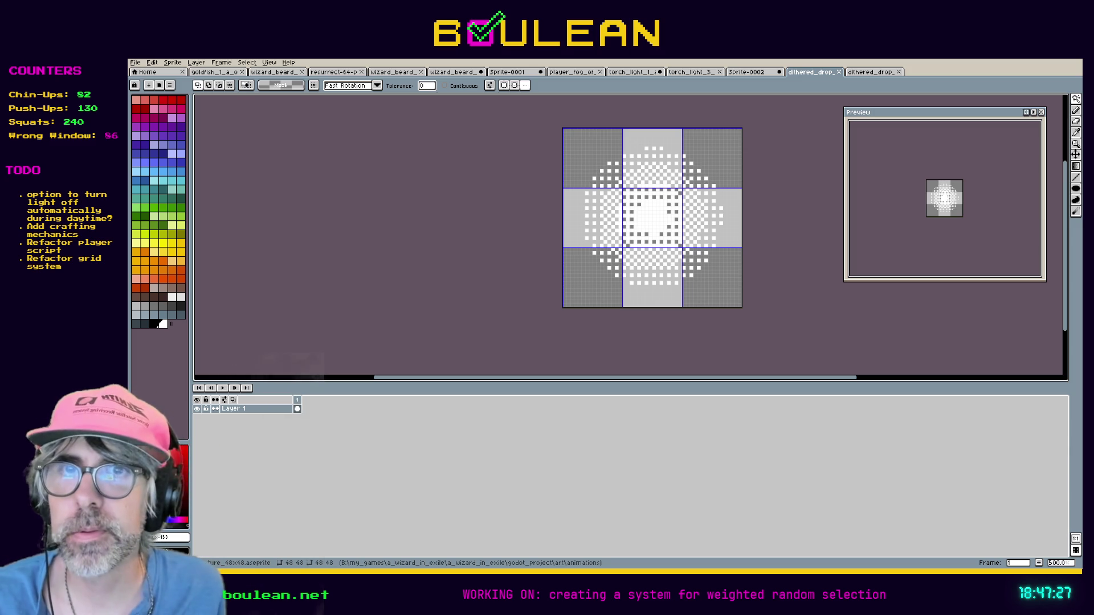
{"action": "key", "text": "alt+Tab"}
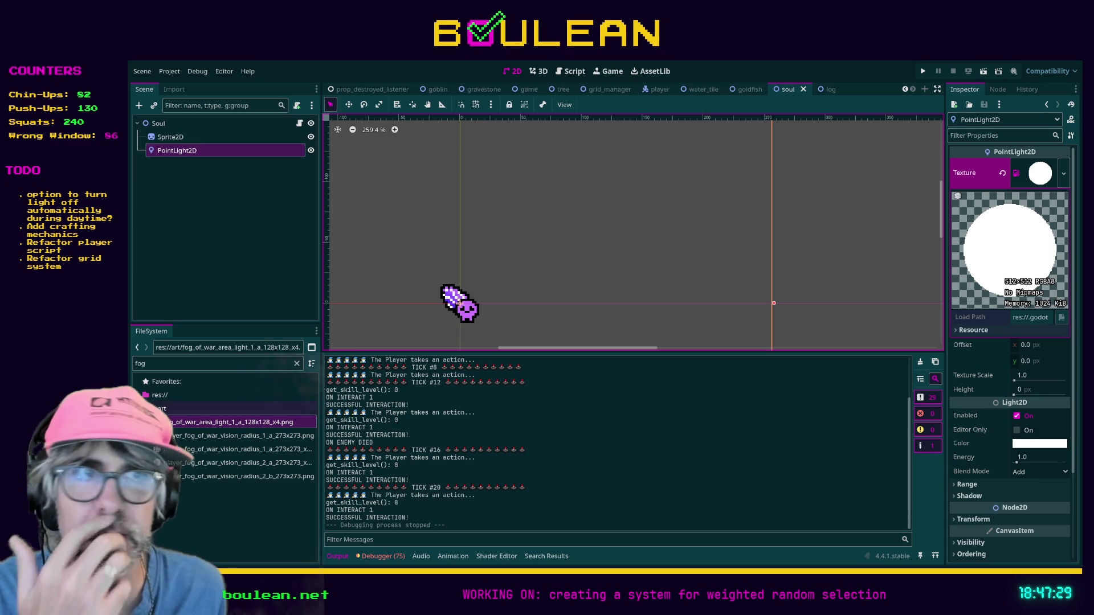
- Select the Sprite2D, then the PointLight2D node, and launch the game
{"action": "left_click", "coordinate": [174, 137]}
{"action": "left_click", "coordinate": [188, 151]}
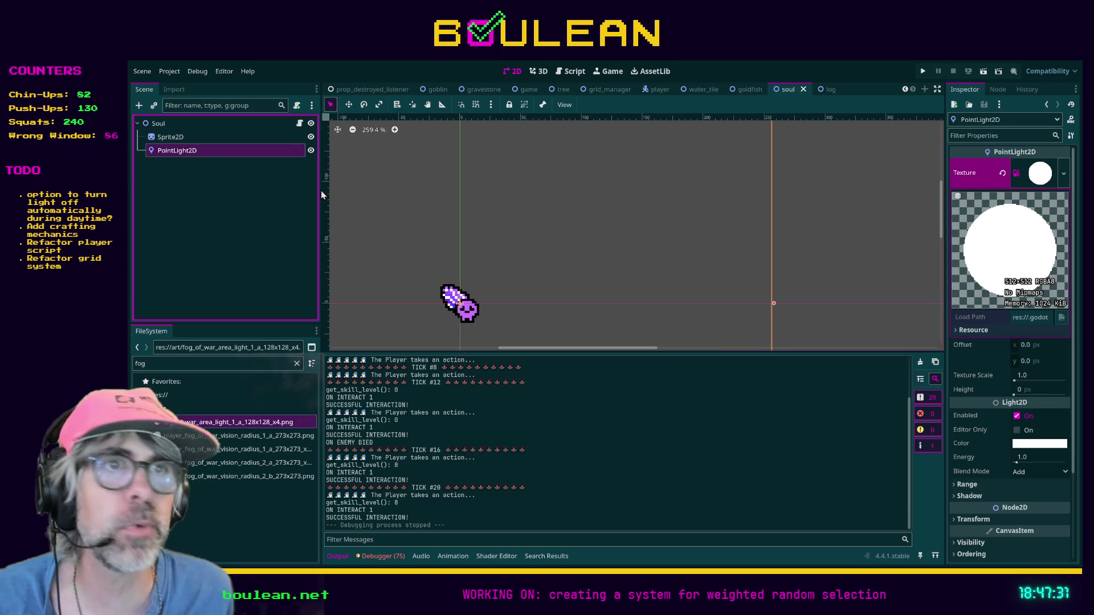
{"action": "key", "text": "alt+Tab"}
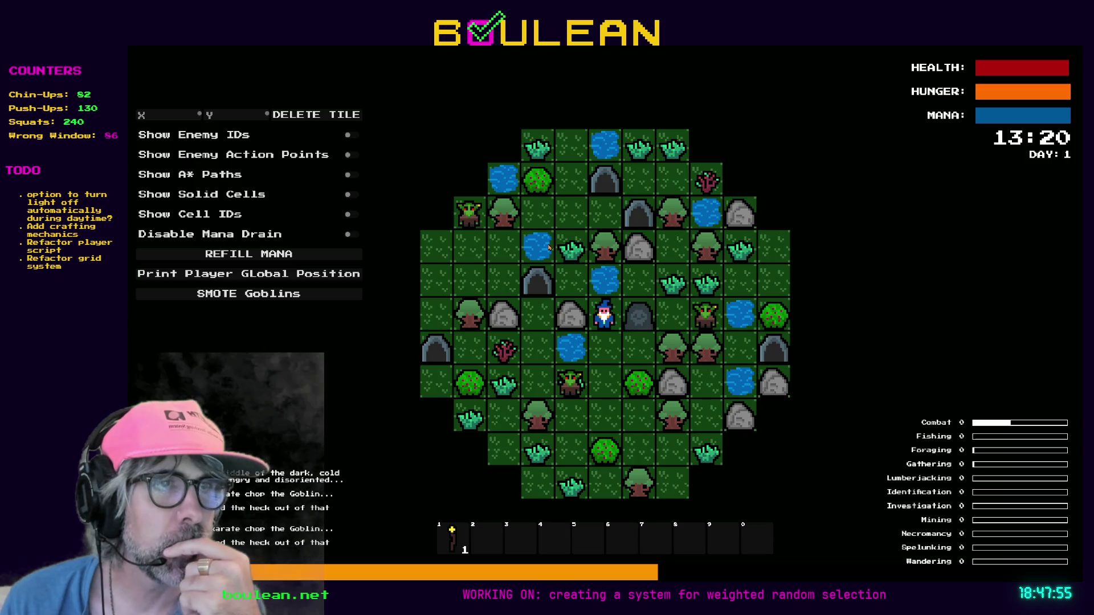
- Smash the gravestone, step right, stop the game, and apply dithered_drop_light_texture_64x64.png to the light
{"action": "left_click", "coordinate": [653, 320]}
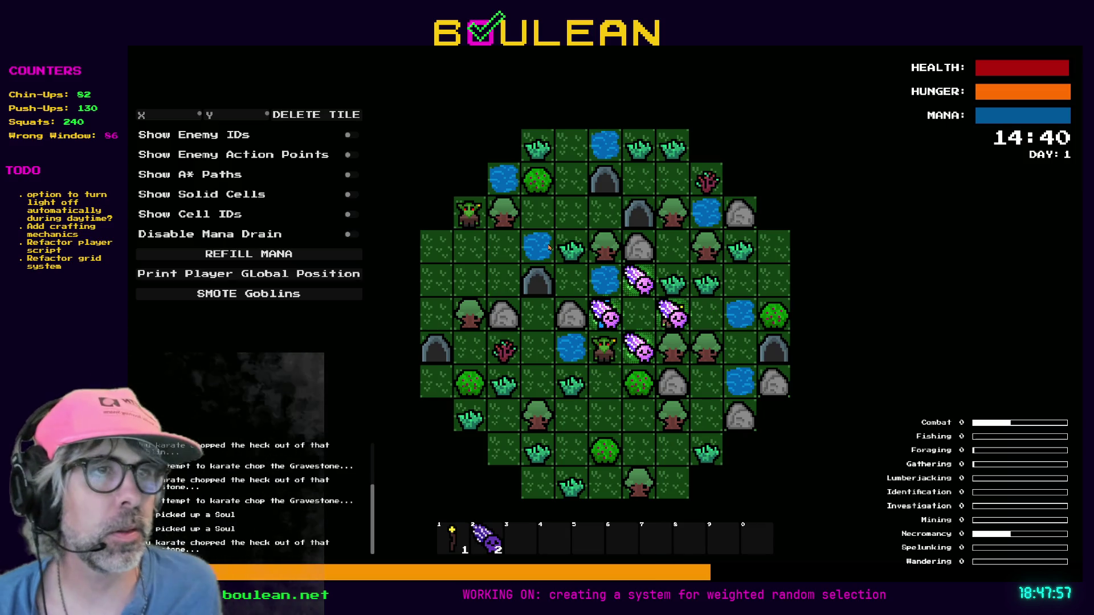
{"action": "scroll", "coordinate": [654, 320], "scroll_direction": "up", "scroll_amount": 2}
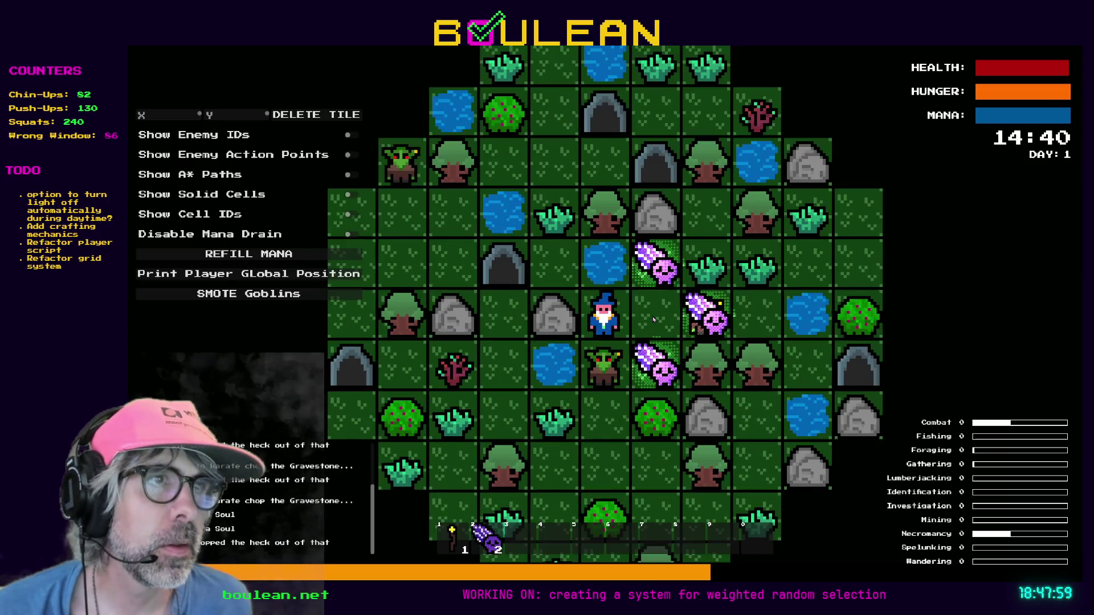
{"action": "scroll", "coordinate": [654, 319], "scroll_direction": "up", "scroll_amount": 1}
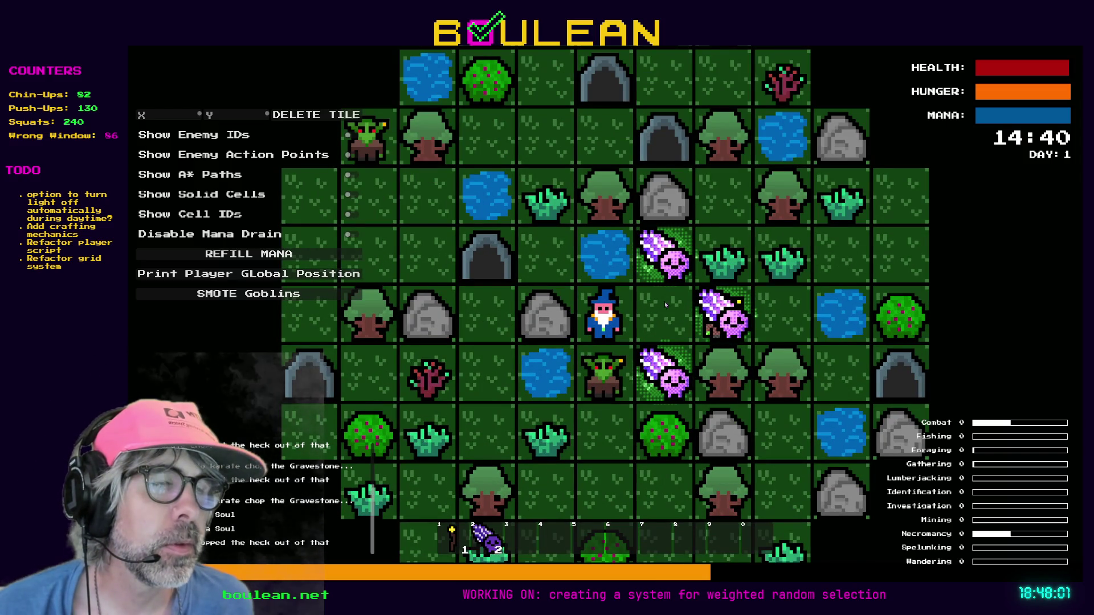
{"action": "left_click", "coordinate": [654, 320]}
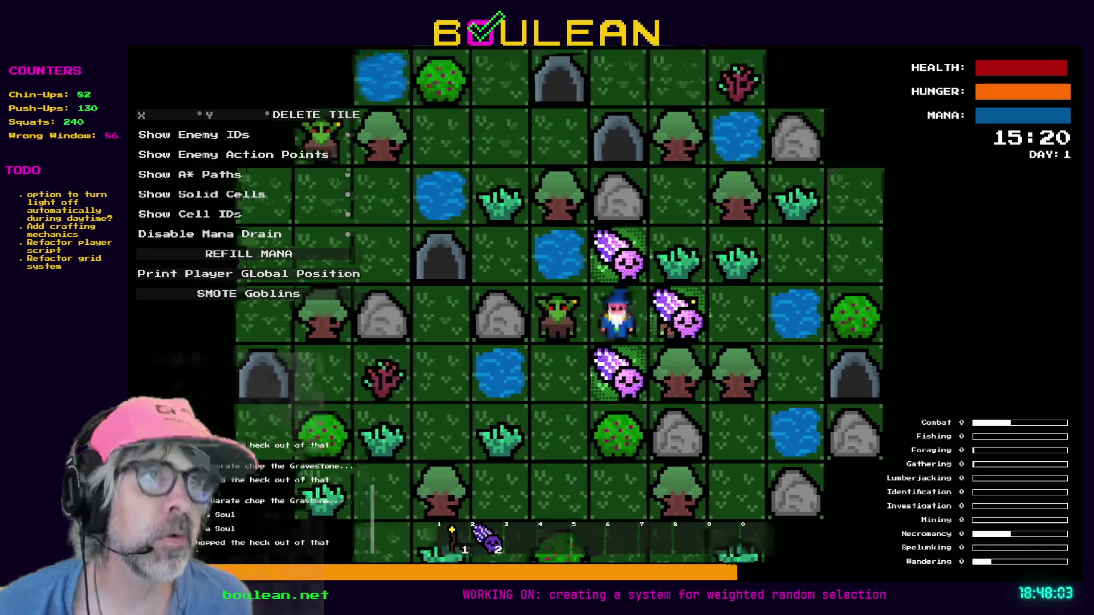
{"action": "key", "text": "F8"}
{"action": "mouse_move", "coordinate": [240, 449]}
{"action": "left_mouse_down"}
{"action": "mouse_move", "coordinate": [917, 279]}
{"action": "mouse_move", "coordinate": [1035, 181]}
{"action": "left_mouse_up"}
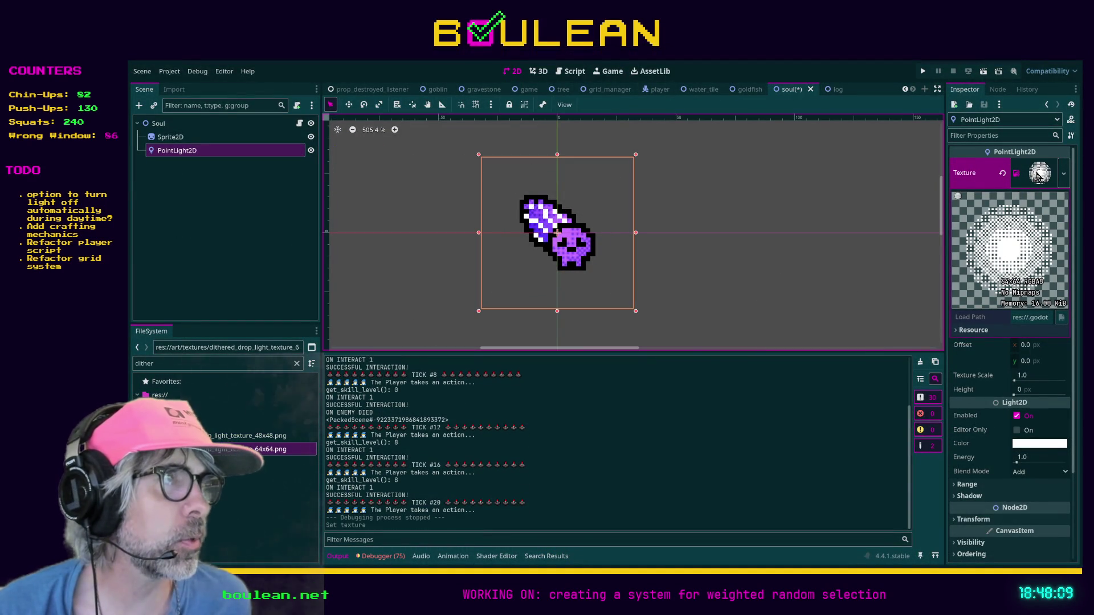
- Replace the PointLight2D texture with dithered_drop_light_texture_48x48.png
{"action": "left_click", "coordinate": [1038, 176]}
{"action": "left_click", "coordinate": [1038, 175]}
{"action": "left_click", "coordinate": [1038, 175]}
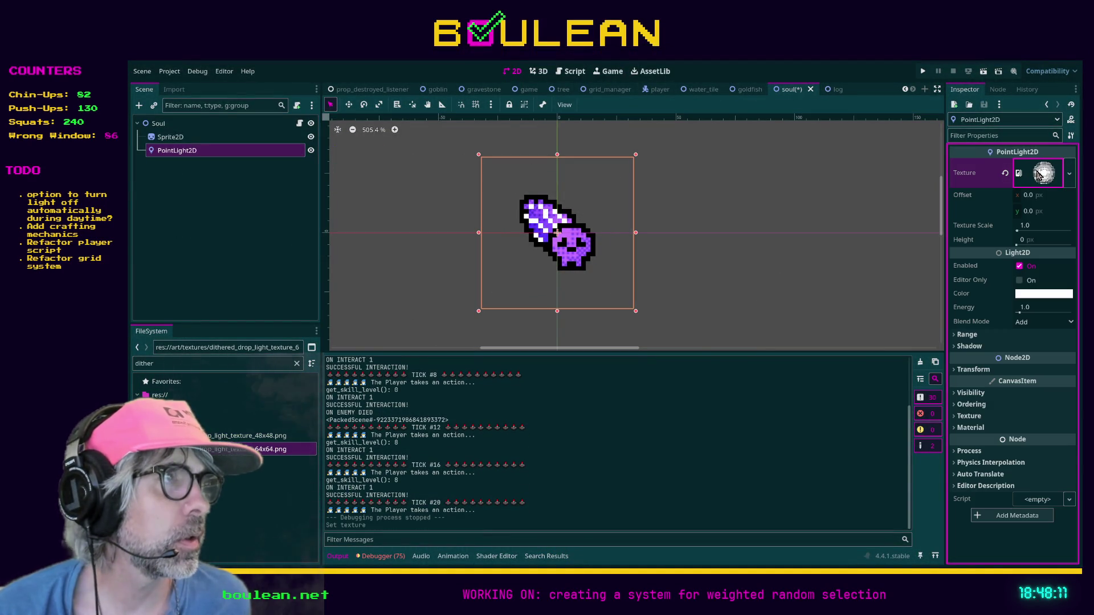
{"action": "left_click", "coordinate": [222, 436]}
{"action": "mouse_move", "coordinate": [222, 436]}
{"action": "left_mouse_down"}
{"action": "mouse_move", "coordinate": [353, 442]}
{"action": "mouse_move", "coordinate": [1060, 197]}
{"action": "mouse_move", "coordinate": [1046, 173]}
{"action": "left_mouse_up"}
- Set the light's Texture Scale to 2.0, save the soul scene, and run the game
{"action": "left_click", "coordinate": [1026, 226]}
{"action": "left_click", "coordinate": [1035, 226]}
{"action": "type", "text": "2"}
{"action": "key", "text": "Return"}
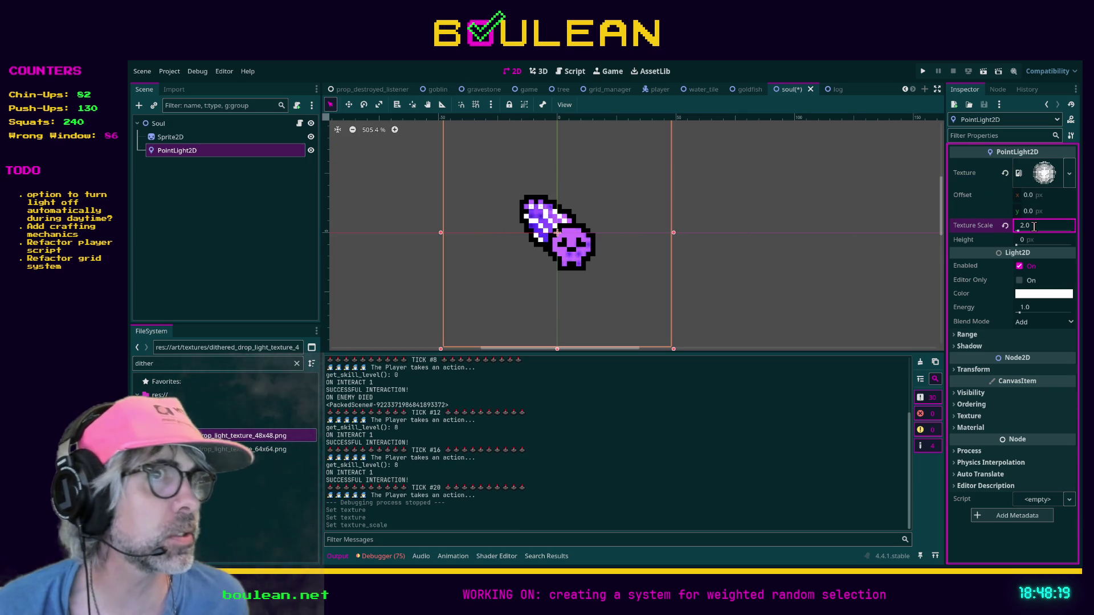
{"action": "key", "text": "ctrl+s"}
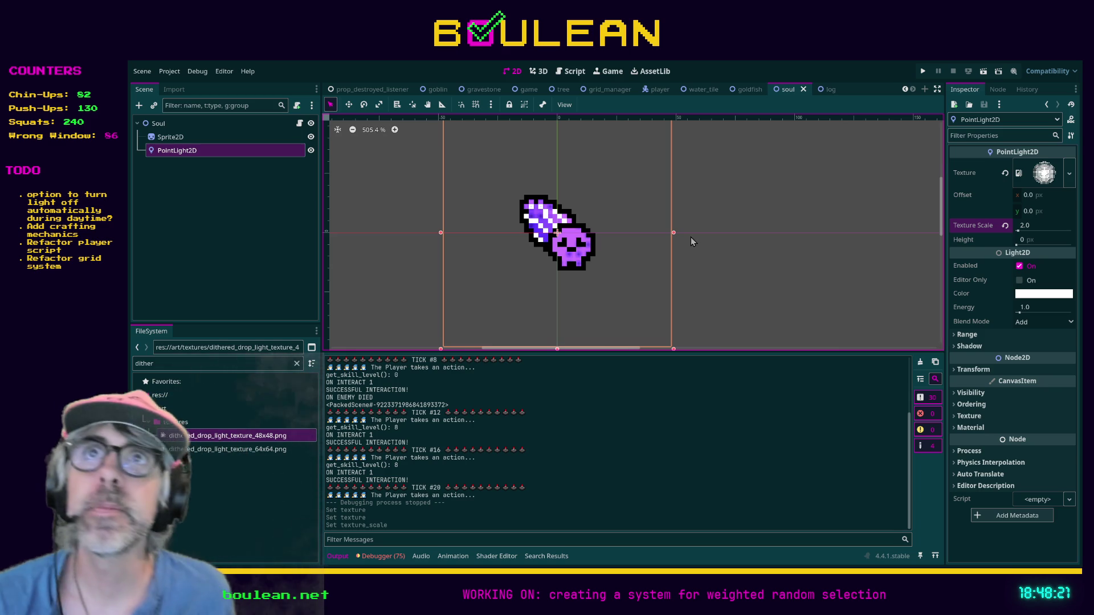
{"action": "key", "text": "F5"}
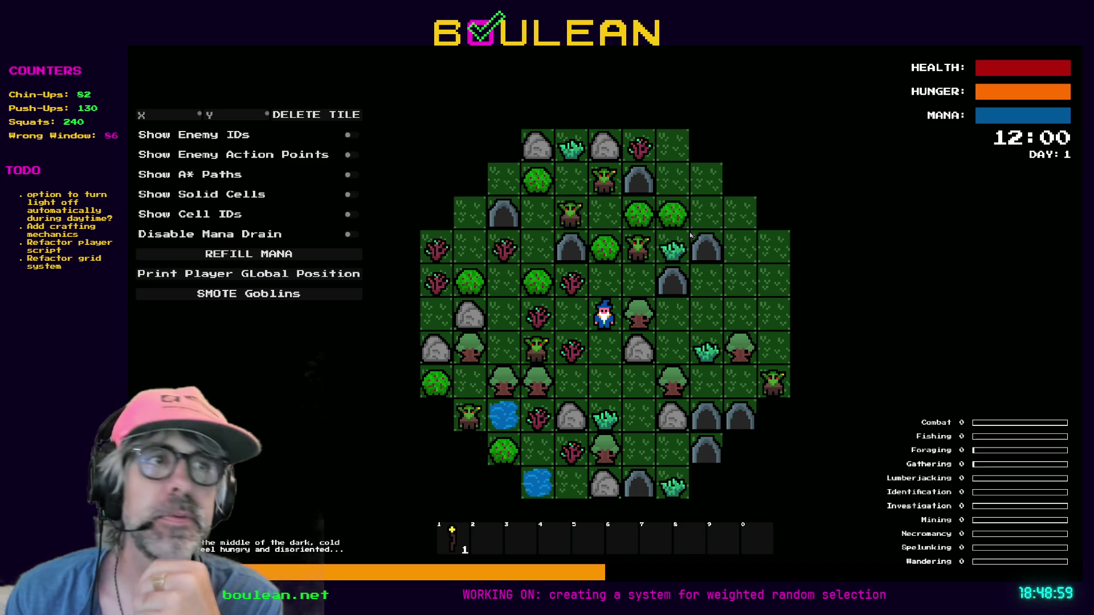
- Move the wizard up and attack the goblins to his right and left
{"action": "key", "text": "Up"}
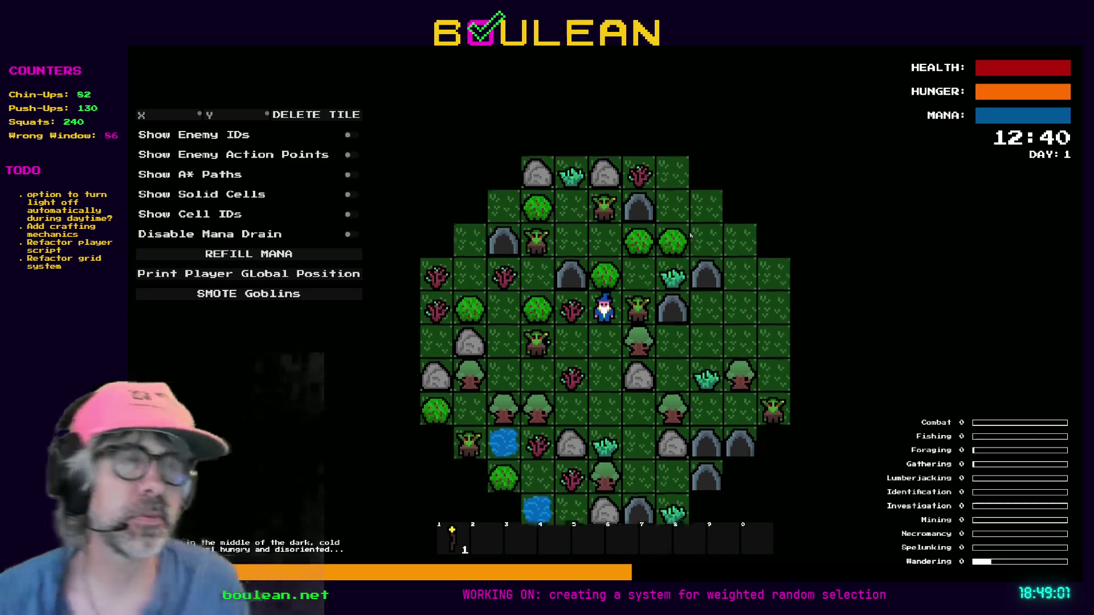
{"action": "key", "text": "Right"}
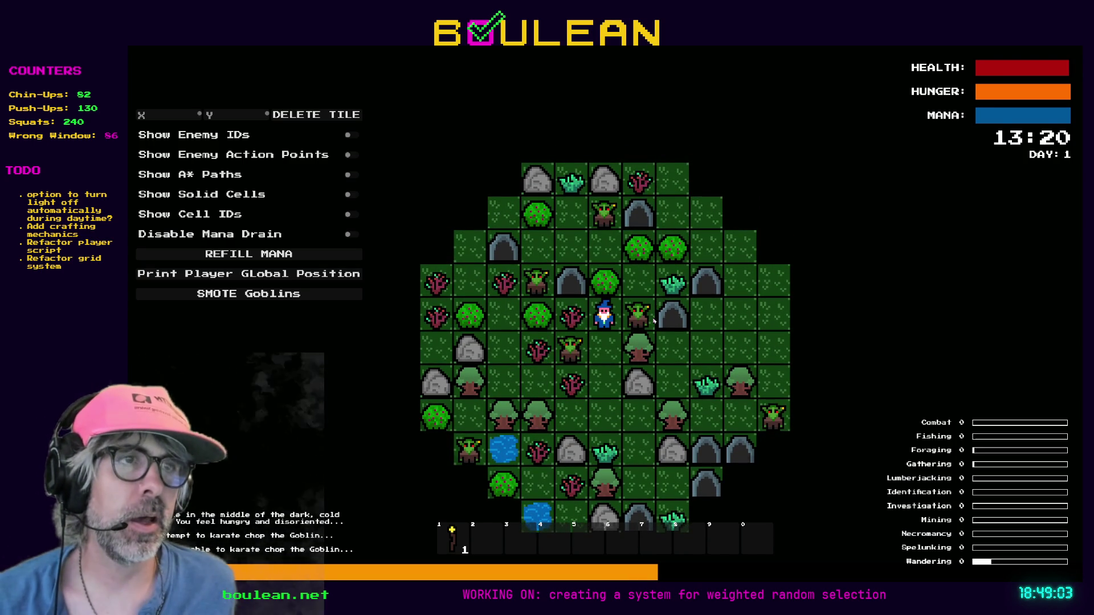
{"action": "key", "text": "Right"}
{"action": "key", "text": "Right"}
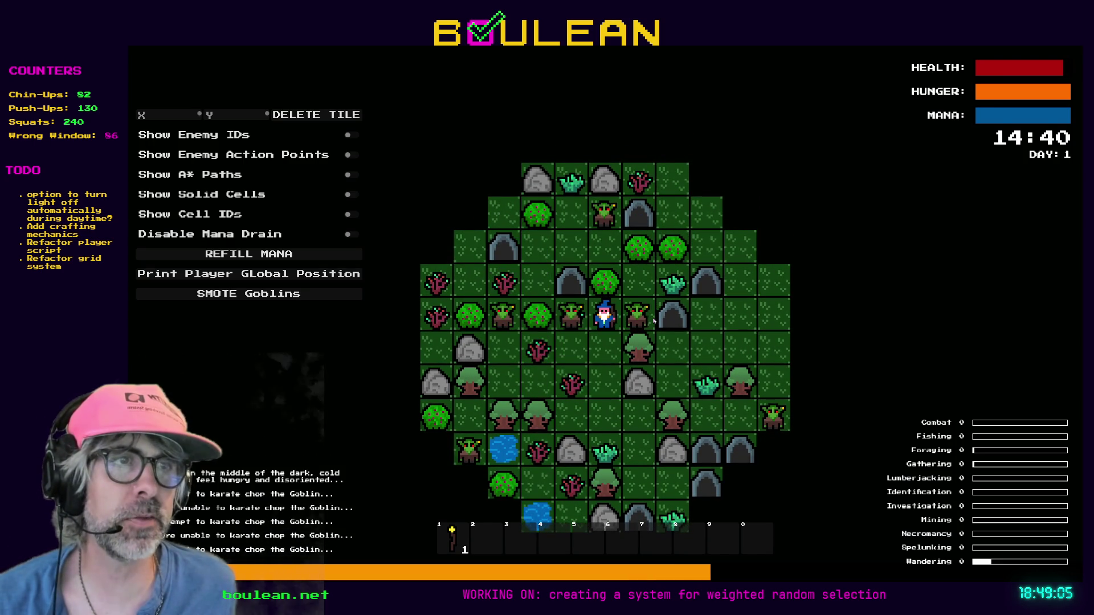
{"action": "key", "text": "Right"}
{"action": "key", "text": "Right"}
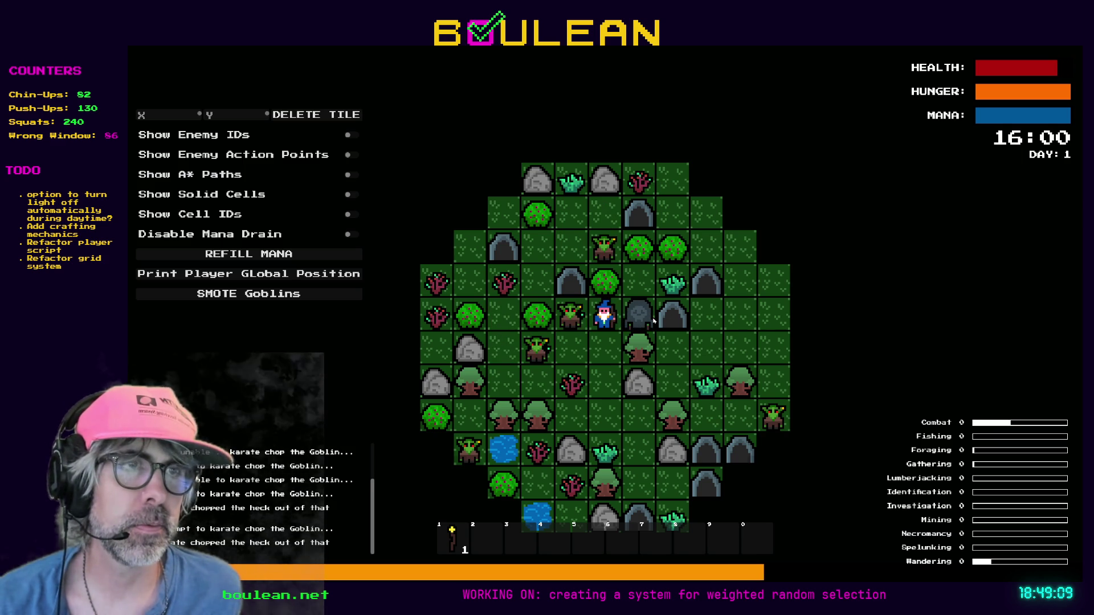
{"action": "key", "text": "Left"}
{"action": "key", "text": "Left"}
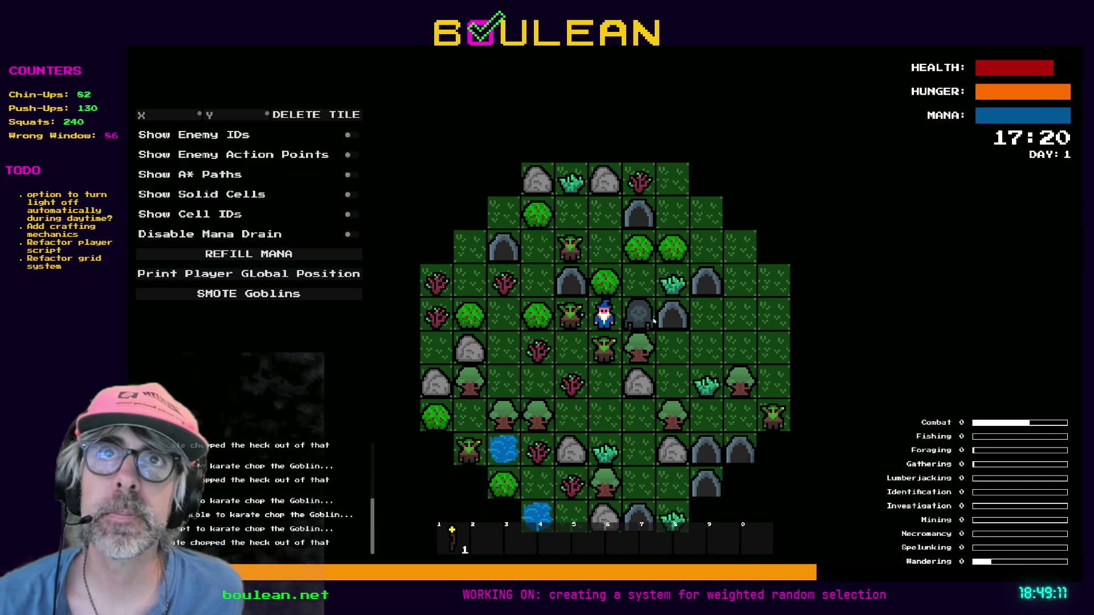
{"action": "key", "text": "Left"}
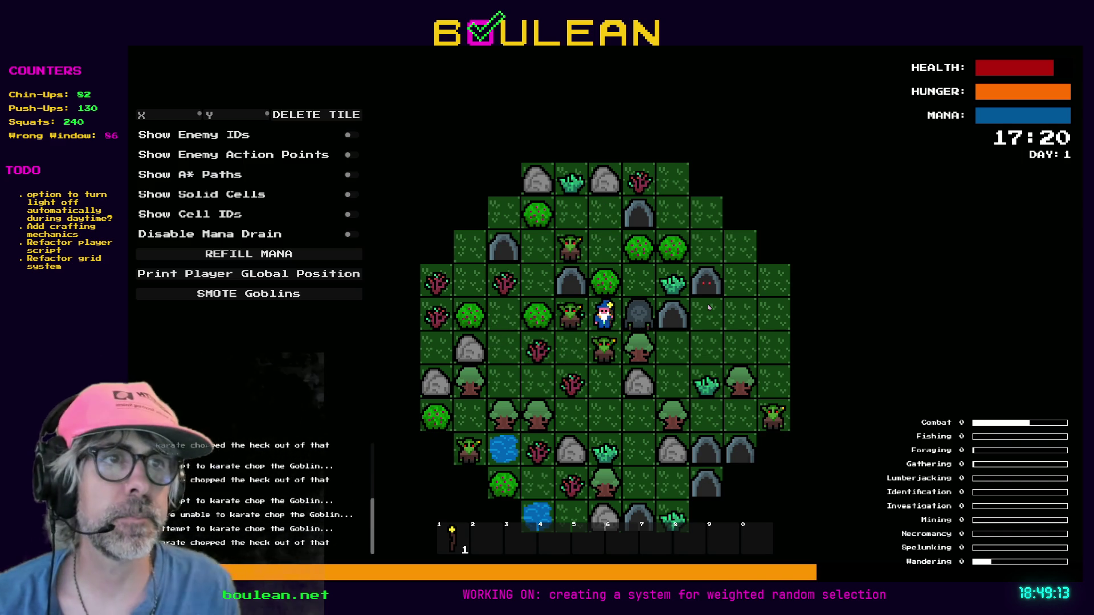
- Wipe out all goblins with SMOTE Goblins, smash the gravestone for souls, and stop the game
{"action": "left_click", "coordinate": [291, 294]}
{"action": "key", "text": "Right"}
{"action": "key", "text": "Right"}
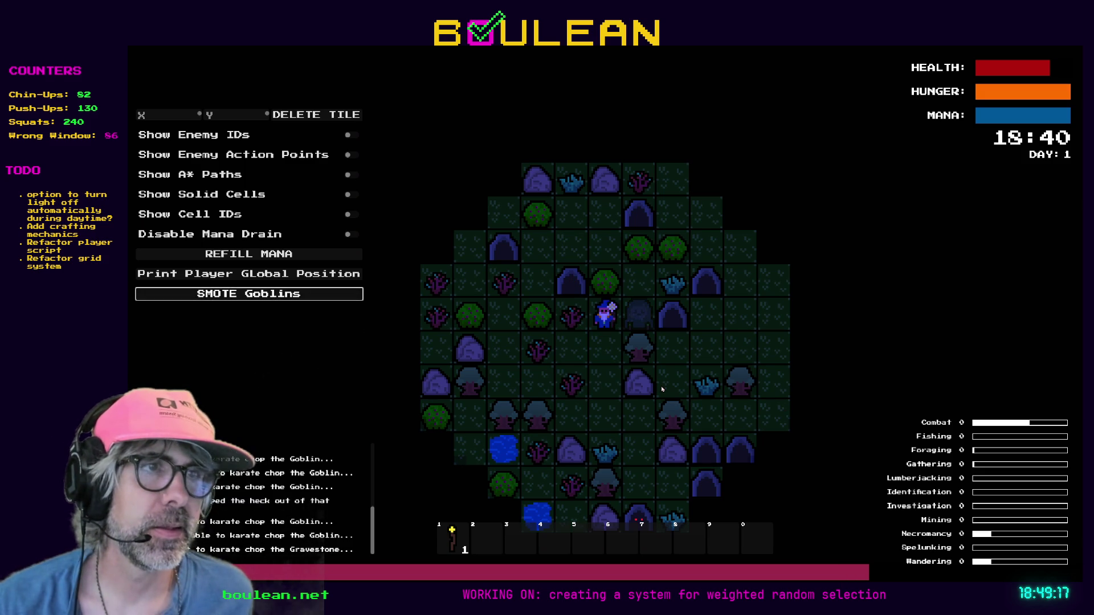
{"action": "key", "text": "Up"}
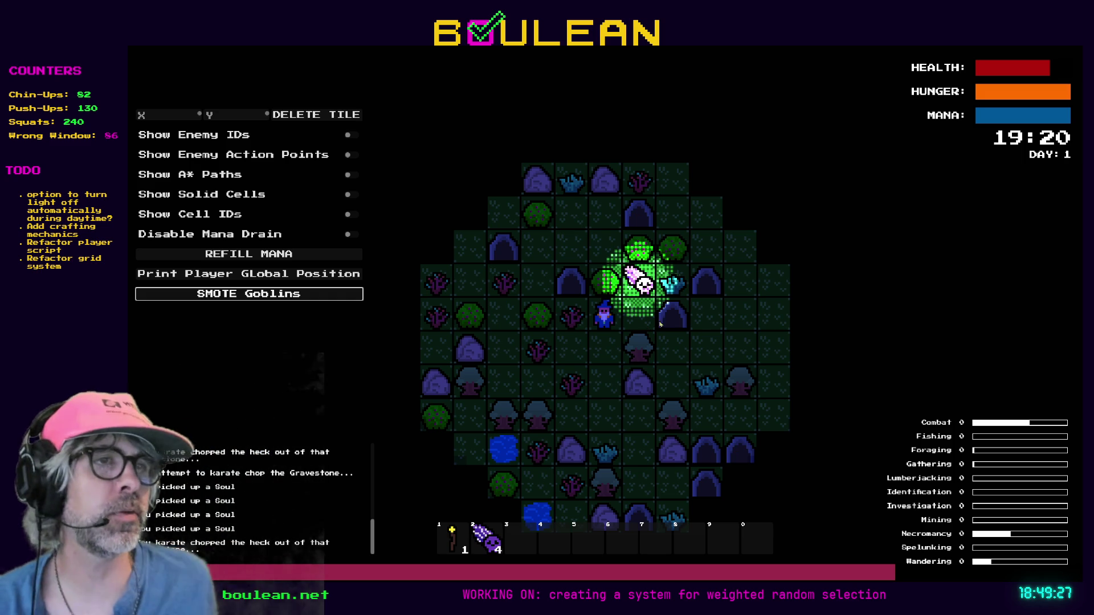
{"action": "key", "text": "F8"}
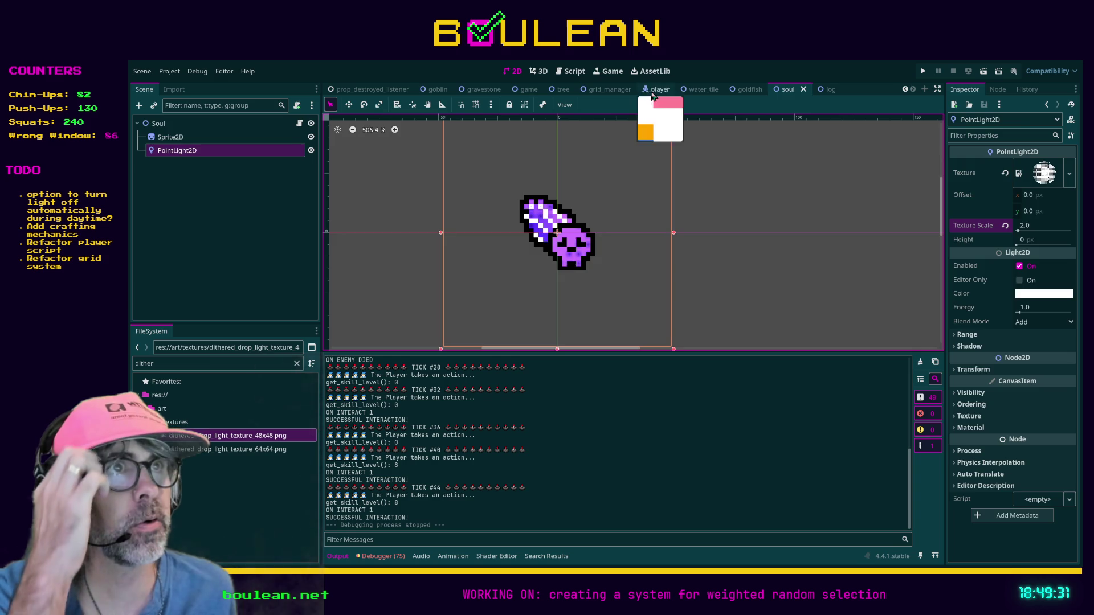
{"action": "left_click", "coordinate": [657, 90]}
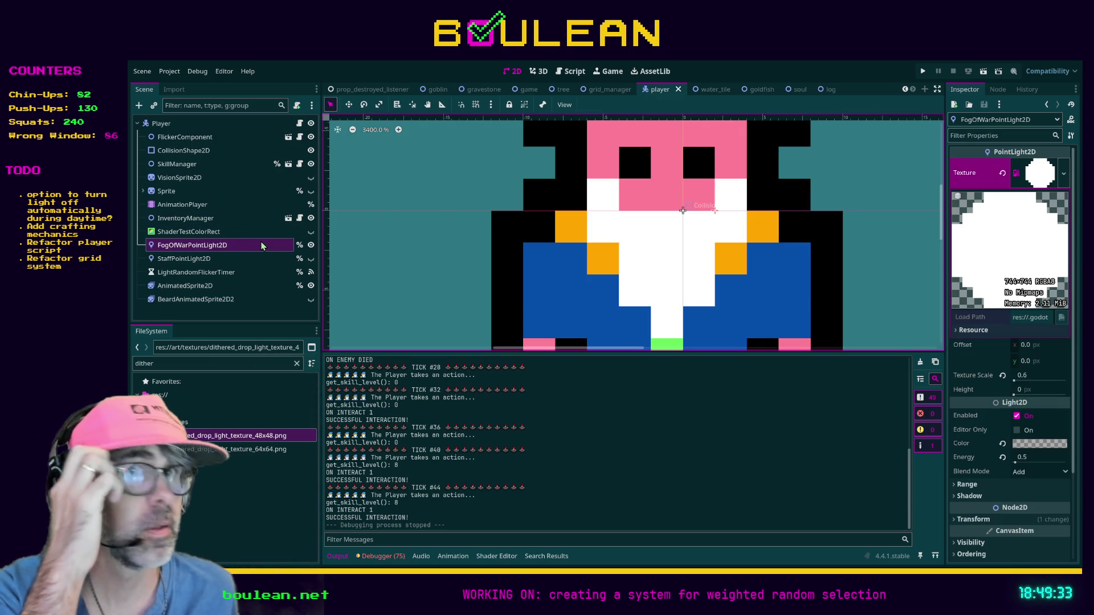
{"action": "left_click", "coordinate": [244, 260]}
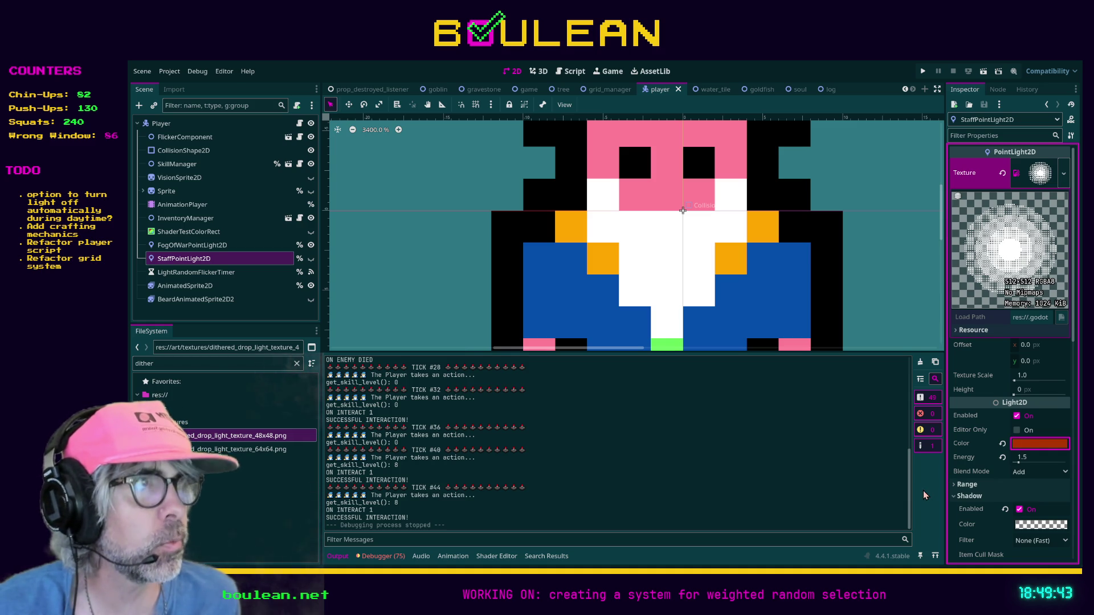
{"action": "left_click", "coordinate": [801, 90]}
{"action": "left_click", "coordinate": [170, 138]}
{"action": "left_click", "coordinate": [178, 151]}
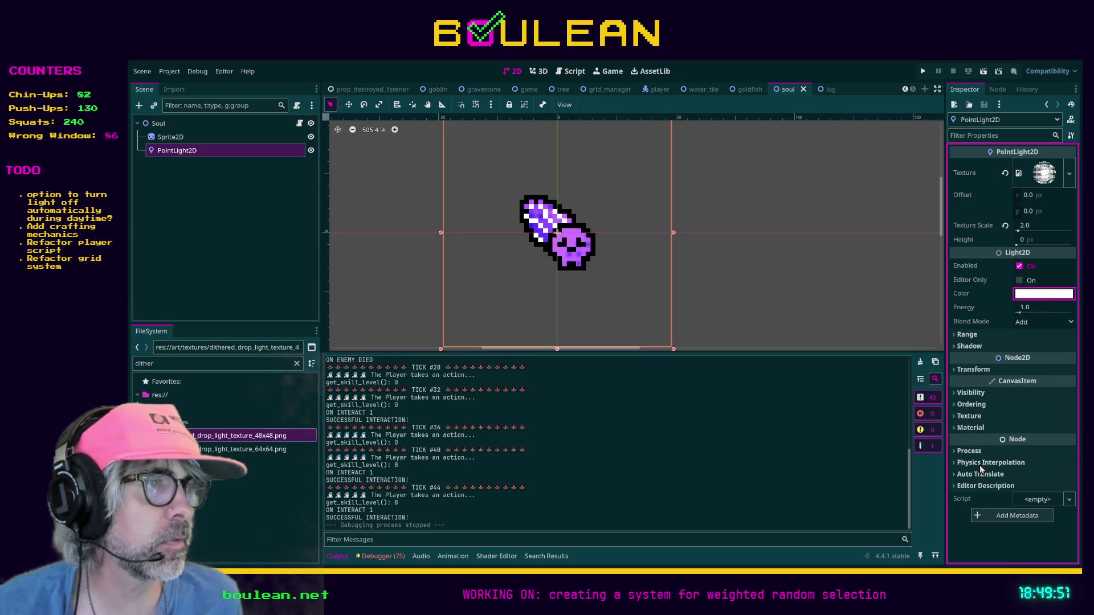
- Try cyan, blue and purple before settling on a lavender-violet light colour, then save and run
{"action": "key", "text": "ctrl+v"}
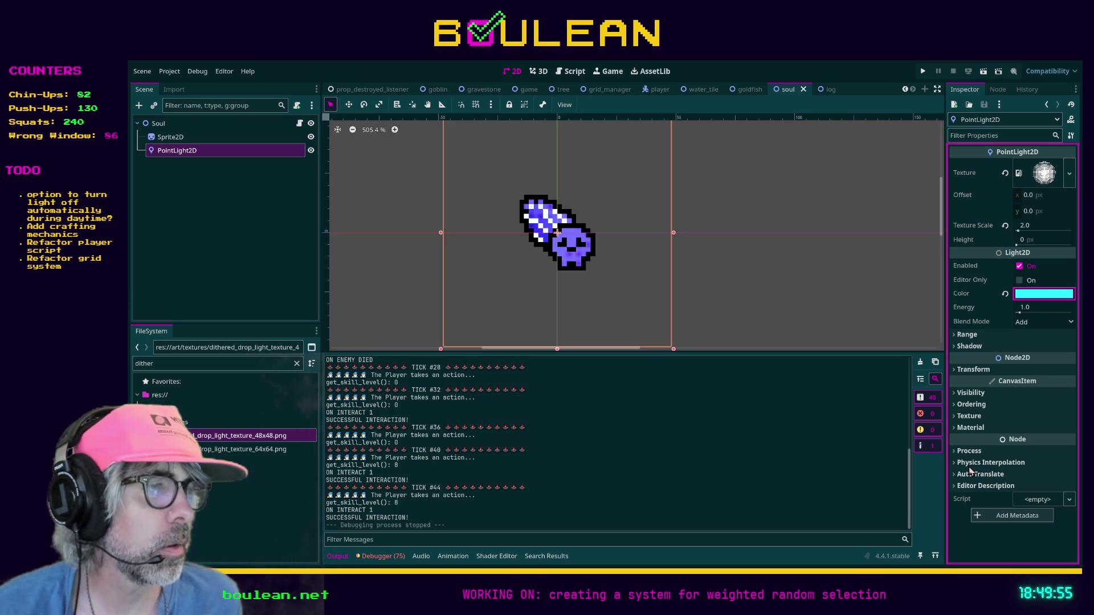
{"action": "key", "text": "ctrl+v"}
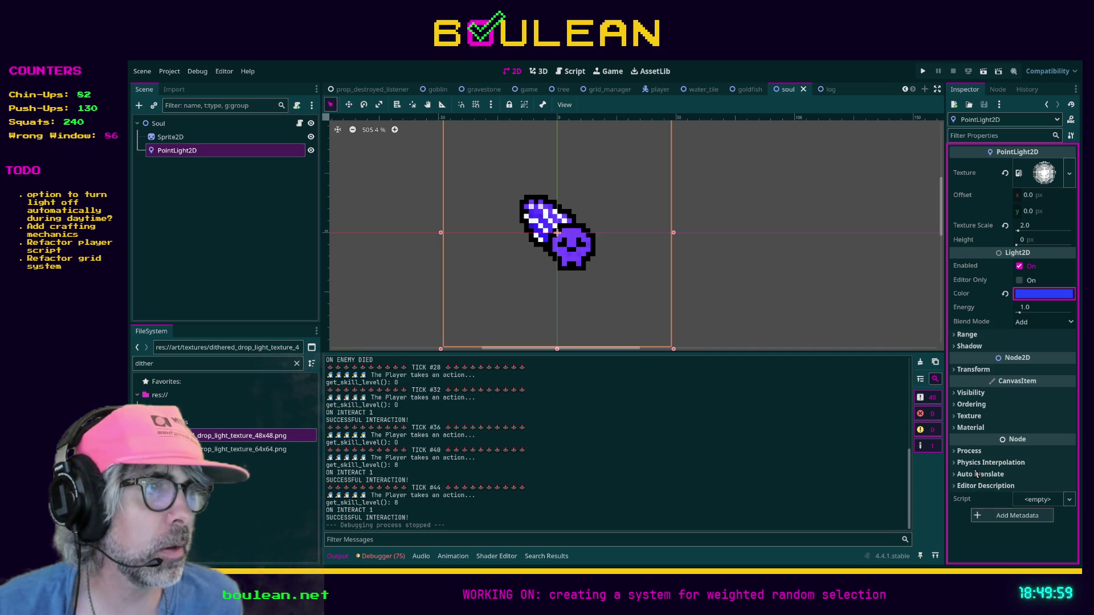
{"action": "key", "text": "ctrl+z"}
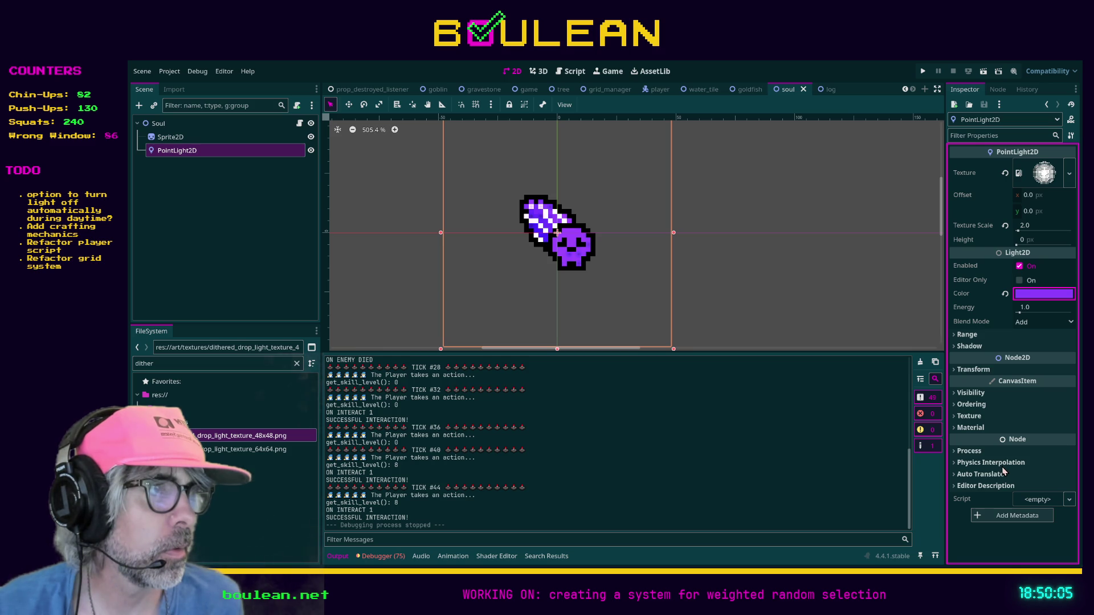
{"action": "key", "text": "ctrl+z"}
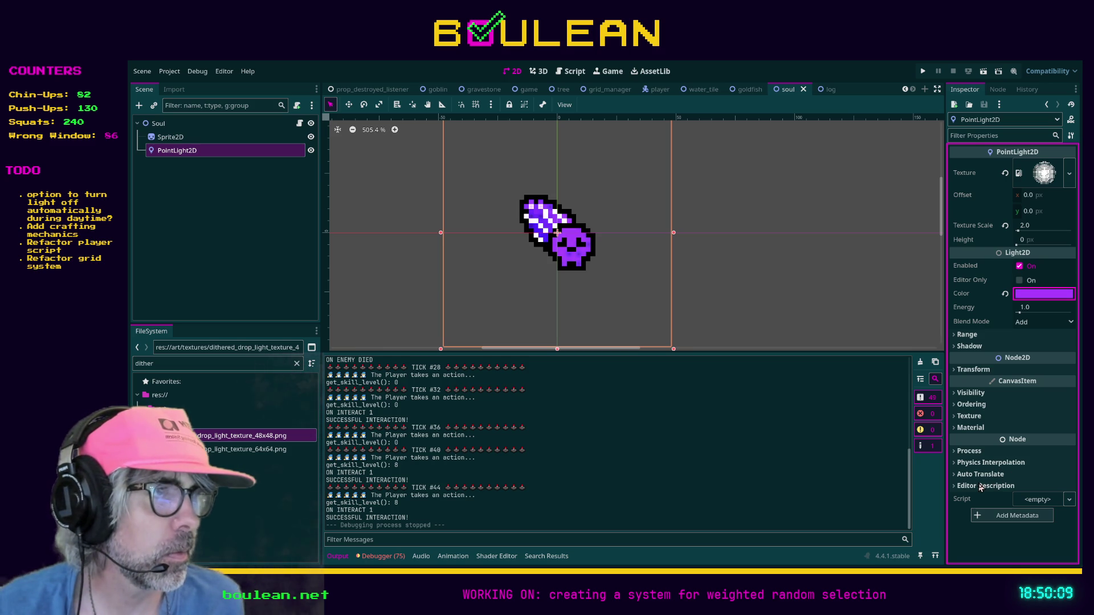
{"action": "key", "text": "ctrl+z"}
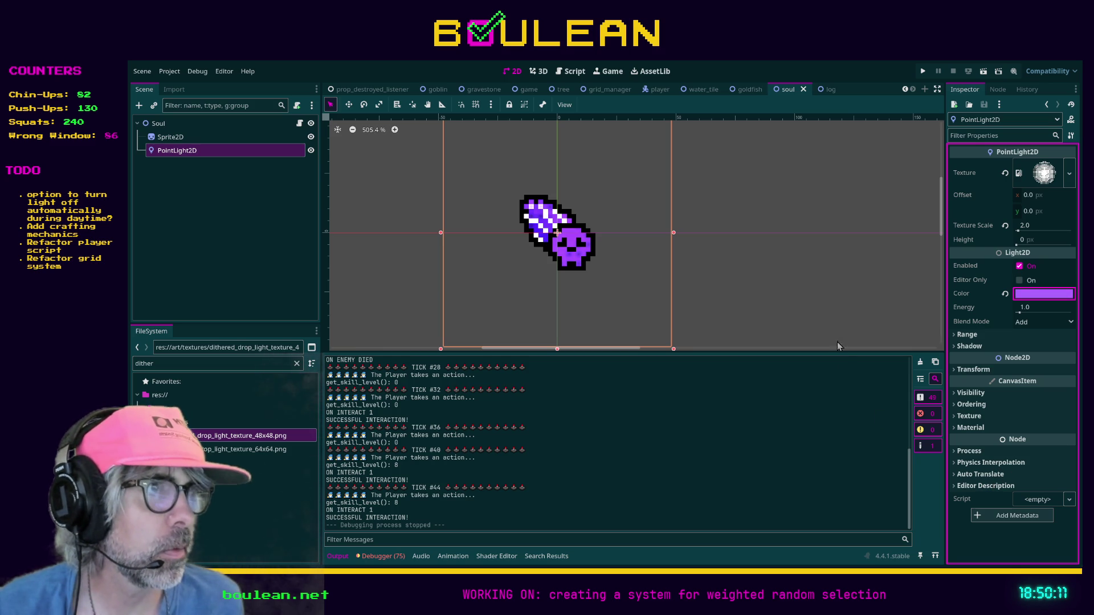
{"action": "key", "text": "ctrl+s"}
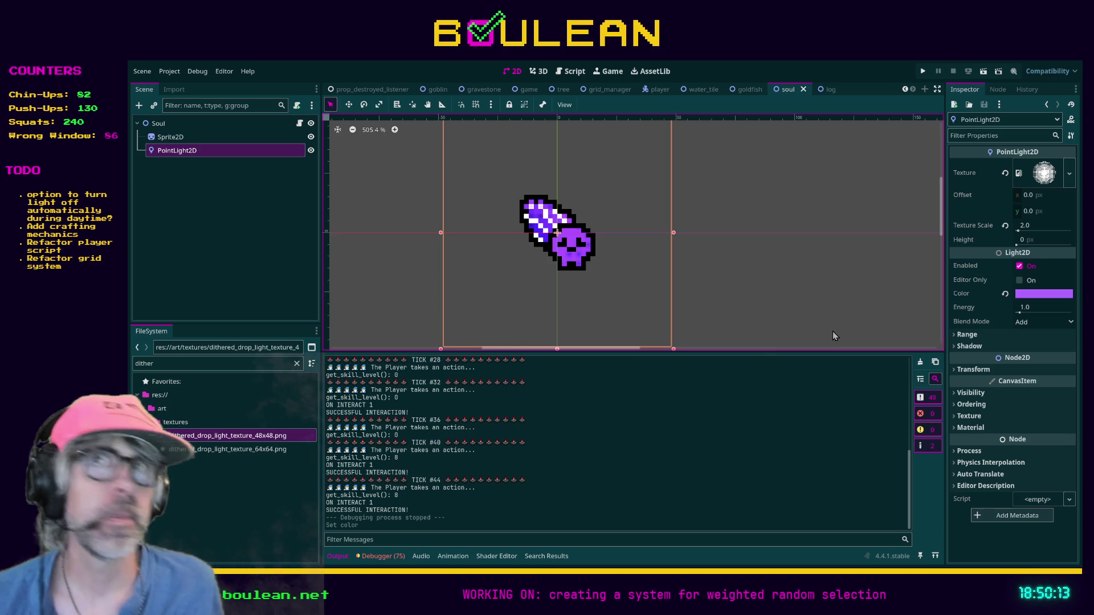
{"action": "key", "text": "F5"}
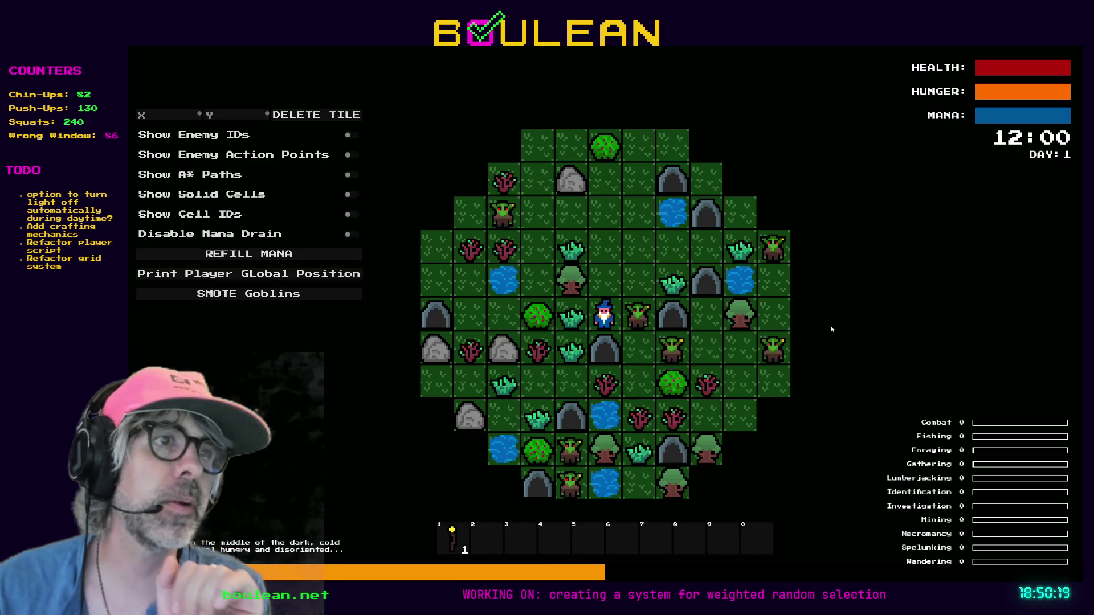
- Chop the goblin to the right twice and strike the gravestone east of the wizard
{"action": "key", "text": "Right"}
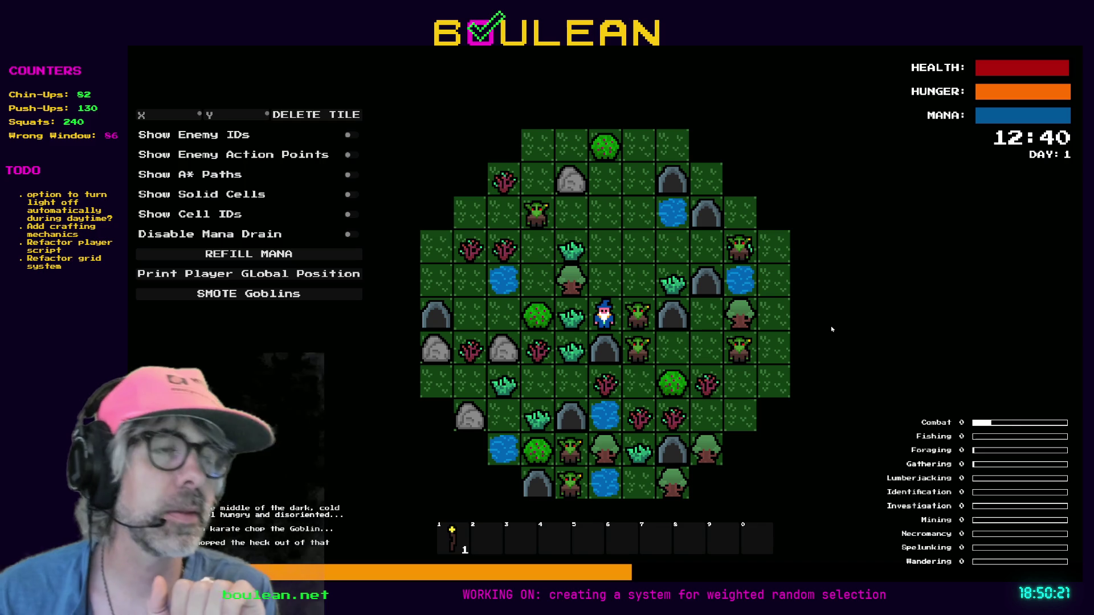
{"action": "key", "text": "Right"}
{"action": "key", "text": "Right"}
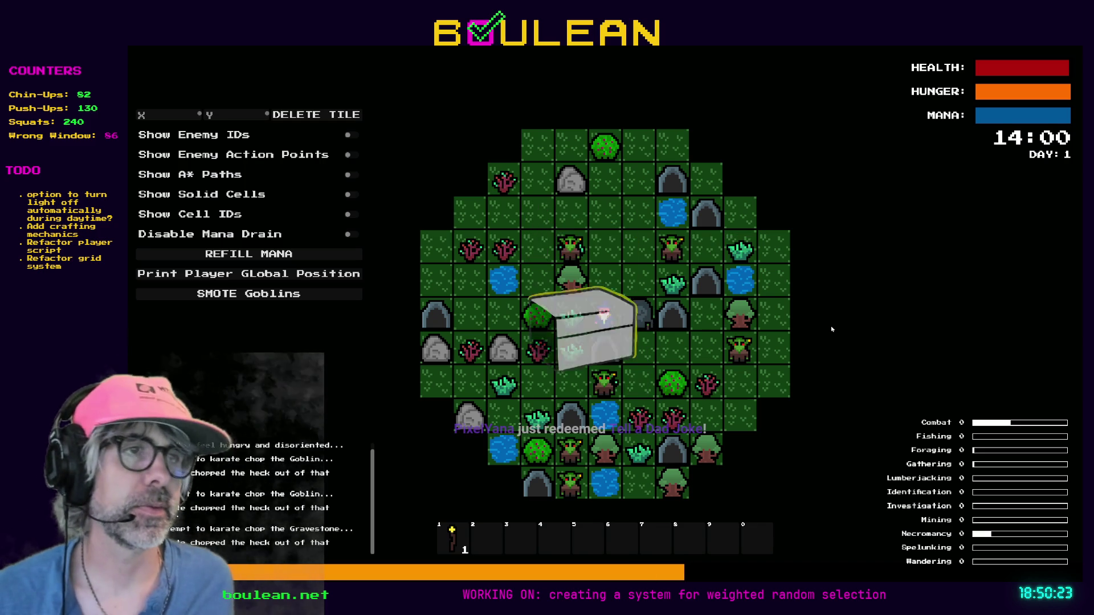
{"action": "key", "text": "Right"}
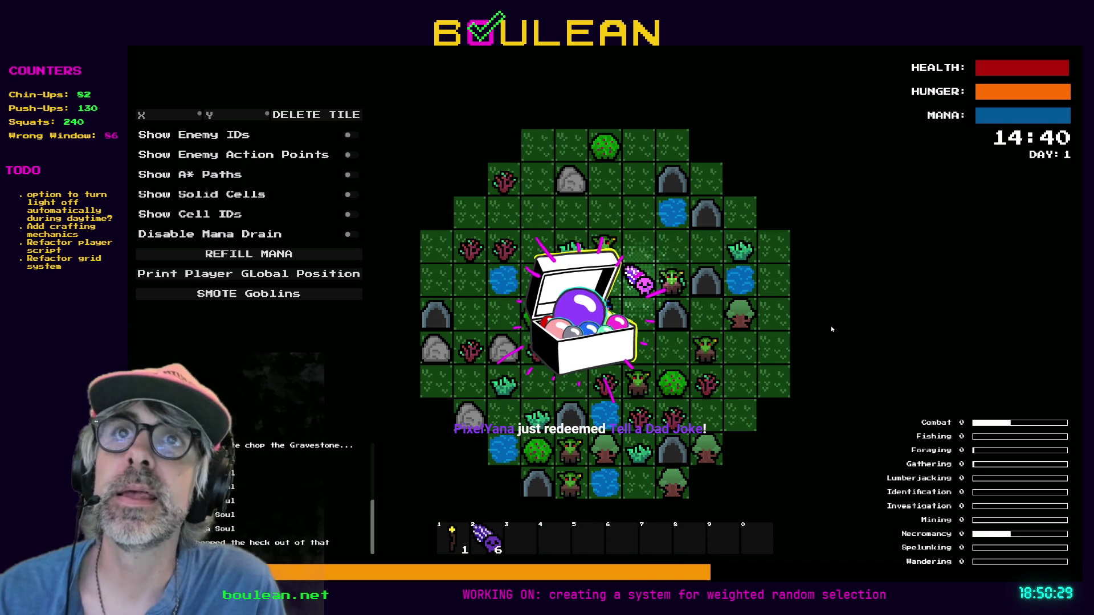
{"action": "key", "text": "Right"}
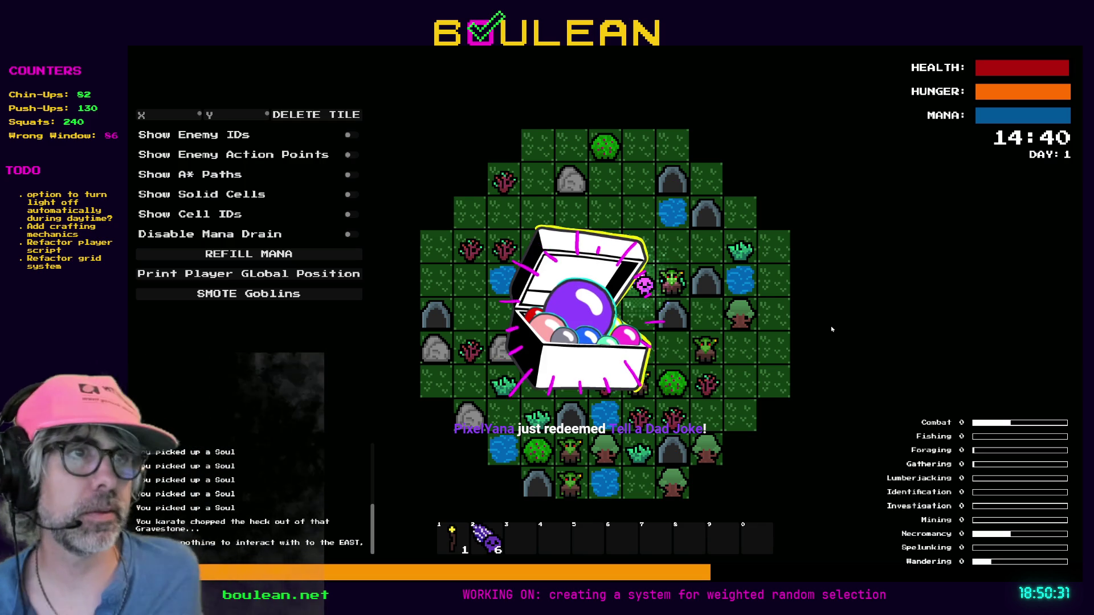
{"action": "scroll", "coordinate": [690, 292], "scroll_direction": "up", "scroll_amount": 3}
- Move the wizard, kill every goblin with SMOTE Goblins, and walk on until 18:00
{"action": "key", "text": "Right"}
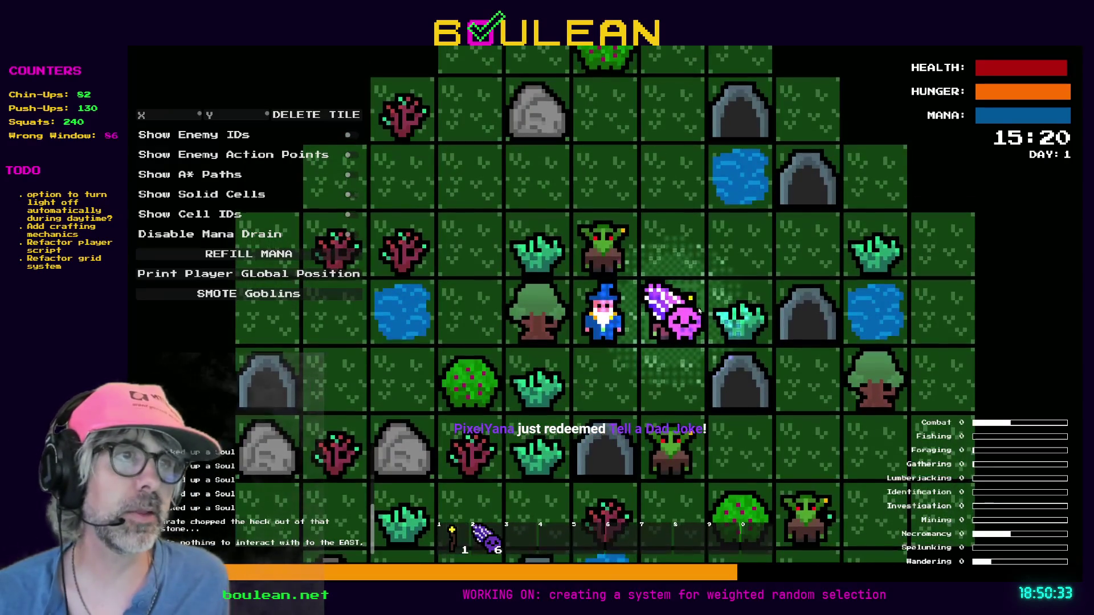
{"action": "key", "text": "Down"}
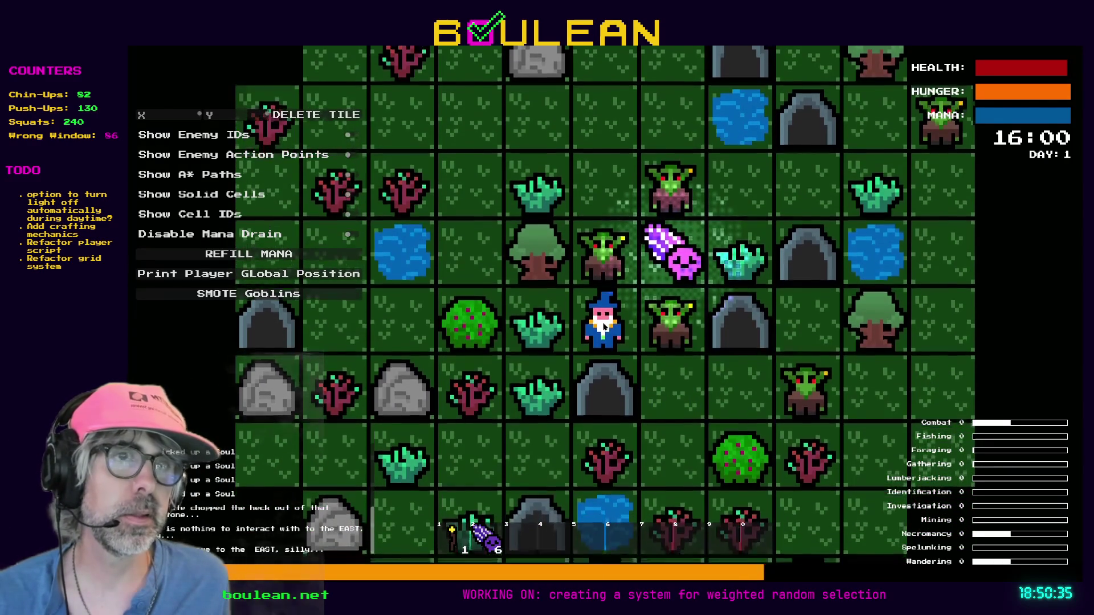
{"action": "left_click", "coordinate": [249, 294]}
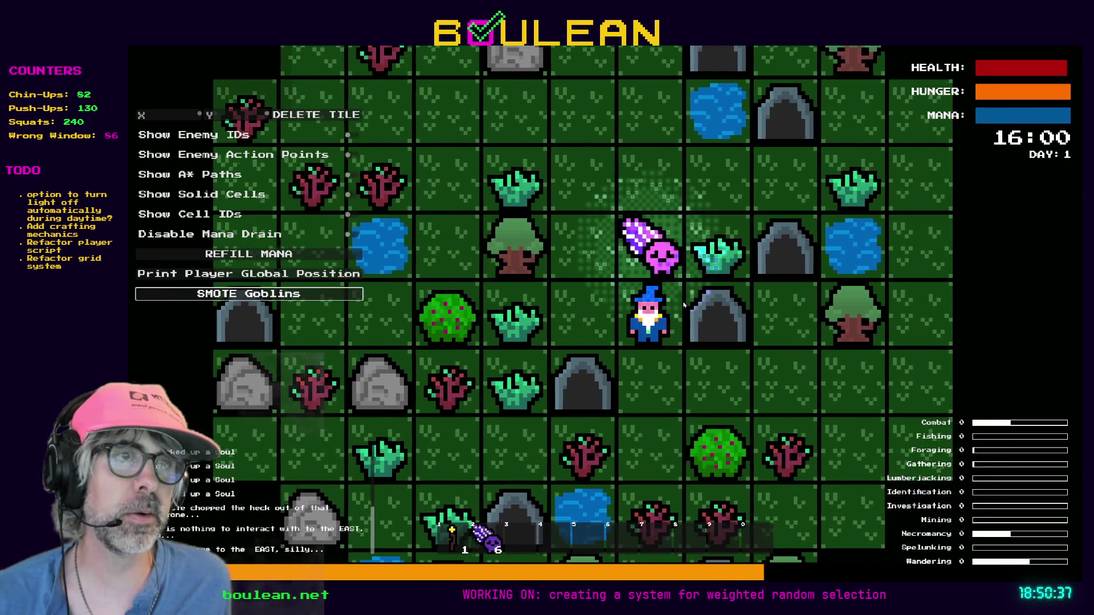
{"action": "key", "text": "Right"}
{"action": "key", "text": "Up"}
{"action": "key", "text": "Up"}
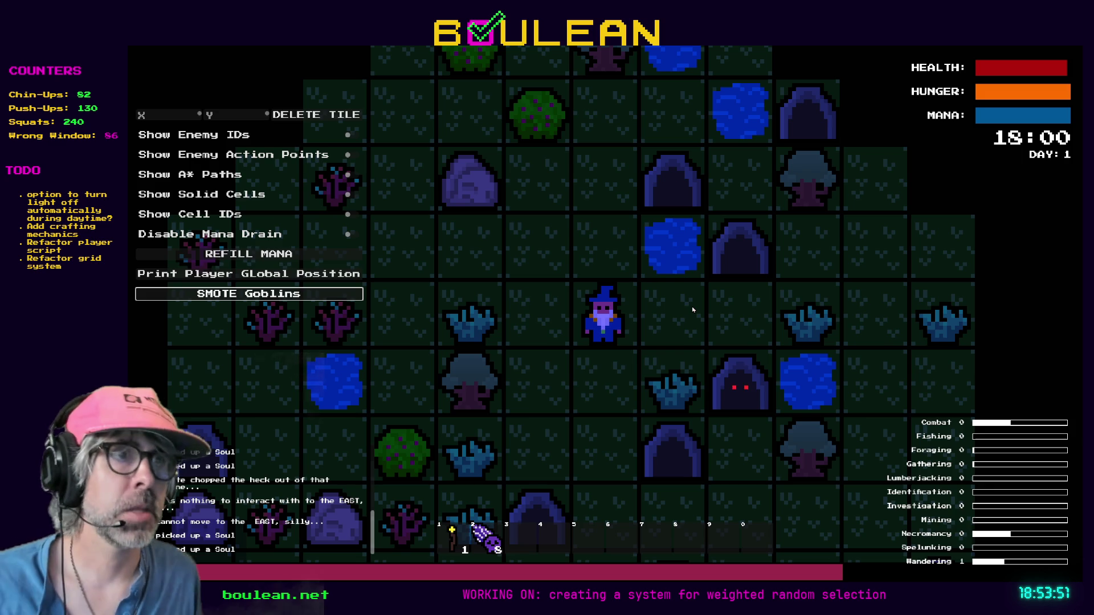
{"action": "key", "text": "Left"}
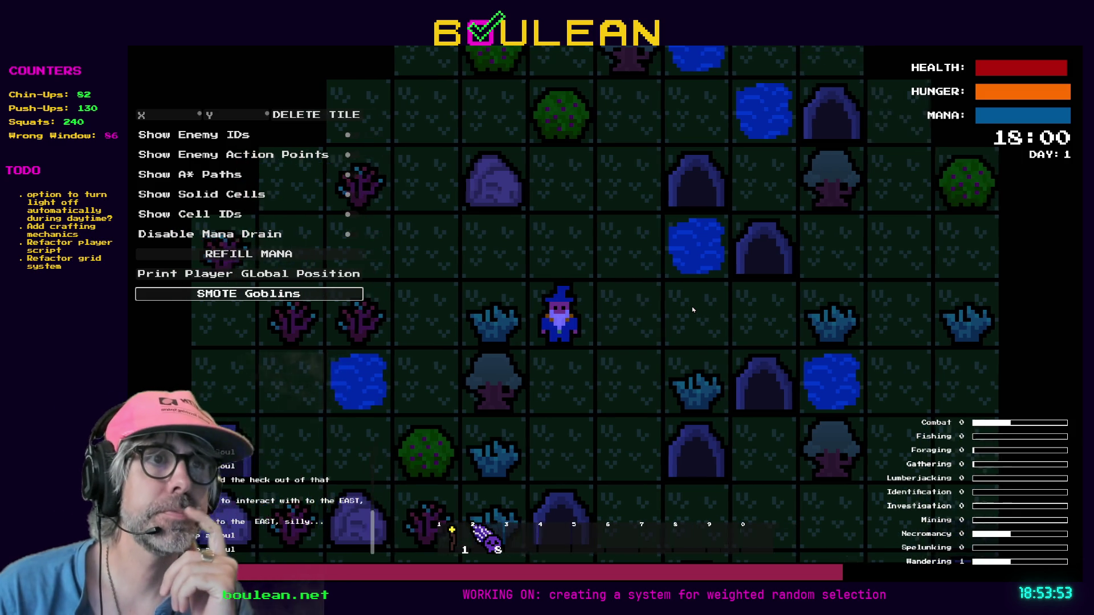
- Walk the wizard through the night and finish off the goblin above him
{"action": "key", "text": "Down"}
{"action": "key", "text": "Down"}
{"action": "key", "text": "Right"}
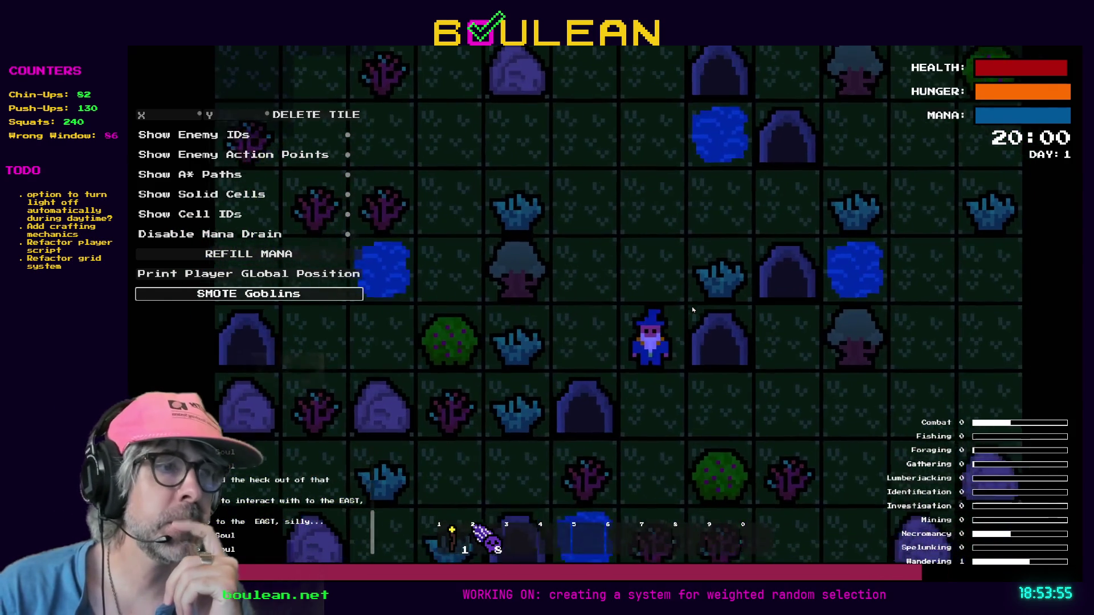
{"action": "key", "text": "Down"}
{"action": "key", "text": "Right"}
{"action": "key", "text": "Right"}
{"action": "key", "text": "Right"}
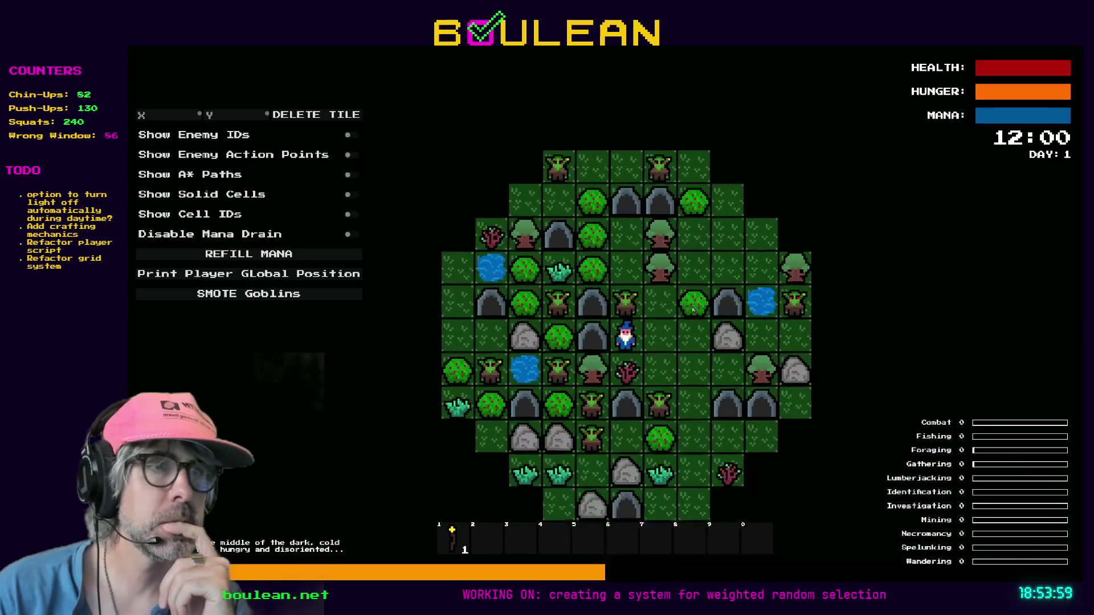
{"action": "key", "text": "Right"}
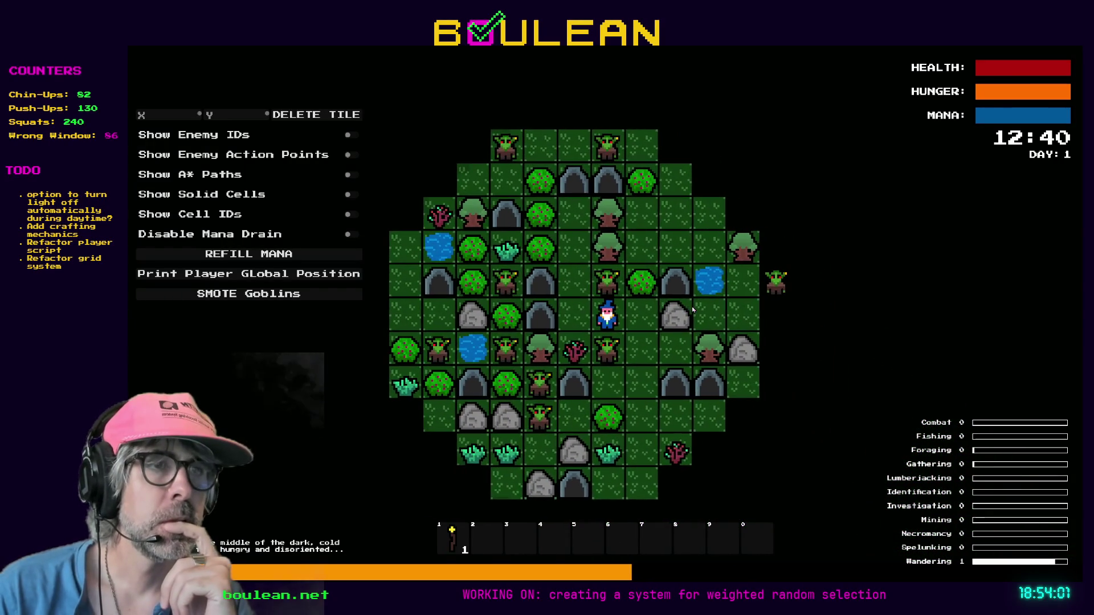
{"action": "key", "text": "Up"}
{"action": "key", "text": "Up"}
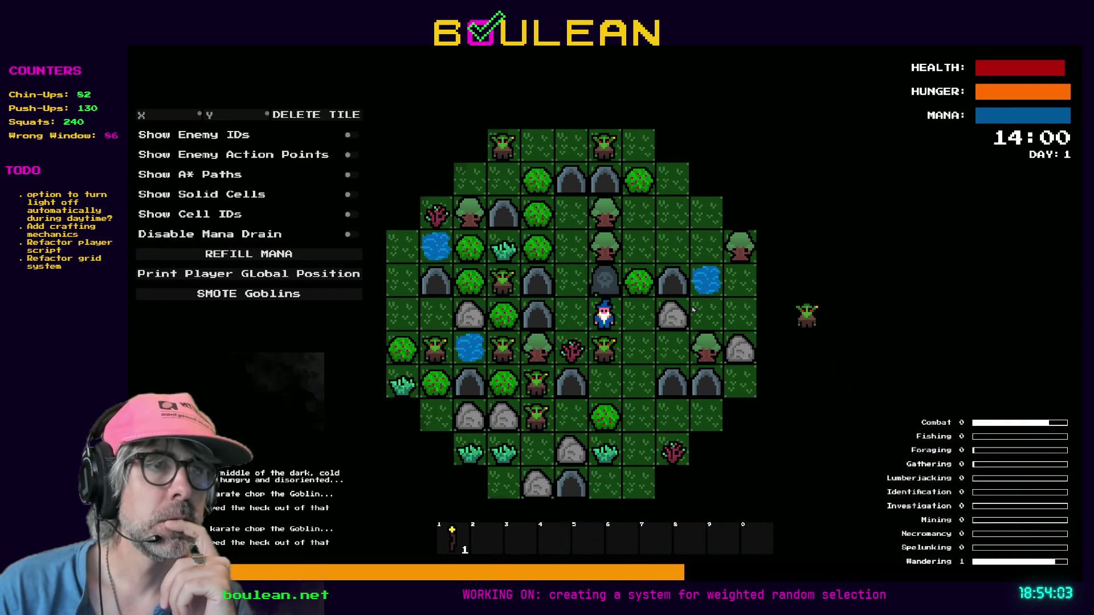
{"action": "key", "text": "Up"}
{"action": "key", "text": "Up"}
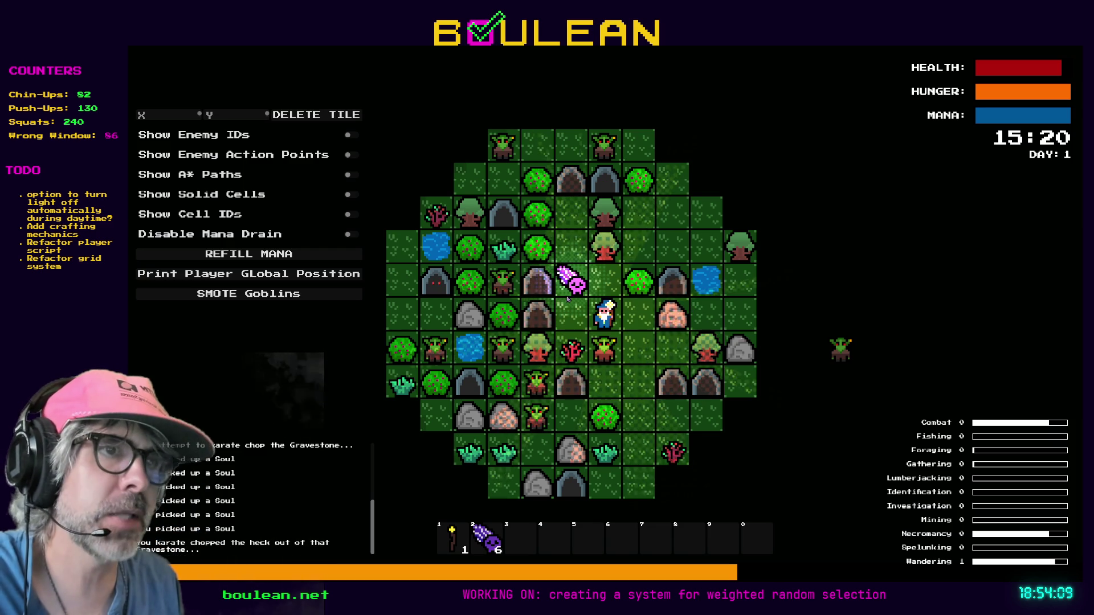
- Zoom the map in and out to watch the soul glow, stop the game, and edit the light's Energy field
{"action": "scroll", "coordinate": [574, 291], "scroll_direction": "up", "scroll_amount": 2}
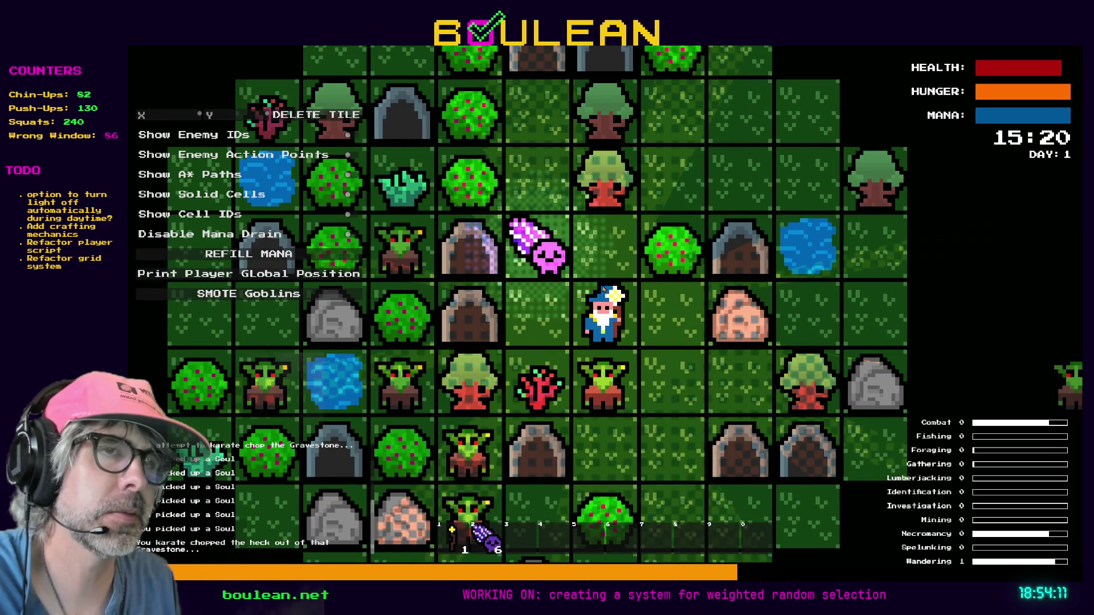
{"action": "scroll", "coordinate": [576, 288], "scroll_direction": "down", "scroll_amount": 3}
{"action": "scroll", "coordinate": [603, 289], "scroll_direction": "up", "scroll_amount": 1}
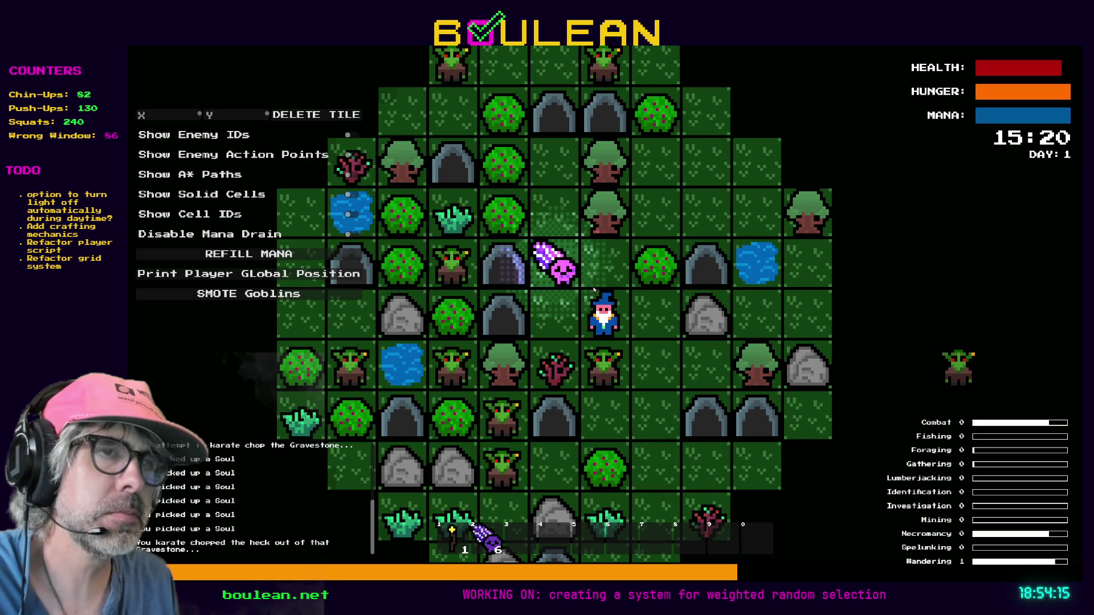
{"action": "scroll", "coordinate": [569, 289], "scroll_direction": "down", "scroll_amount": 2}
{"action": "scroll", "coordinate": [687, 268], "scroll_direction": "up", "scroll_amount": 1}
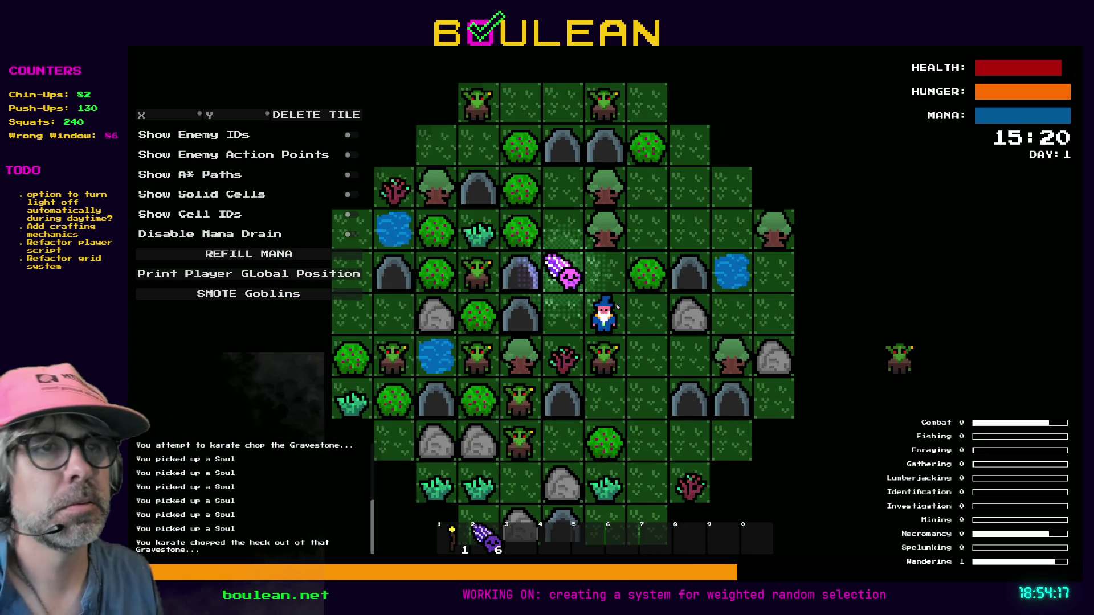
{"action": "key", "text": "F8"}
{"action": "left_click", "coordinate": [1026, 312]}
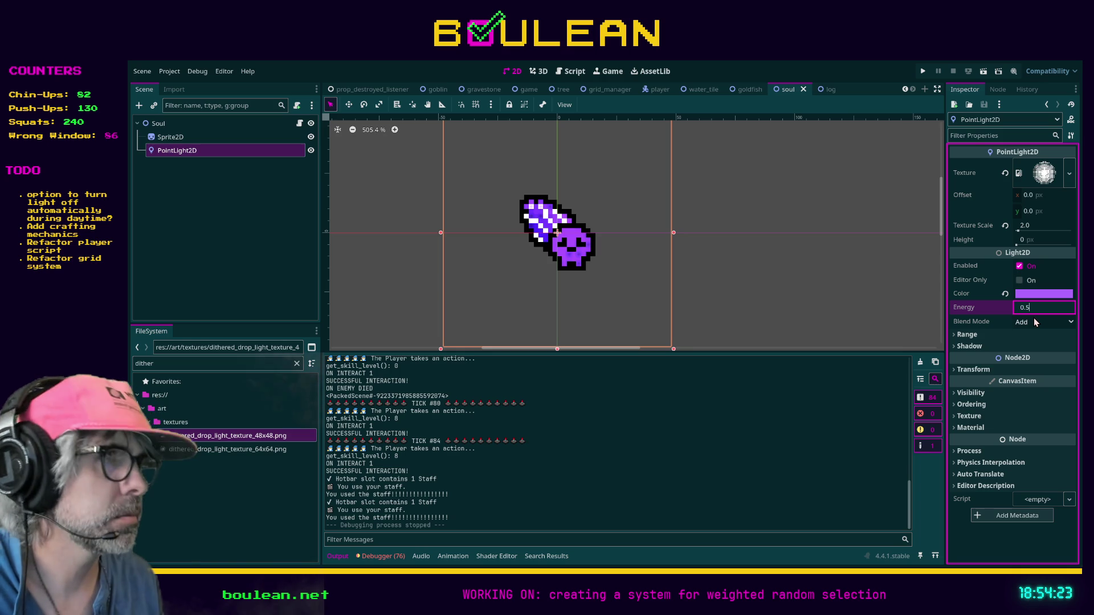
- Commit the soul light's energy at 0.5 and relaunch the game to see the dimmer glow
{"action": "key", "text": "Return"}
{"action": "left_click", "coordinate": [894, 321]}
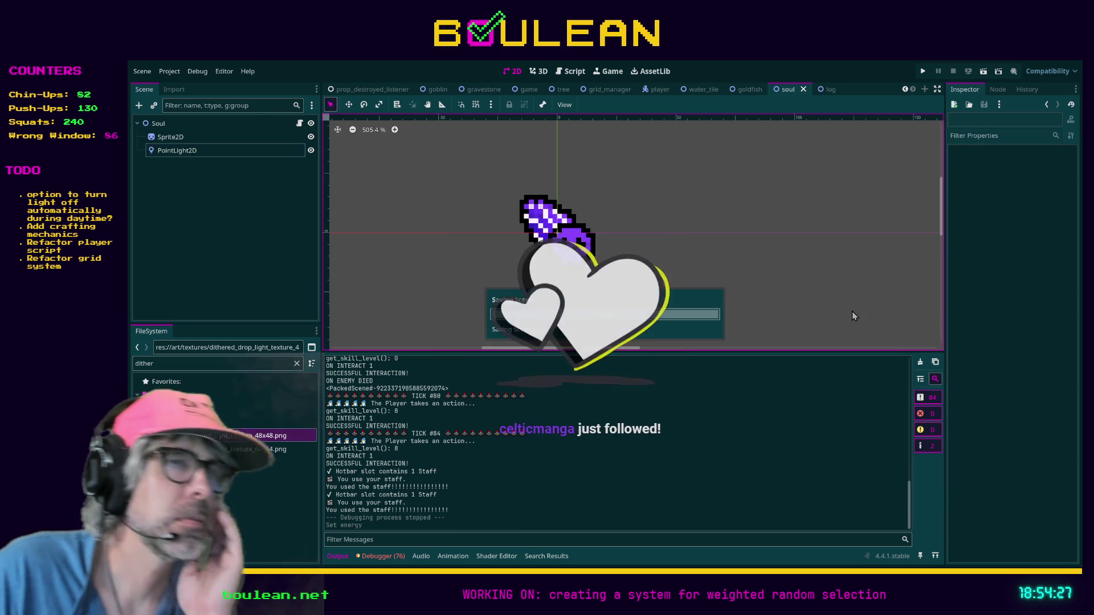
{"action": "key", "text": "F5"}
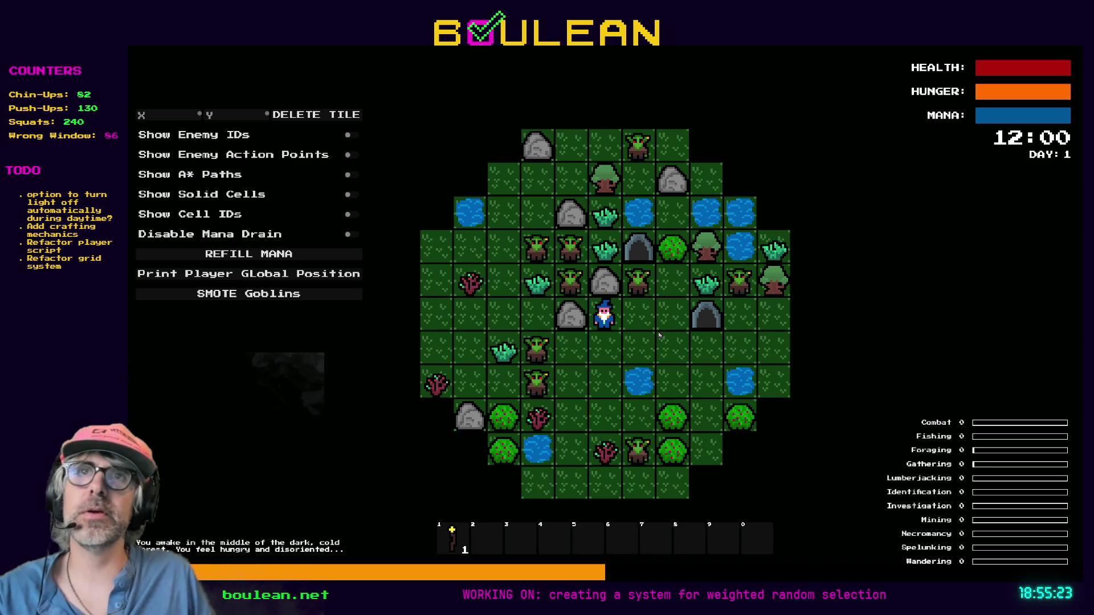
- Fight the goblins around the wizard, then toggle the wizard's light on and off
{"action": "scroll", "coordinate": [660, 335], "scroll_direction": "up", "scroll_amount": 2}
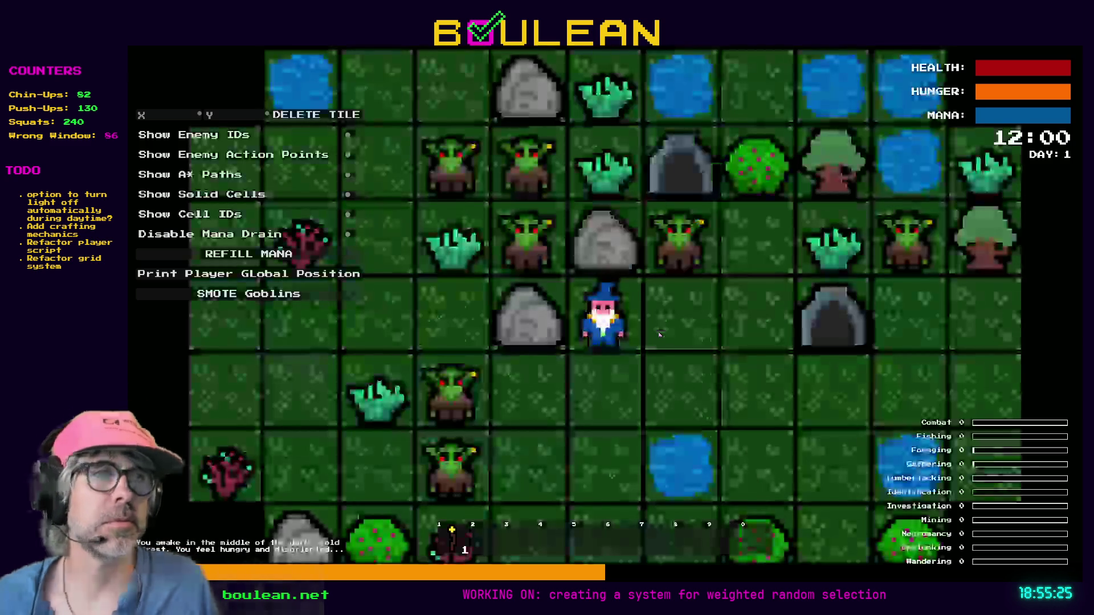
{"action": "key", "text": "d"}
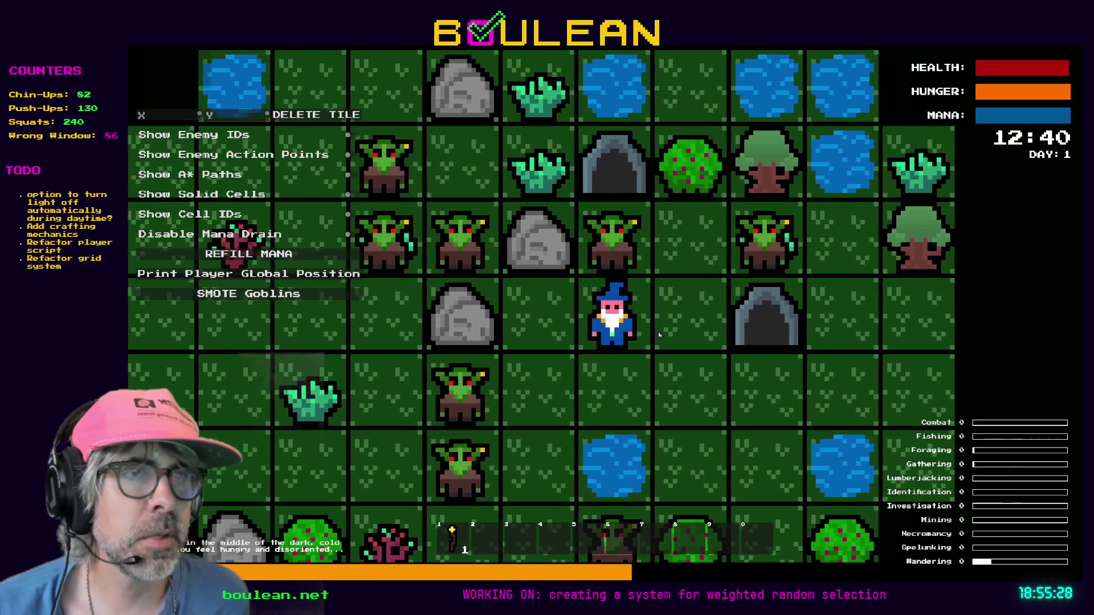
{"action": "key", "text": "w"}
{"action": "key", "text": "w"}
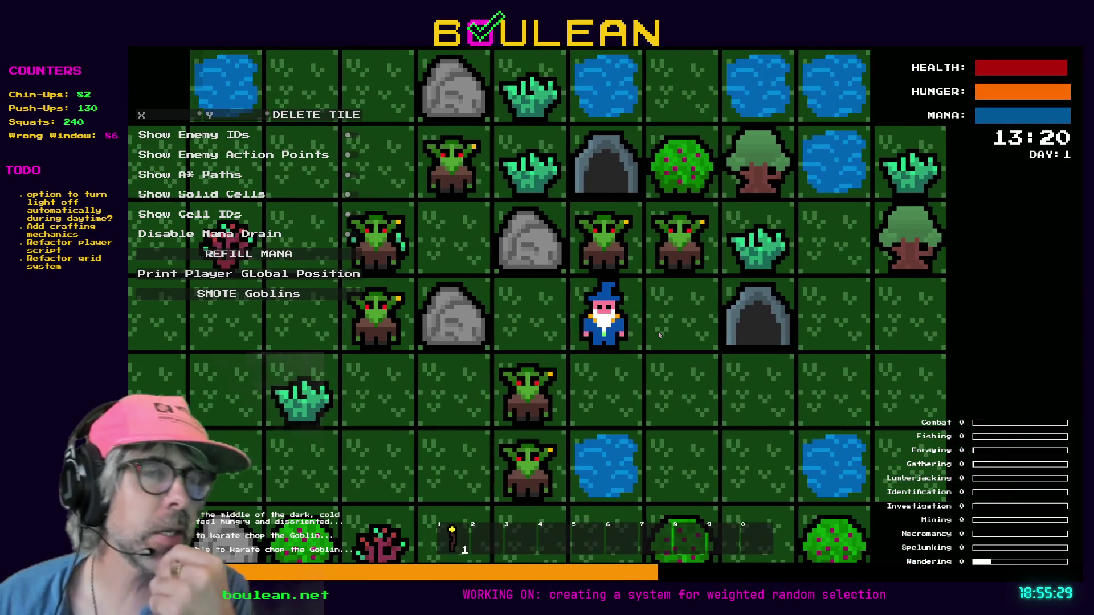
{"action": "key", "text": "w"}
{"action": "key", "text": "w"}
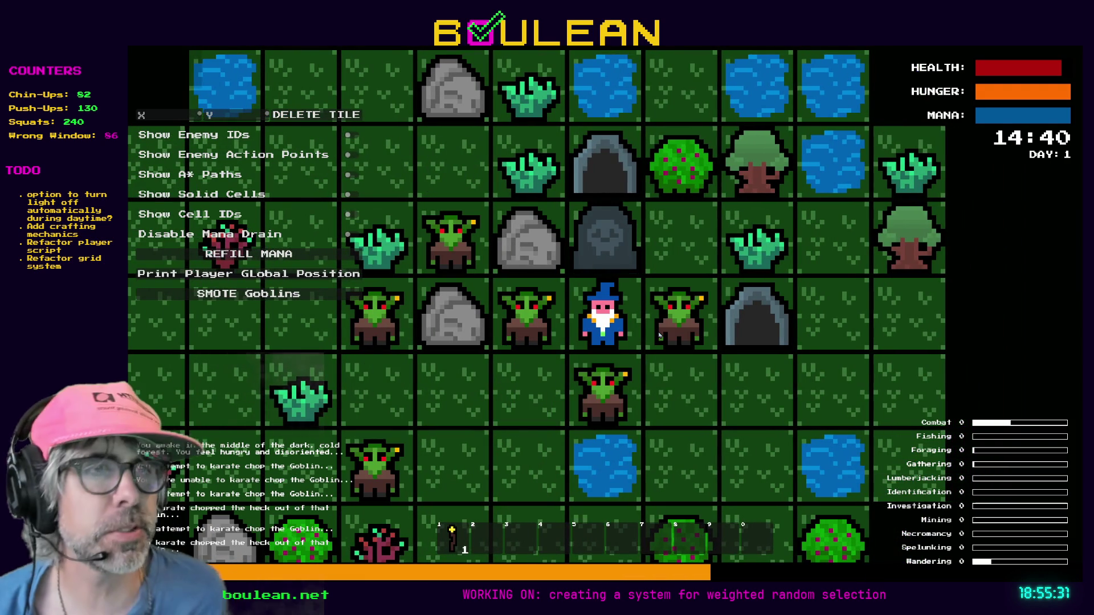
{"action": "key", "text": "a"}
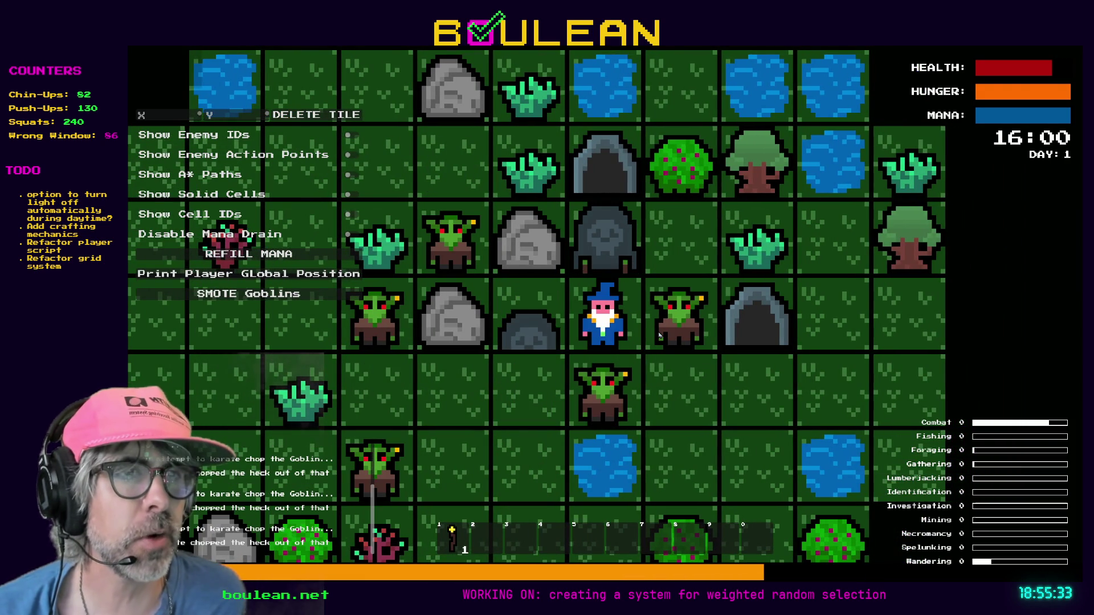
{"action": "key", "text": "a"}
{"action": "key", "text": "a"}
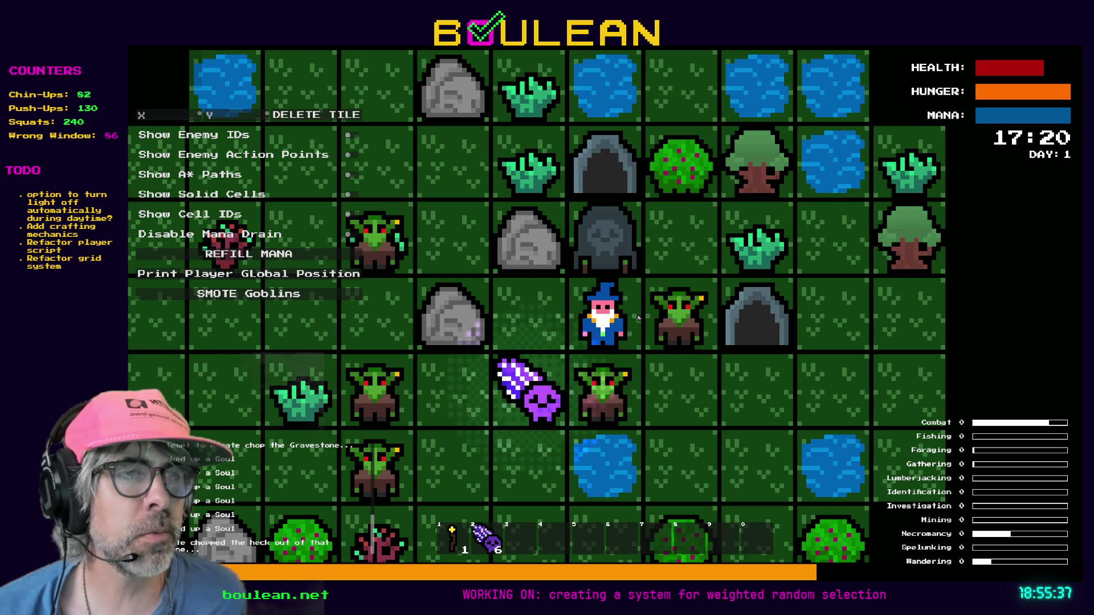
{"action": "key", "text": "a"}
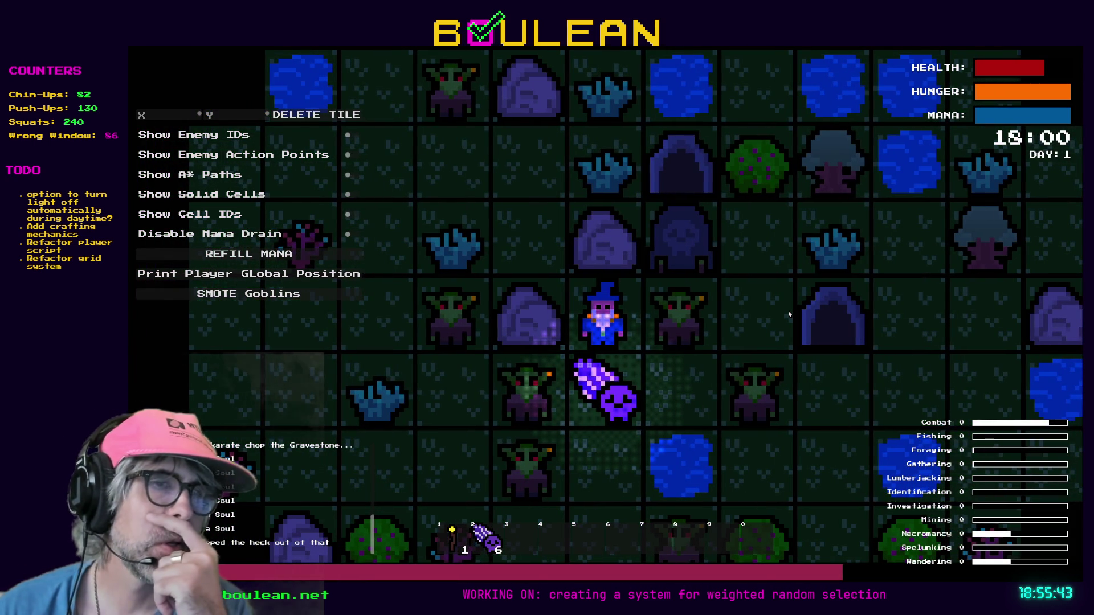
{"action": "key", "text": "l"}
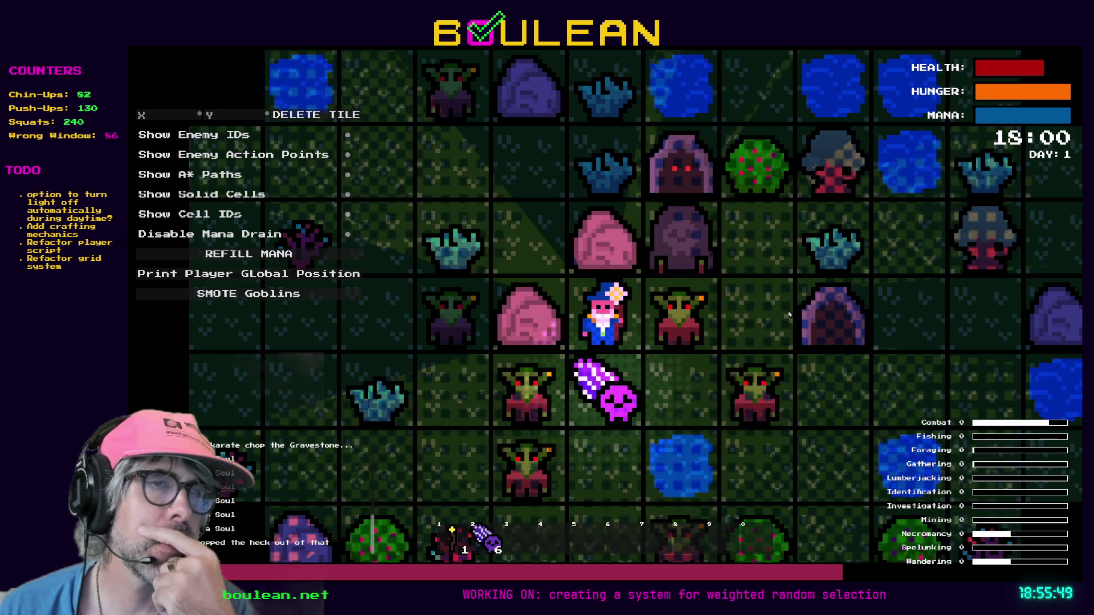
{"action": "key", "text": "l"}
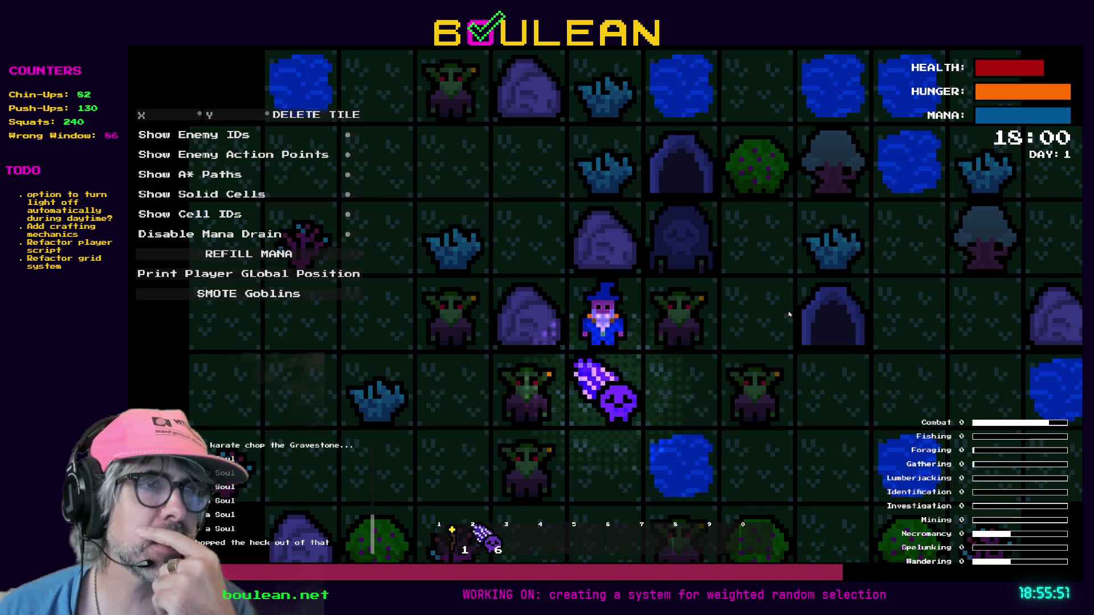
- Defeat the goblins to the east and west and break gravestones to collect their souls
{"action": "key", "text": "d"}
{"action": "key", "text": "d"}
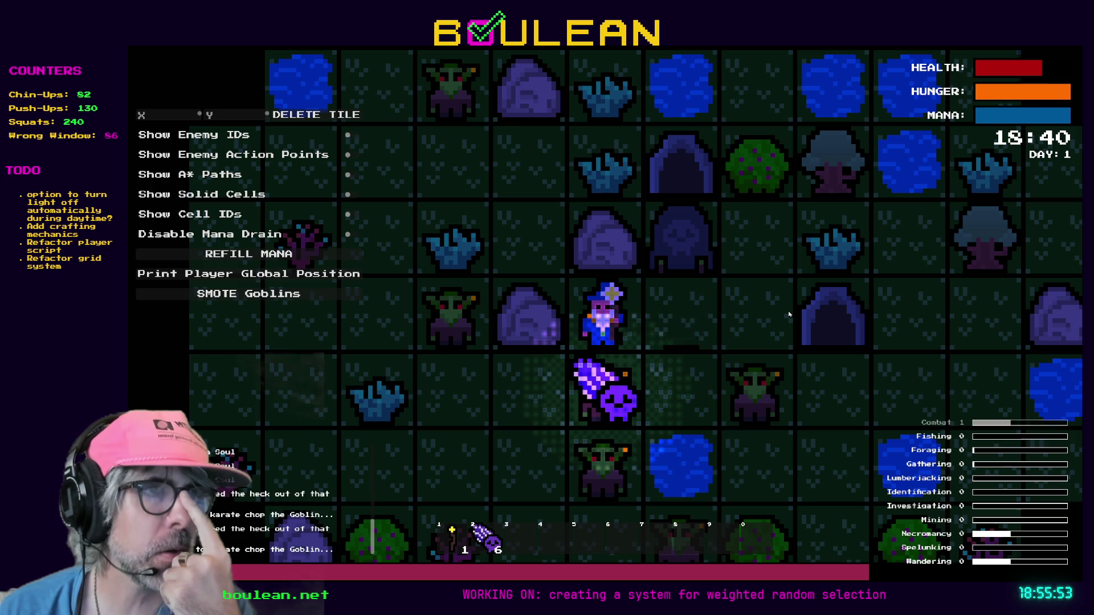
{"action": "key", "text": "d"}
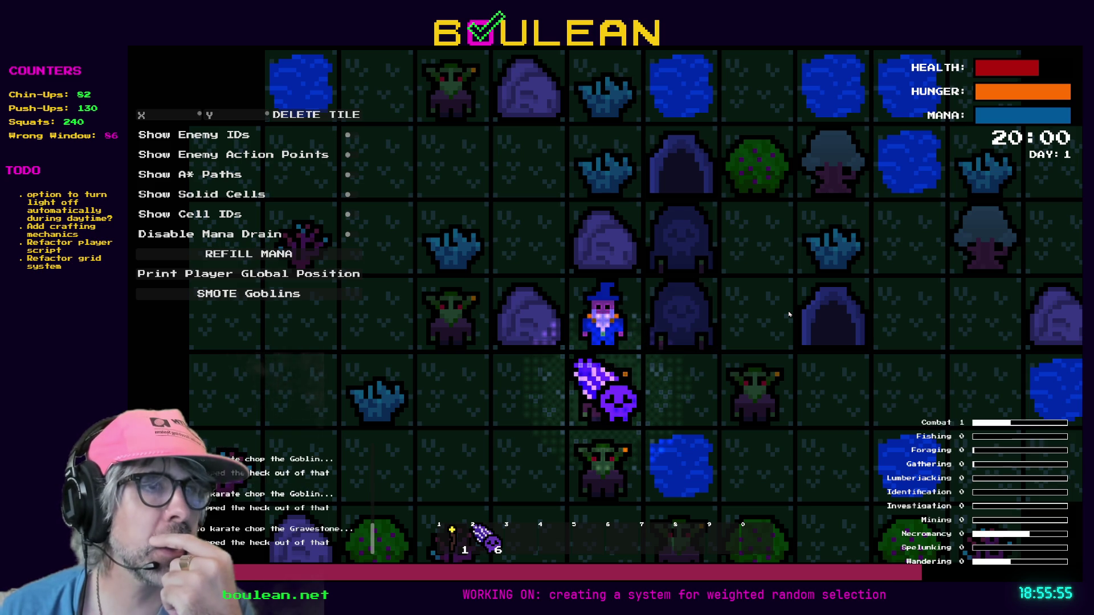
{"action": "key", "text": "d"}
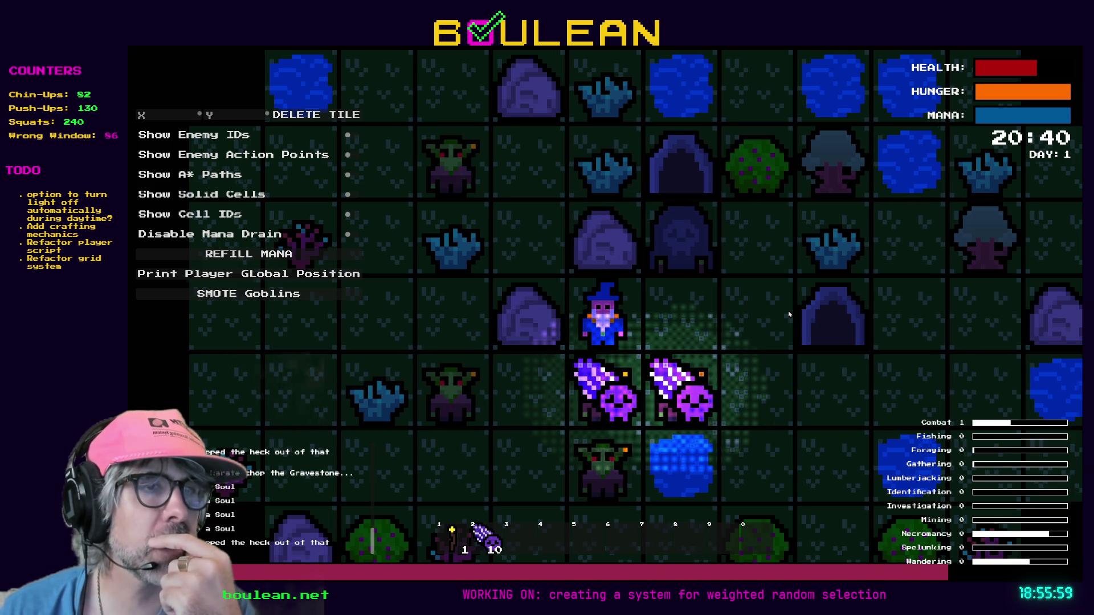
{"action": "key", "text": "d"}
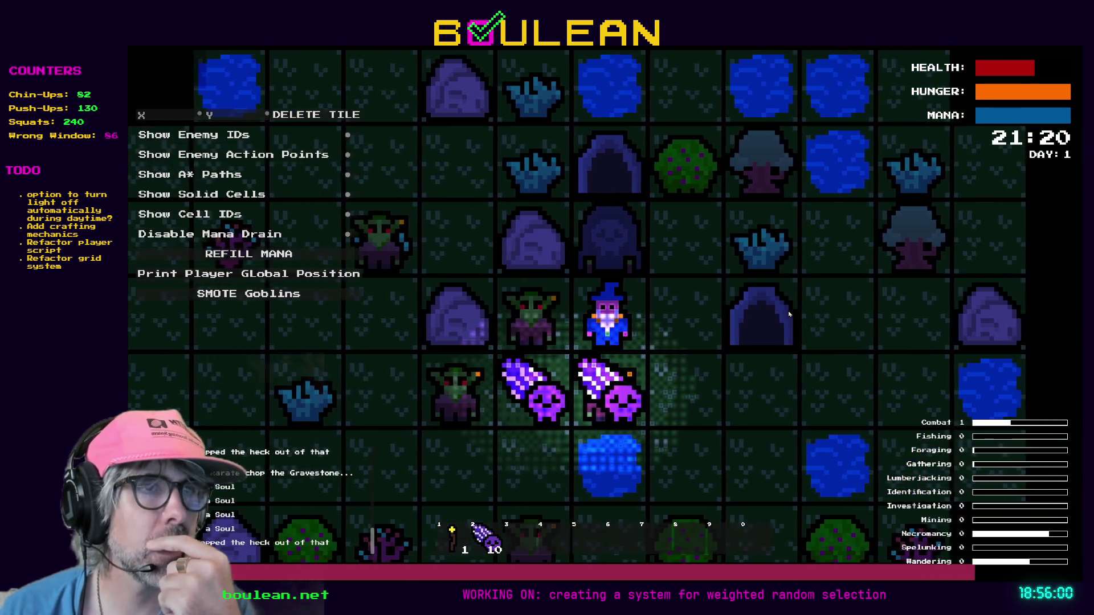
{"action": "key", "text": "d"}
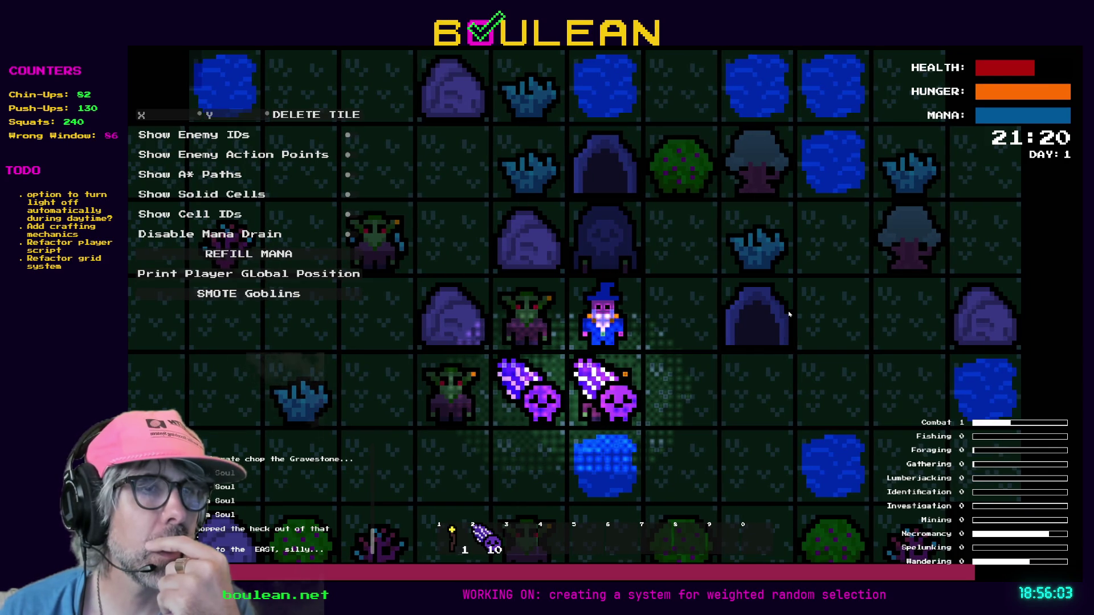
{"action": "key", "text": "d"}
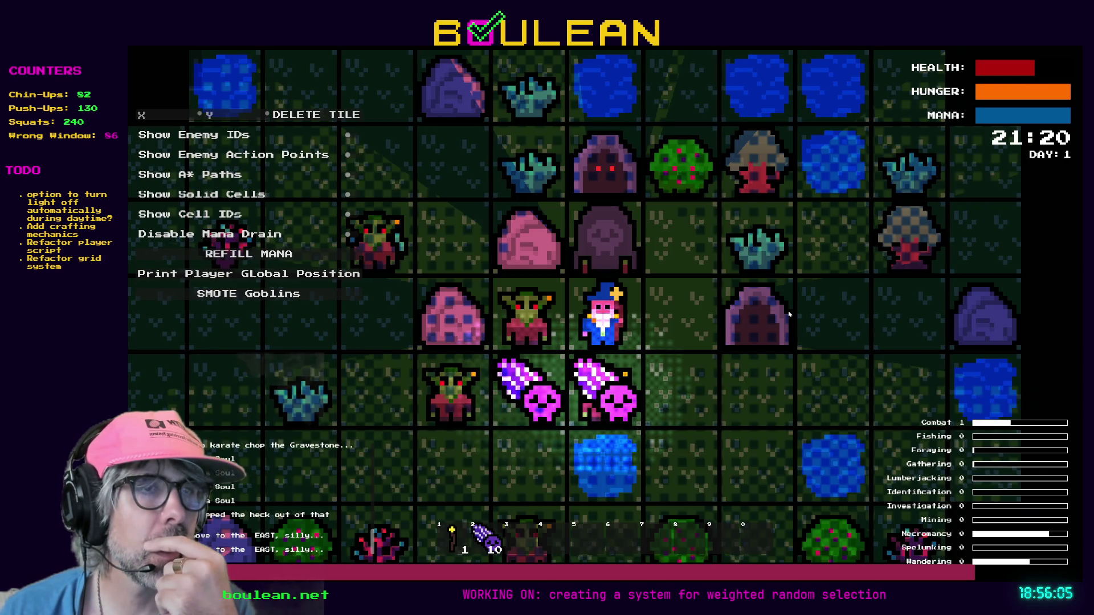
{"action": "key", "text": "1"}
{"action": "key", "text": "d"}
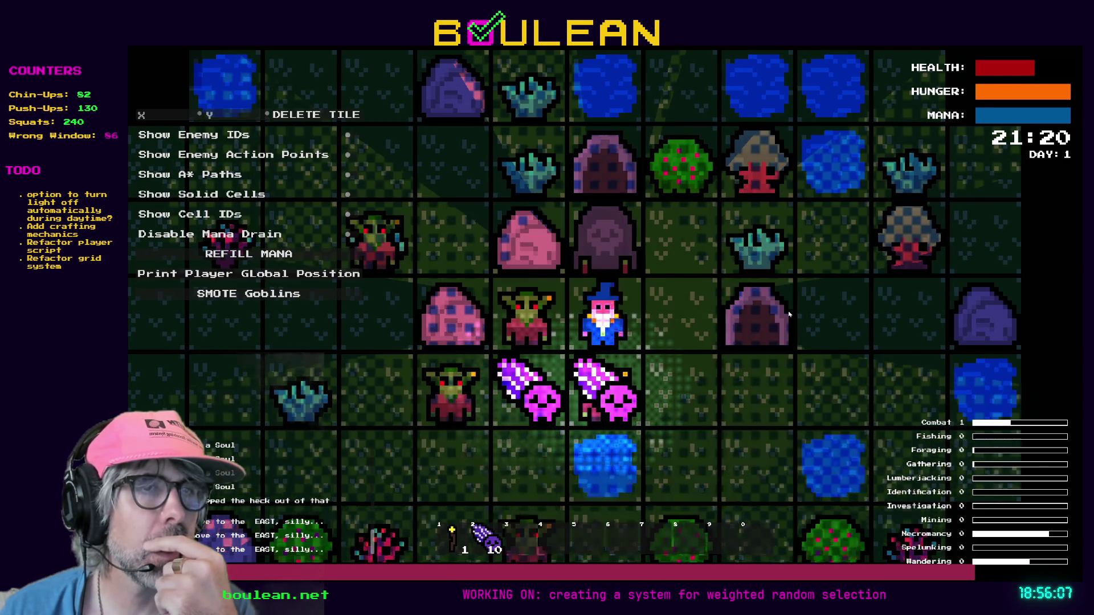
{"action": "key", "text": "a"}
{"action": "key", "text": "a"}
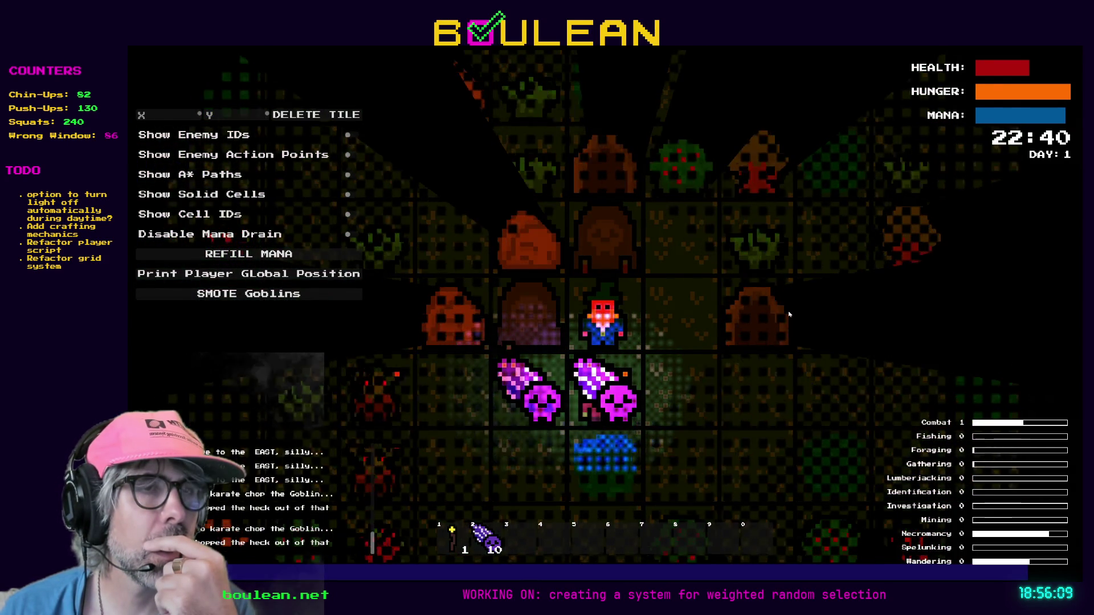
{"action": "key", "text": "a"}
{"action": "key", "text": "a"}
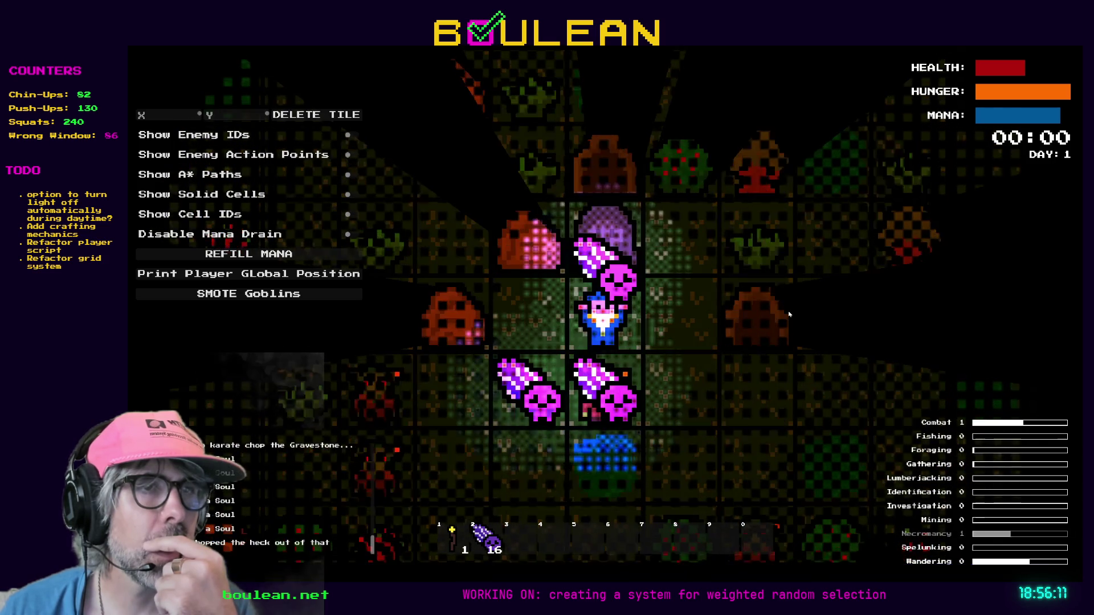
{"action": "key", "text": "a"}
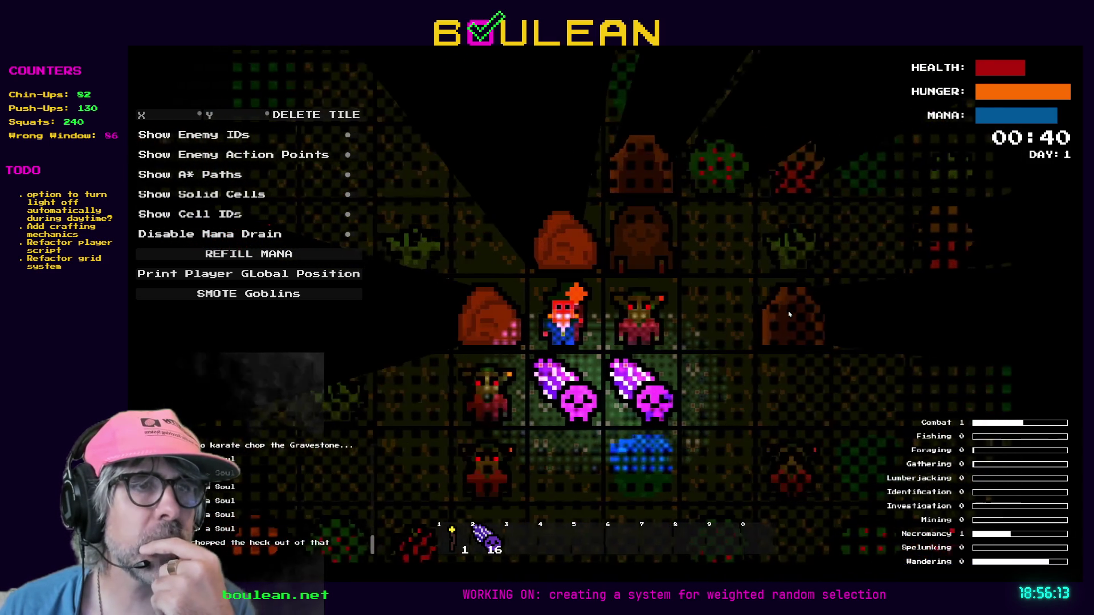
- Keep fighting goblins as day breaks until 32 souls are collected, then stop the game with F8
{"action": "key", "text": "s"}
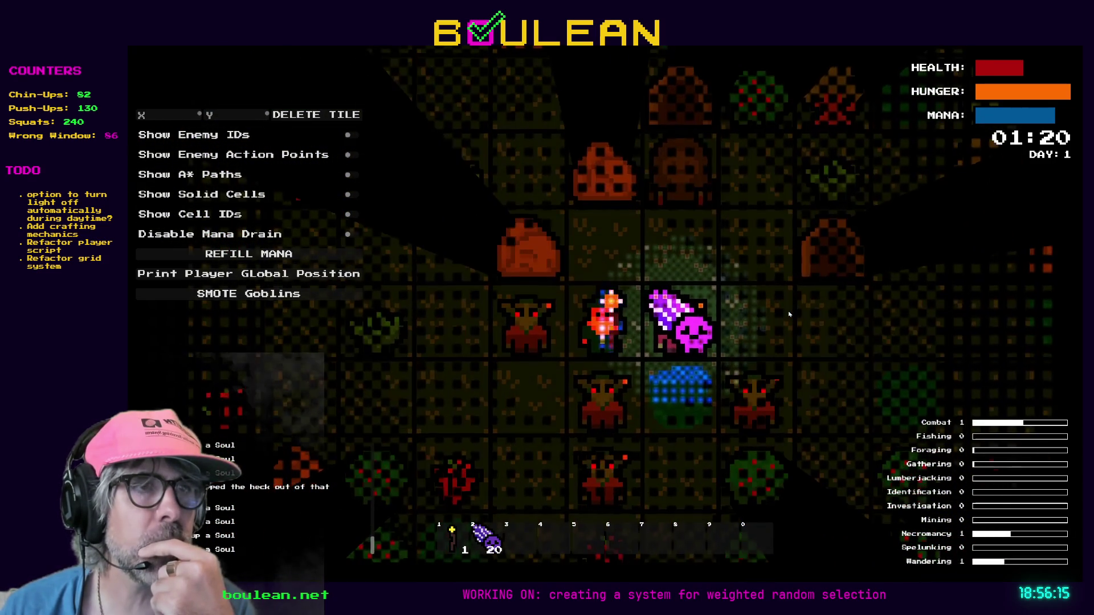
{"action": "key", "text": "d"}
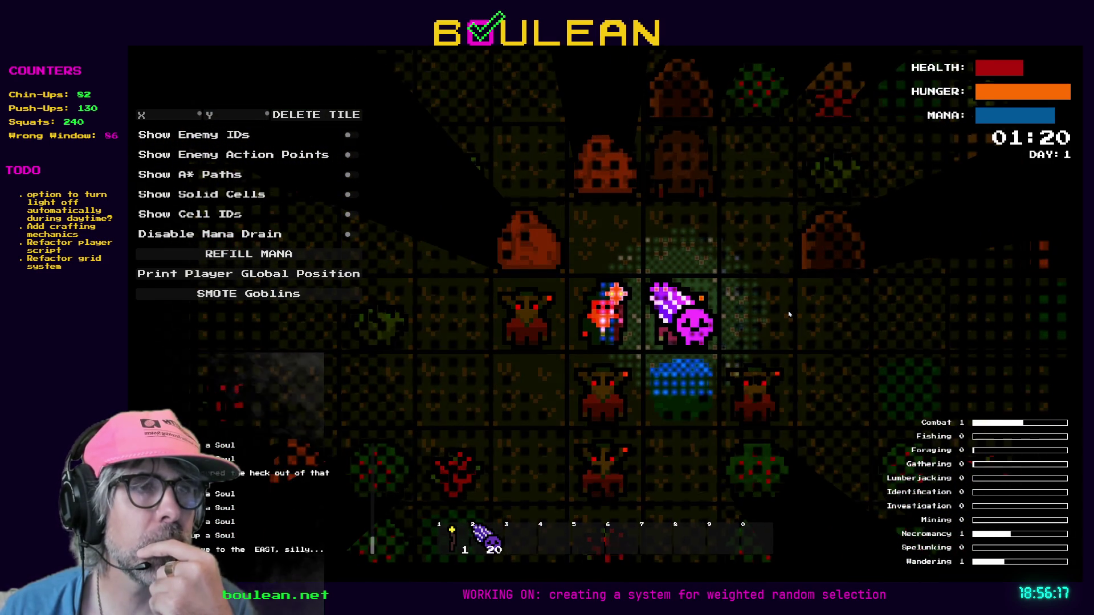
{"action": "key", "text": "d"}
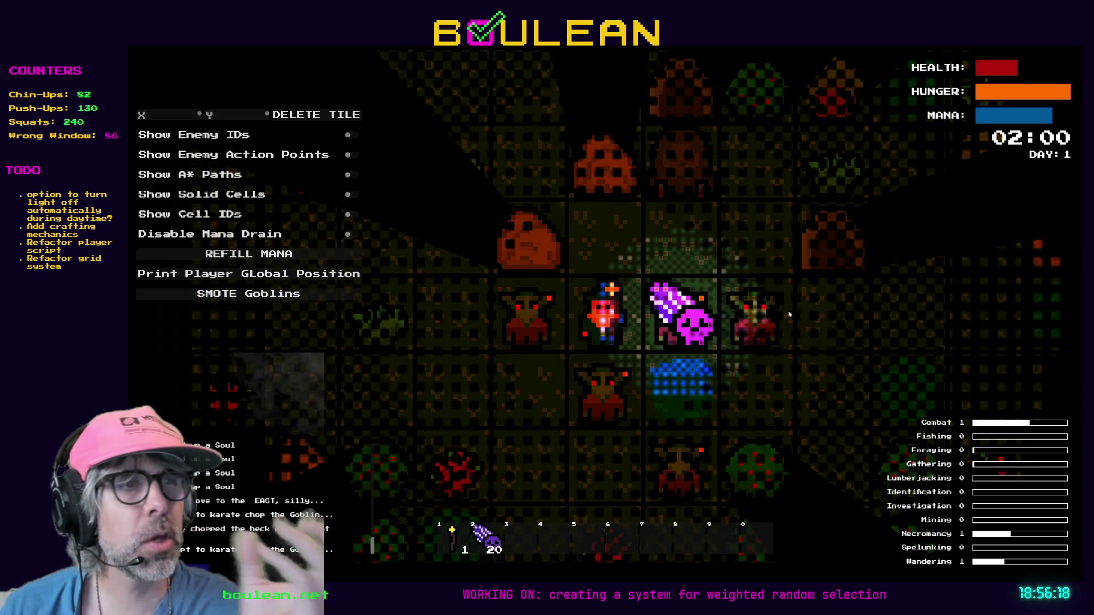
{"action": "key", "text": "d"}
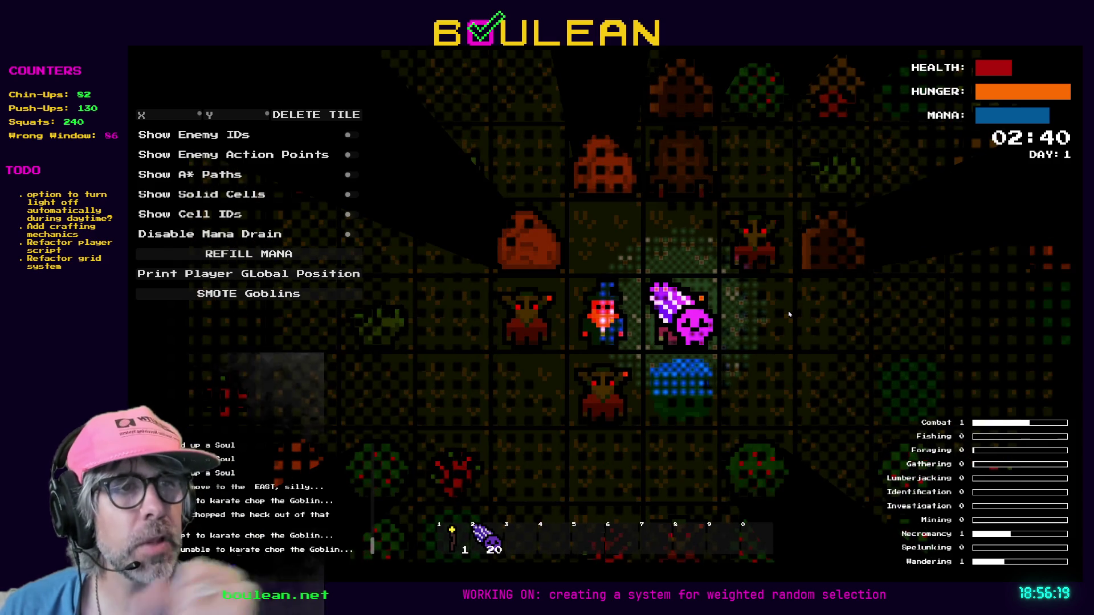
{"action": "key", "text": "d"}
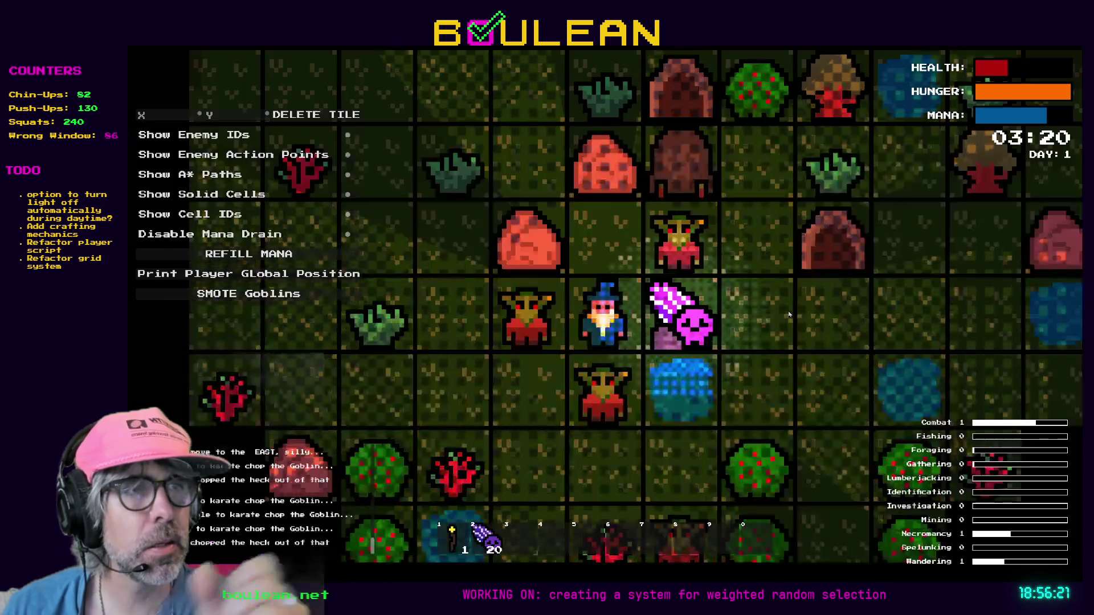
{"action": "key", "text": "d"}
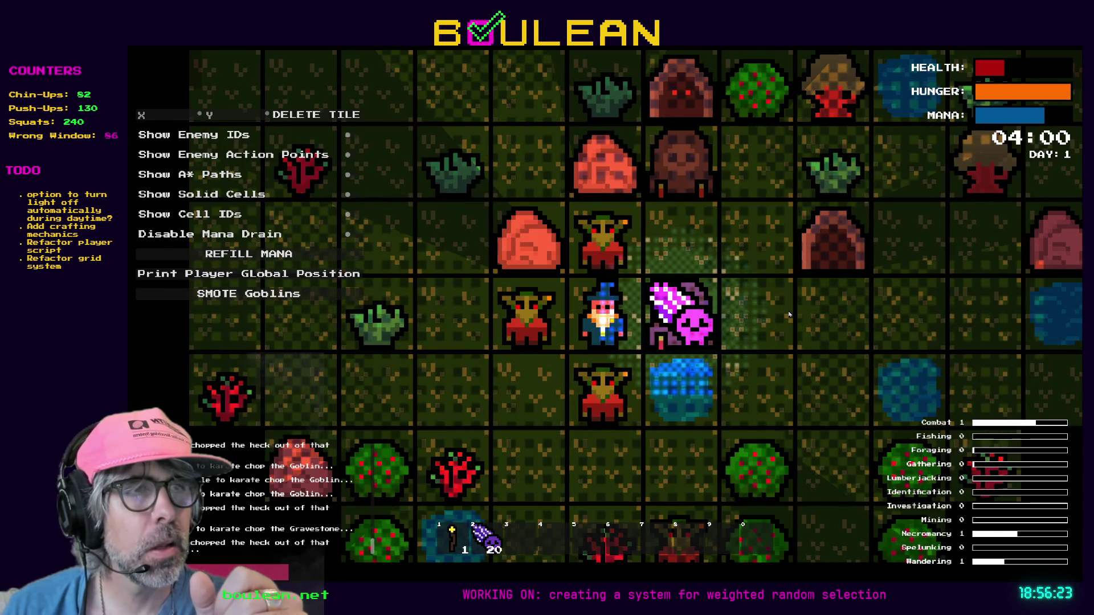
{"action": "key", "text": "d"}
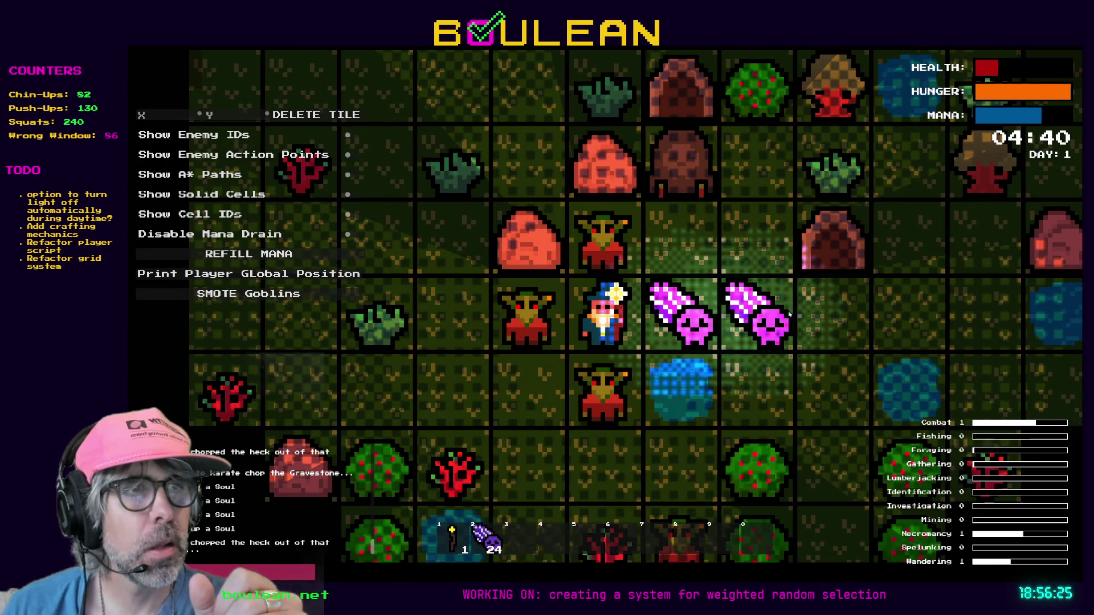
{"action": "key", "text": "d"}
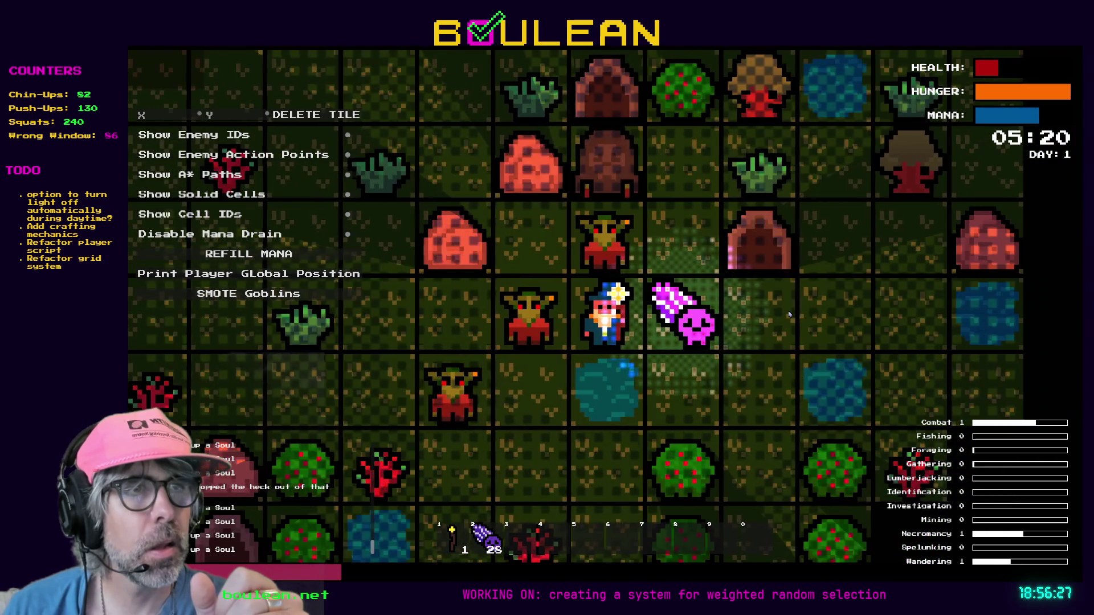
{"action": "key", "text": "d"}
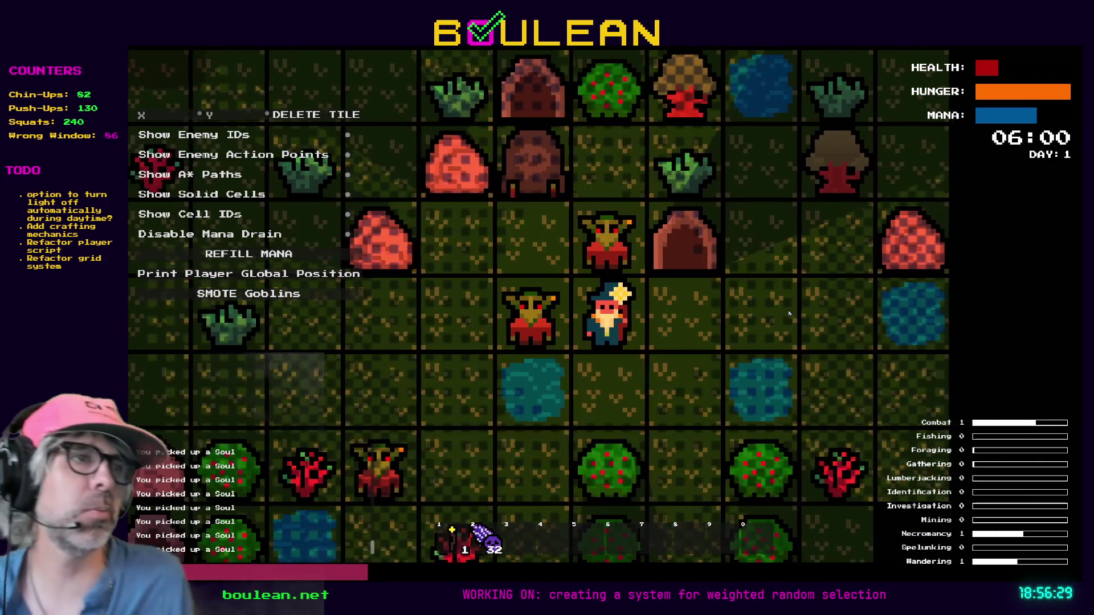
{"action": "key", "text": "F8"}
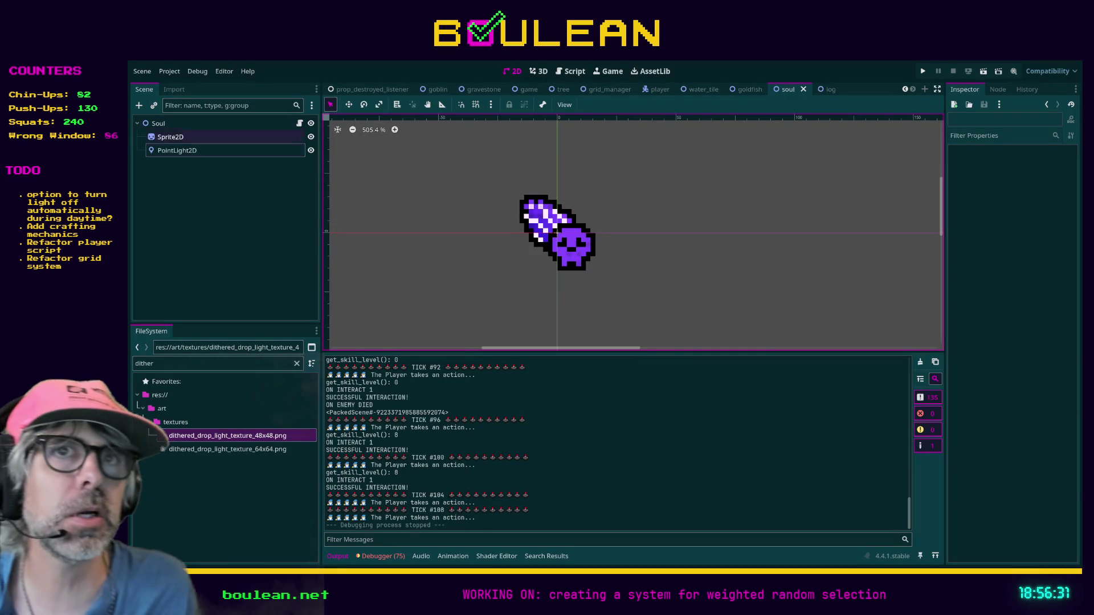
- Keep the soul PointLight2D's Energy at 0.5 and switch its Blend Mode from Add to Mix
{"action": "left_click", "coordinate": [174, 150]}
{"action": "left_click", "coordinate": [1016, 307]}
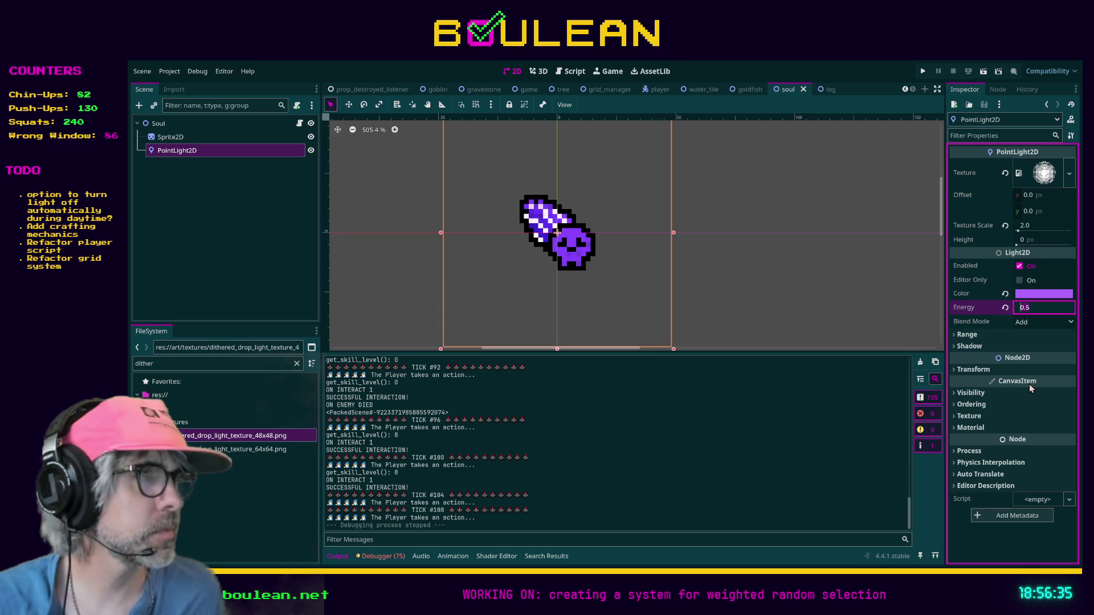
{"action": "key", "text": "Tab"}
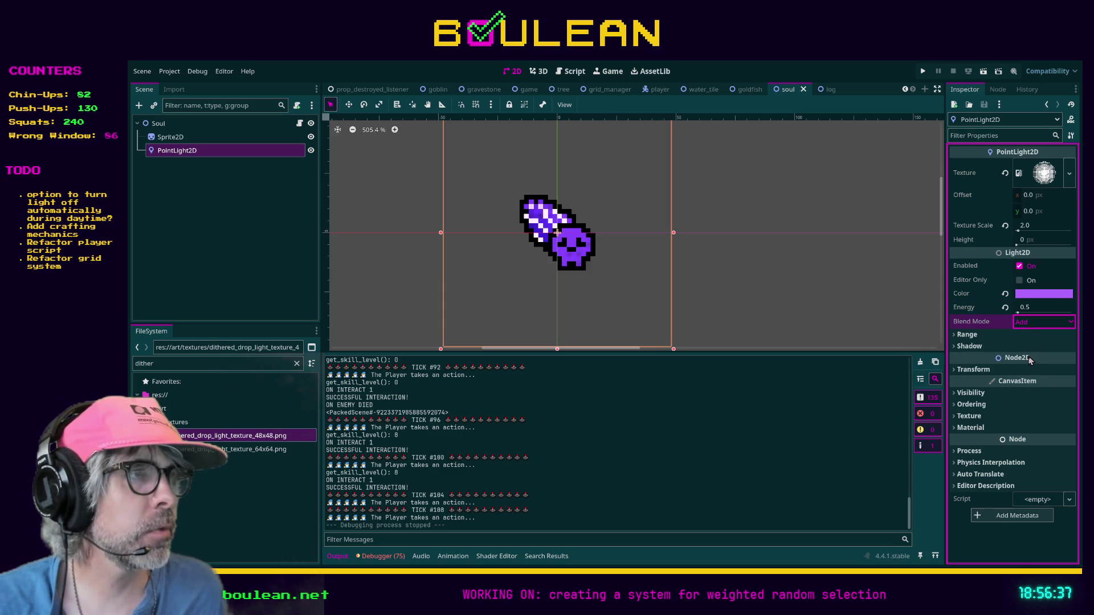
{"action": "left_click", "coordinate": [1043, 322]}
{"action": "left_click", "coordinate": [1025, 364]}
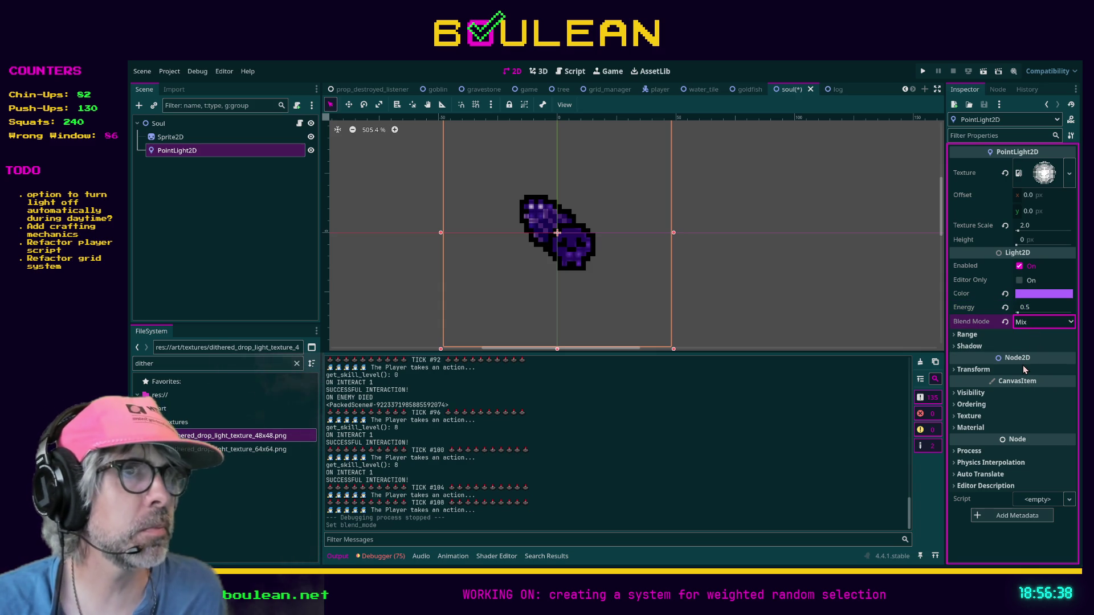
- Try Subtract blending, settle on Add, lower Energy to 0.25, and save the soul scene
{"action": "left_click", "coordinate": [1043, 322]}
{"action": "left_click", "coordinate": [1031, 351]}
{"action": "left_click", "coordinate": [1029, 322]}
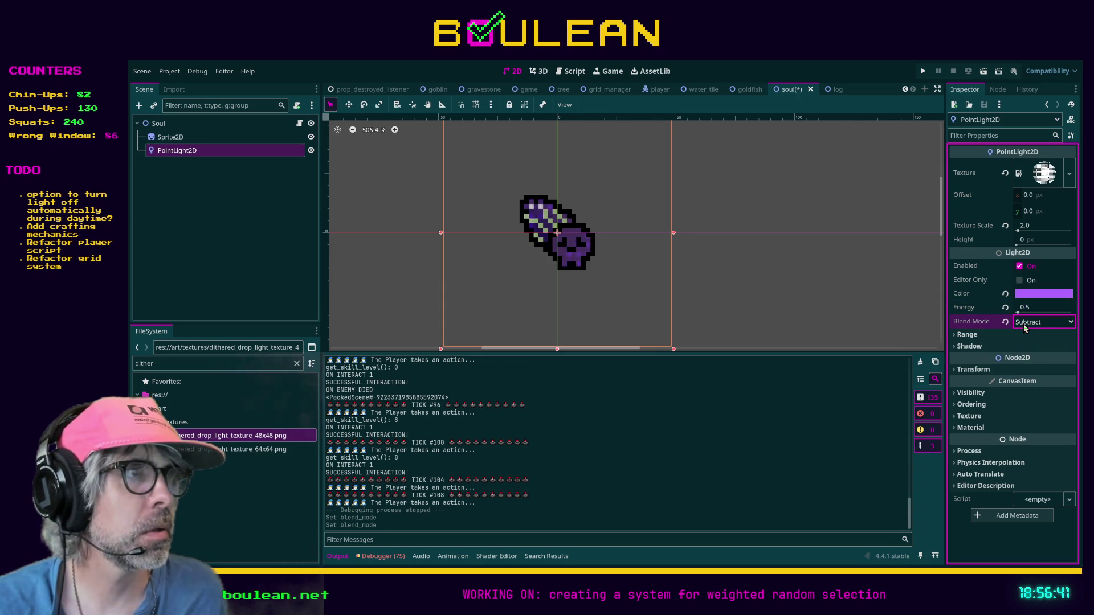
{"action": "left_click", "coordinate": [1029, 340]}
{"action": "left_click", "coordinate": [1026, 307]}
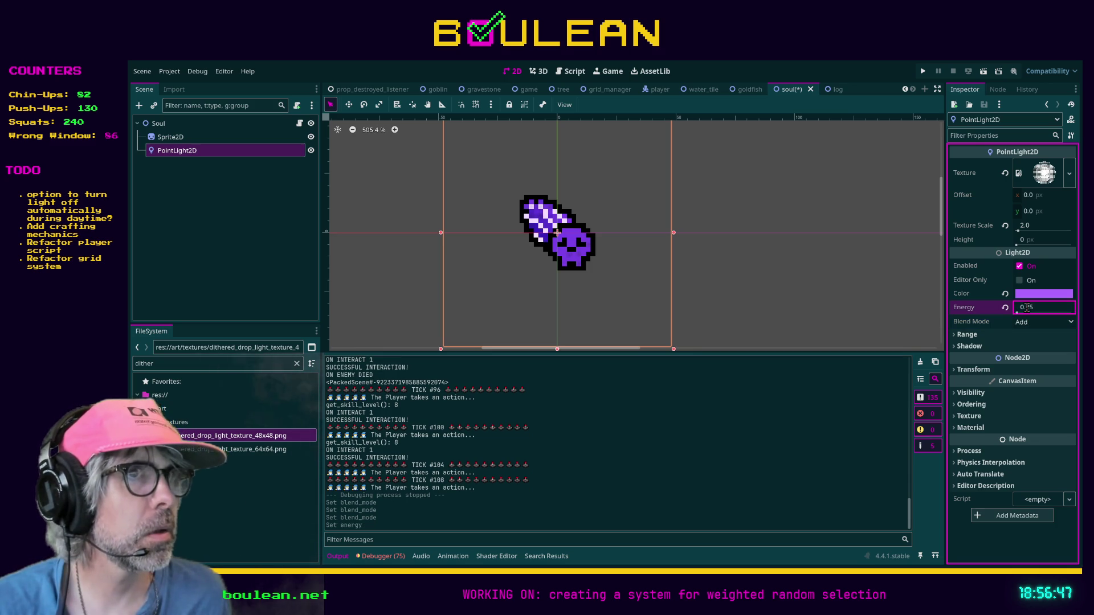
{"action": "left_click", "coordinate": [819, 266]}
{"action": "key", "text": "ctrl+s"}
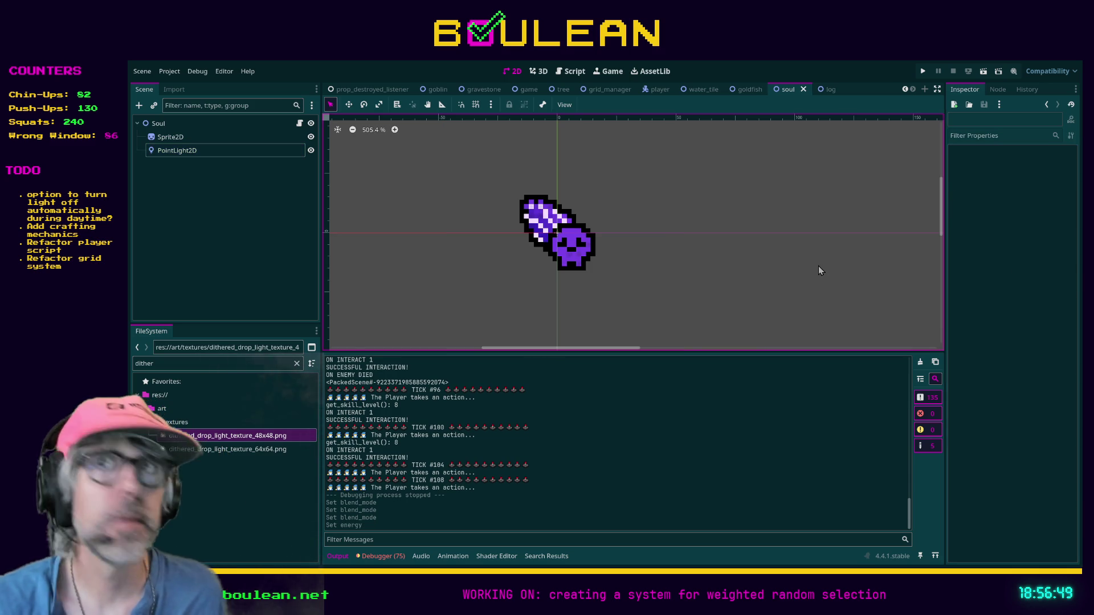
- Run the project with F5 to check the soul light's Add blending at 0.25 energy
{"action": "key", "text": "F5"}
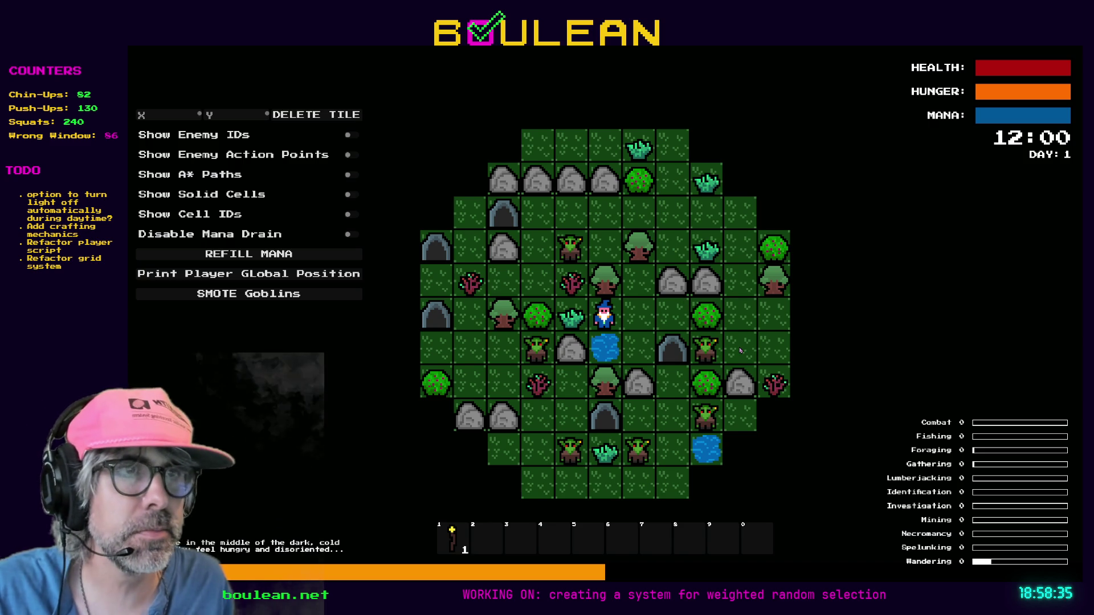
- Regenerate the map, attack the goblin above the wizard, and pick up its souls
{"action": "key", "text": "d"}
{"action": "key", "text": "w"}
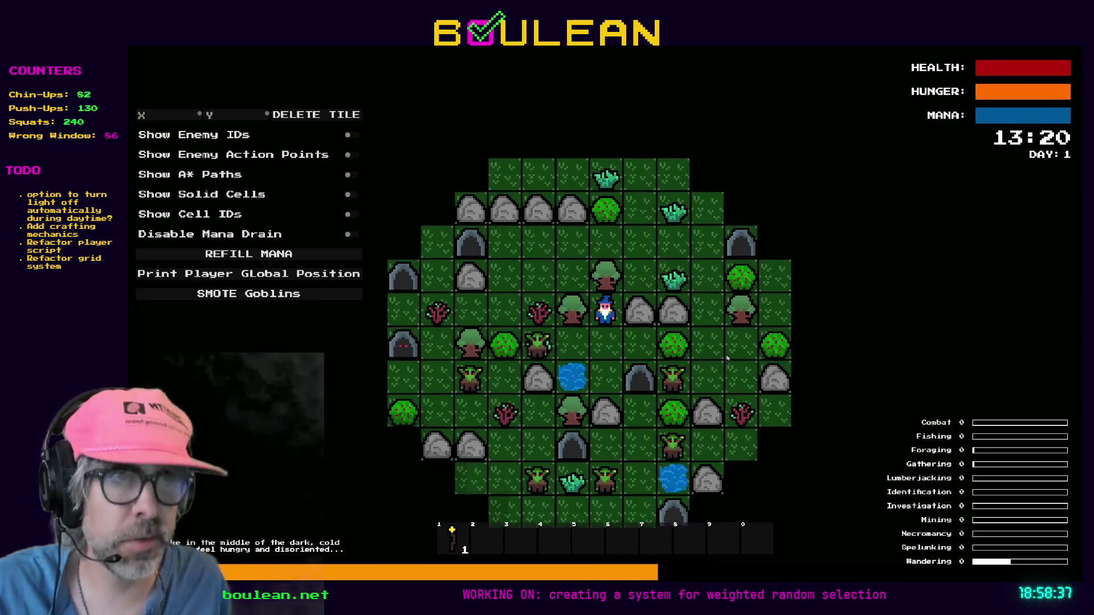
{"action": "key", "text": "r"}
{"action": "key", "text": "w"}
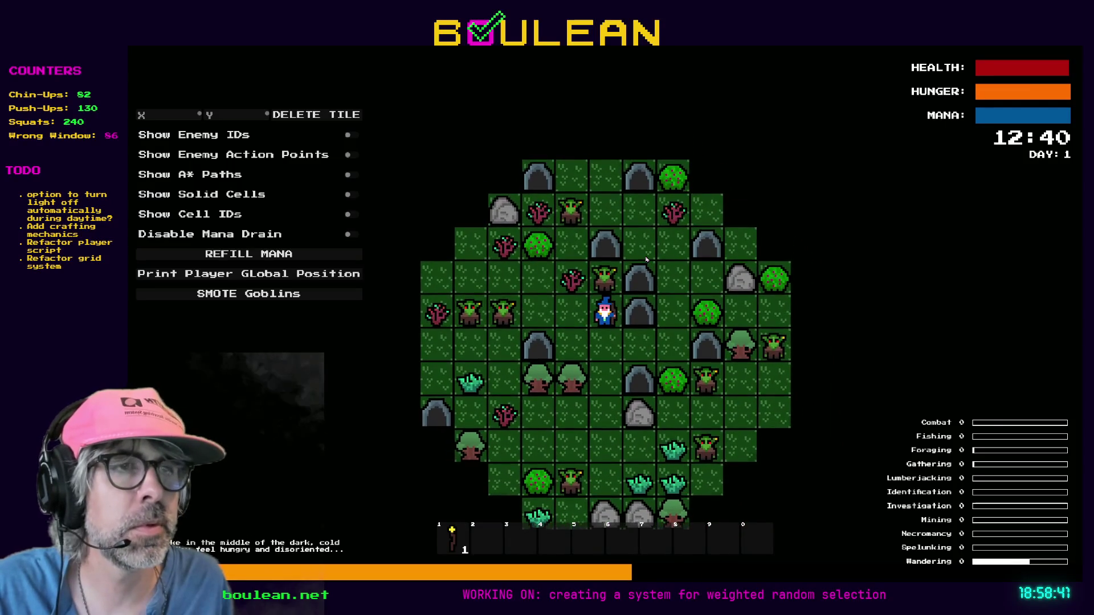
{"action": "key", "text": "w"}
{"action": "key", "text": "w"}
{"action": "key", "text": "w"}
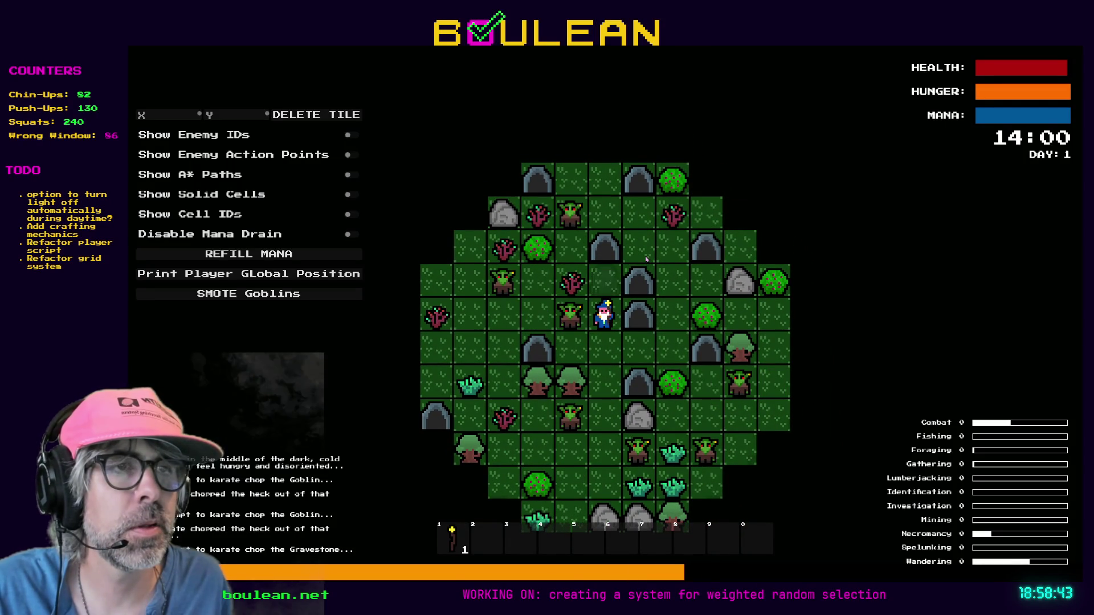
{"action": "key", "text": "2"}
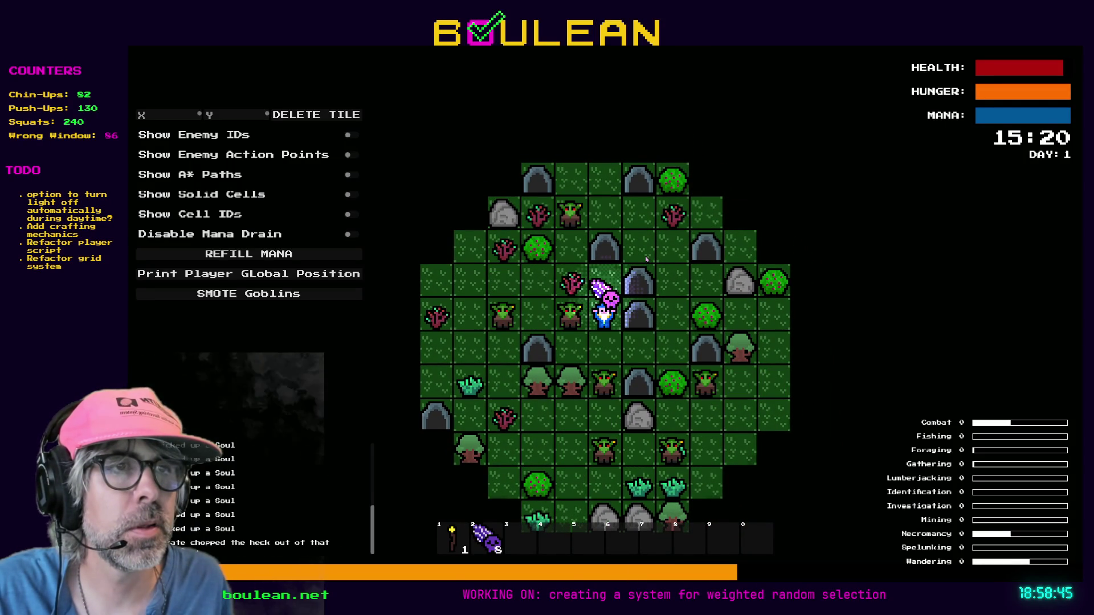
- Fight the goblins on the wizard's left and right
{"action": "key", "text": "a"}
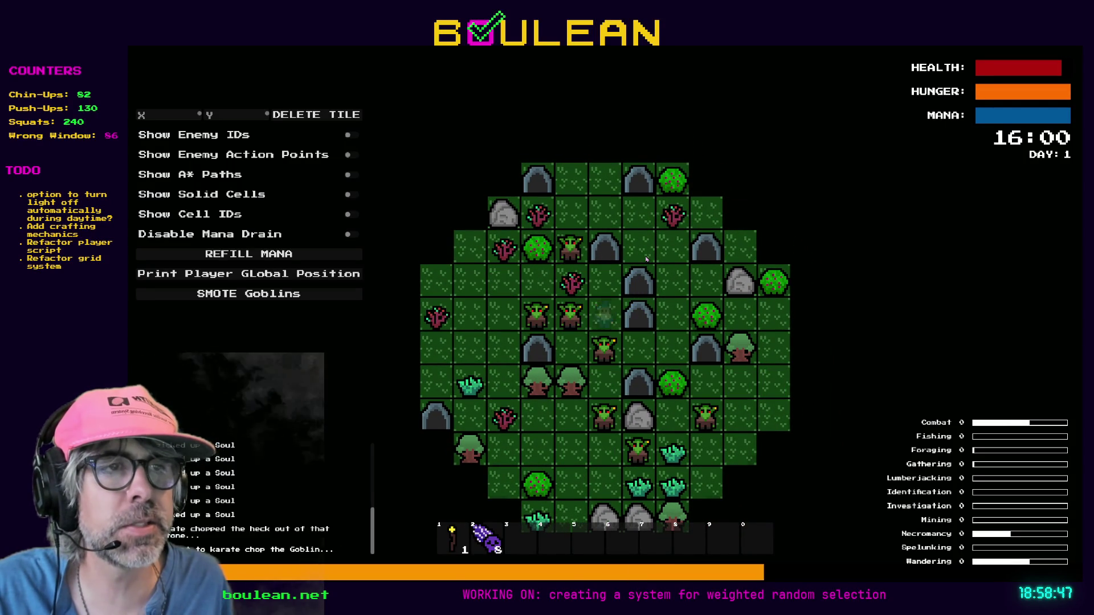
{"action": "key", "text": "a"}
{"action": "key", "text": "a"}
{"action": "key", "text": "a"}
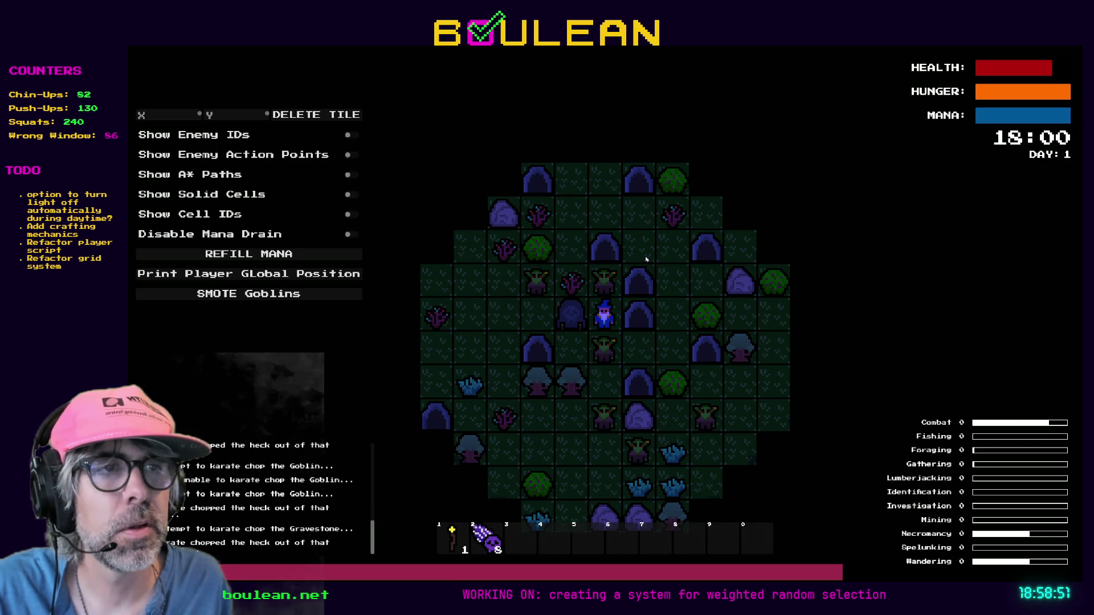
{"action": "key", "text": "a"}
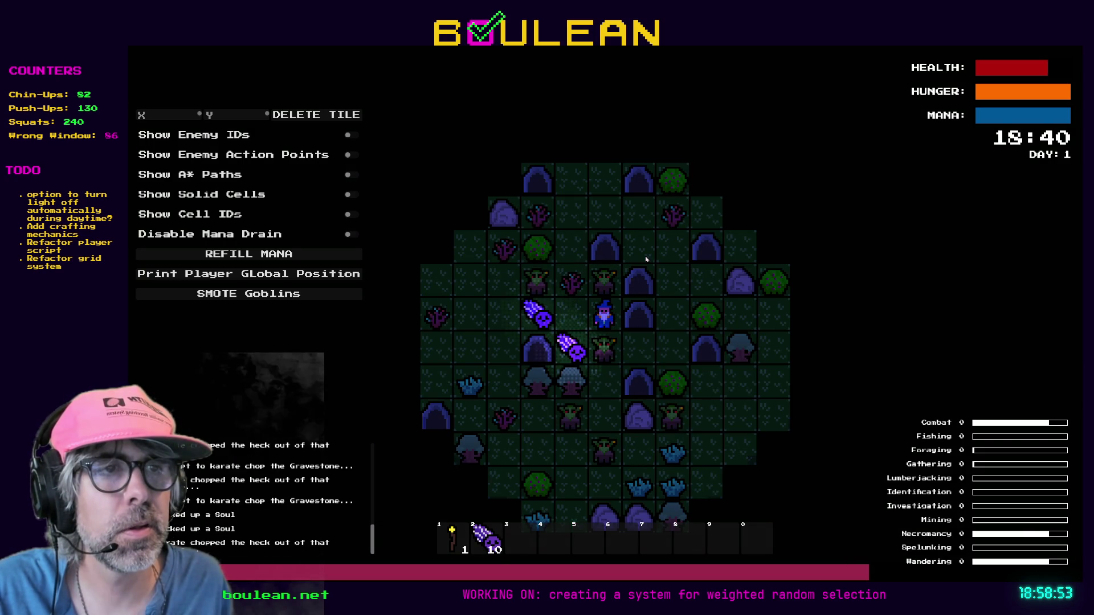
{"action": "key", "text": "a"}
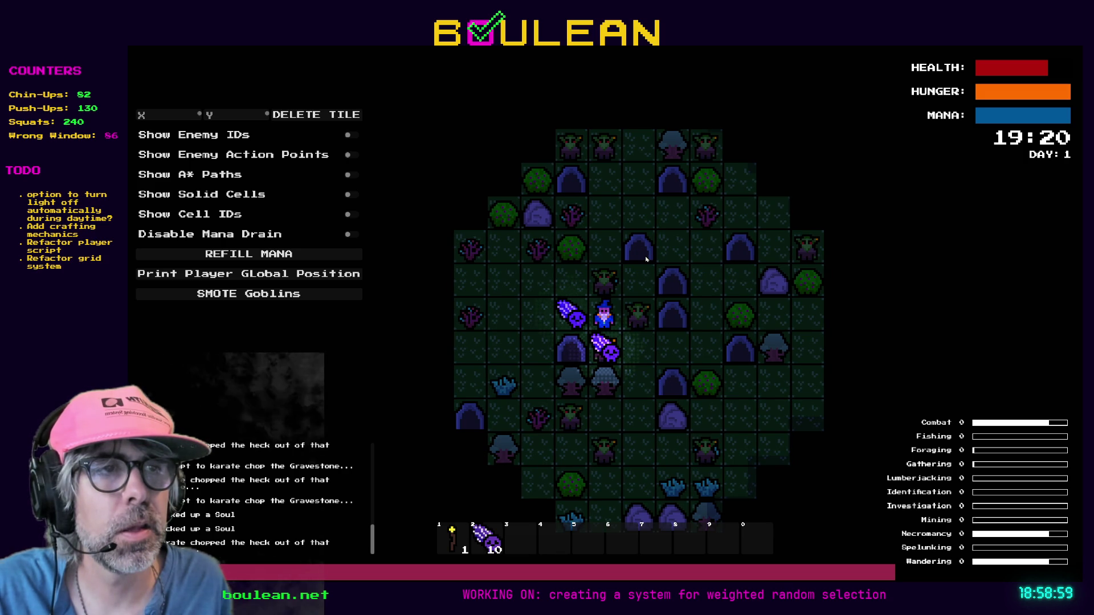
{"action": "key", "text": "d"}
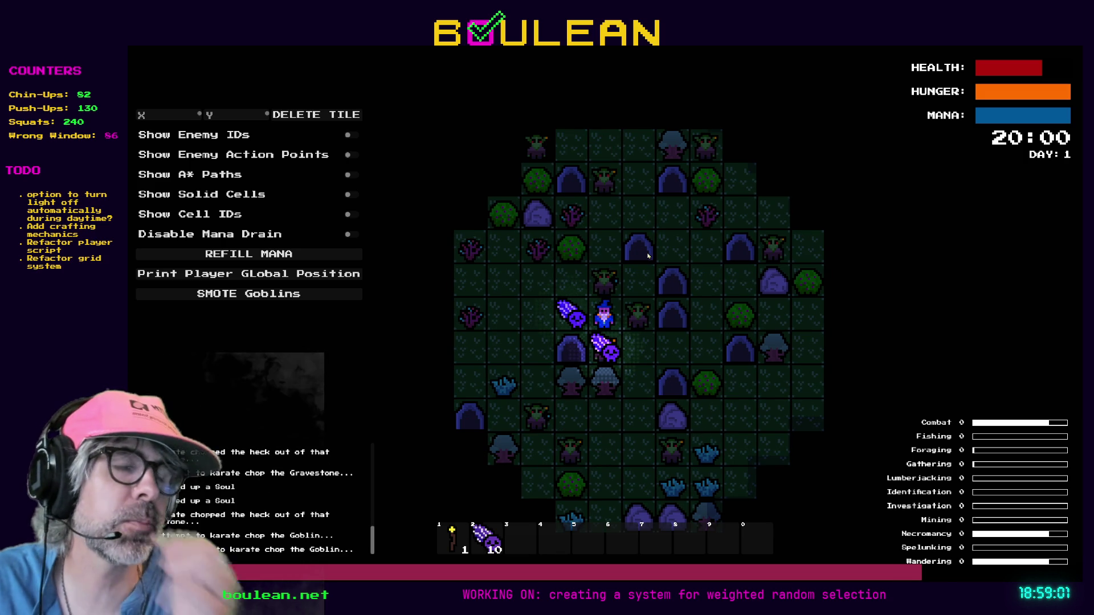
{"action": "key", "text": "d"}
{"action": "key", "text": "d"}
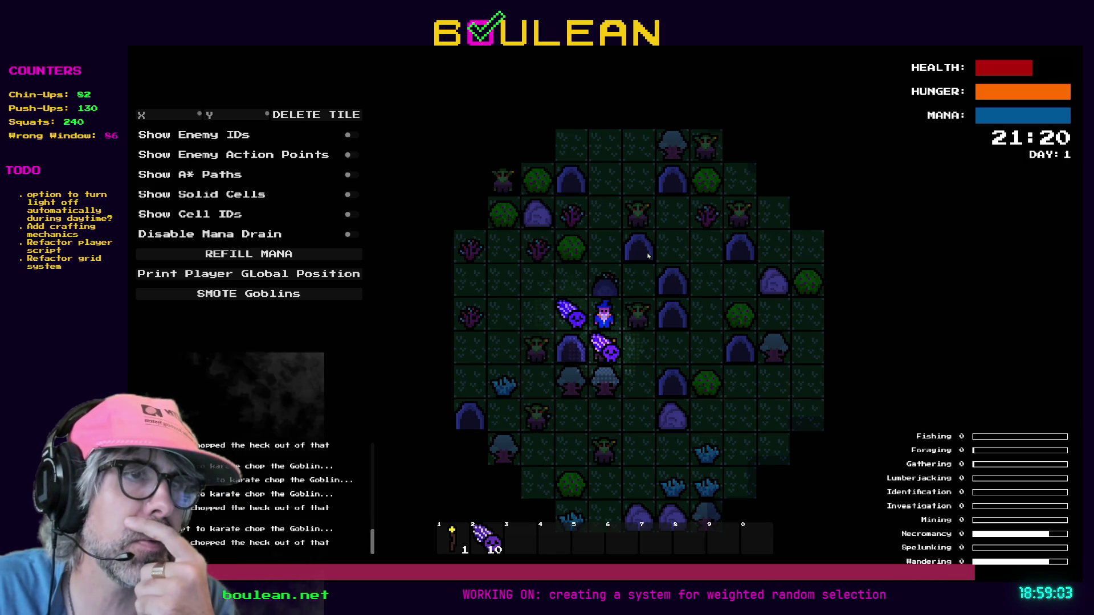
{"action": "key", "text": "d"}
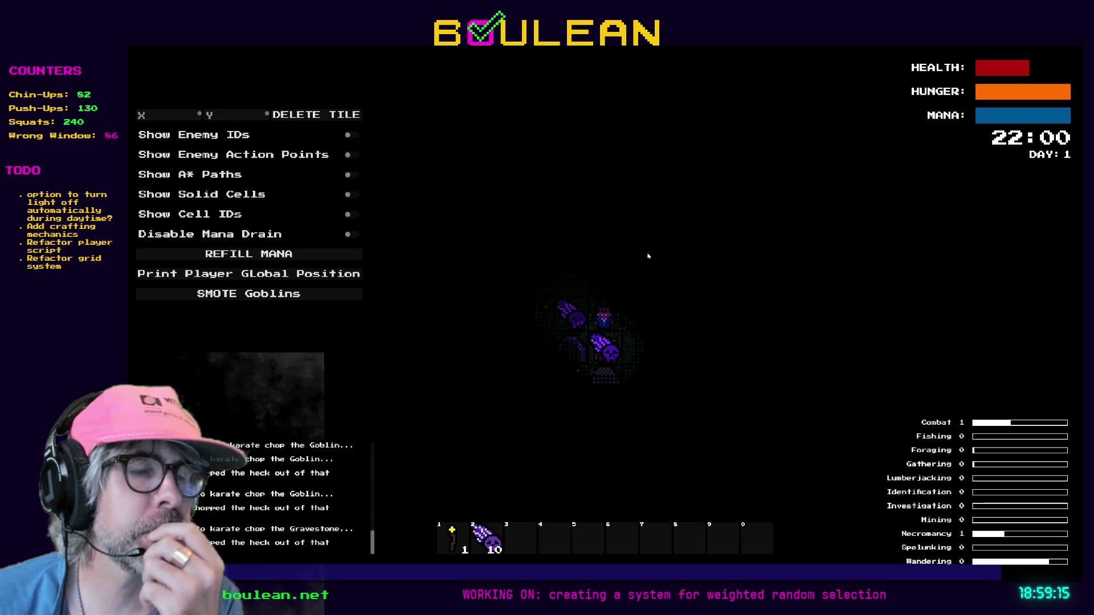
- Collect more souls and hit a gravestone at night, reaching 15 souls, then quit to the editor
{"action": "key", "text": "Down"}
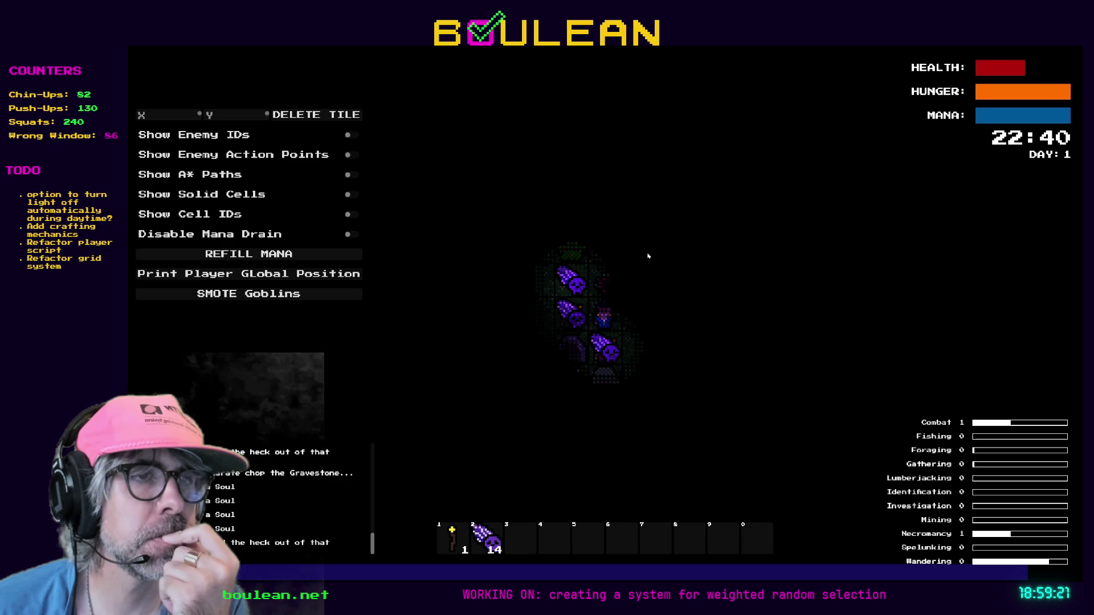
{"action": "key", "text": "Up"}
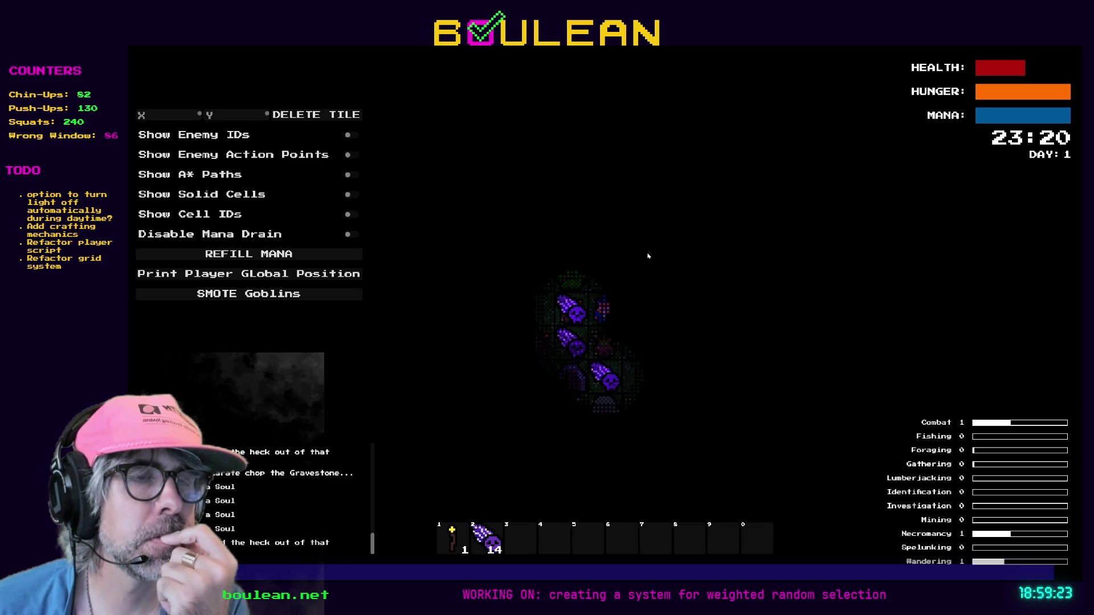
{"action": "key", "text": "Up"}
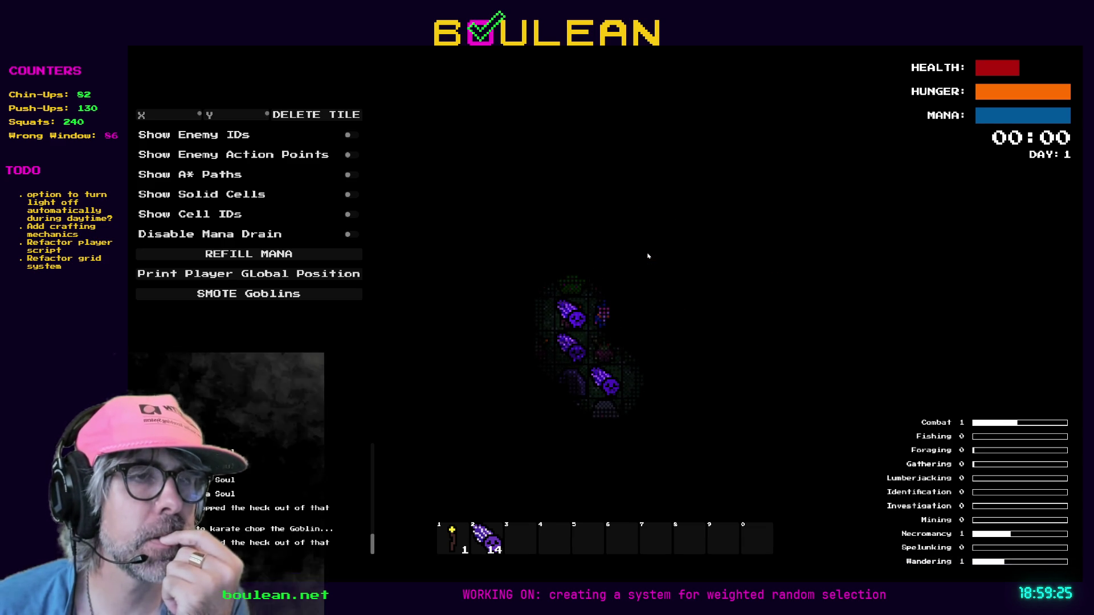
{"action": "key", "text": "Up"}
{"action": "key", "text": "Up"}
{"action": "key", "text": "Up"}
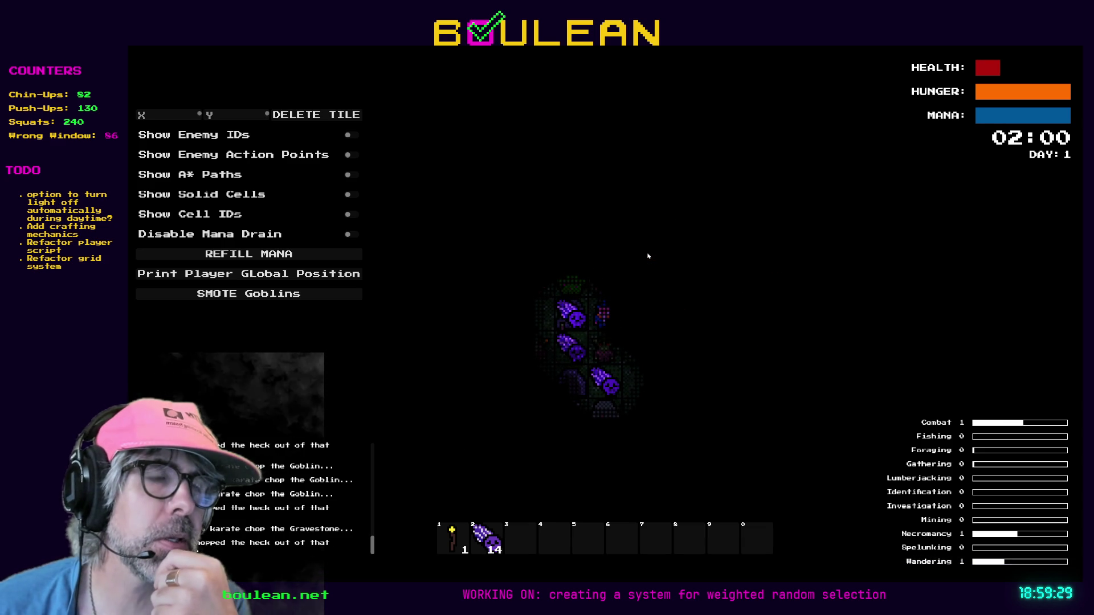
{"action": "key", "text": "Up"}
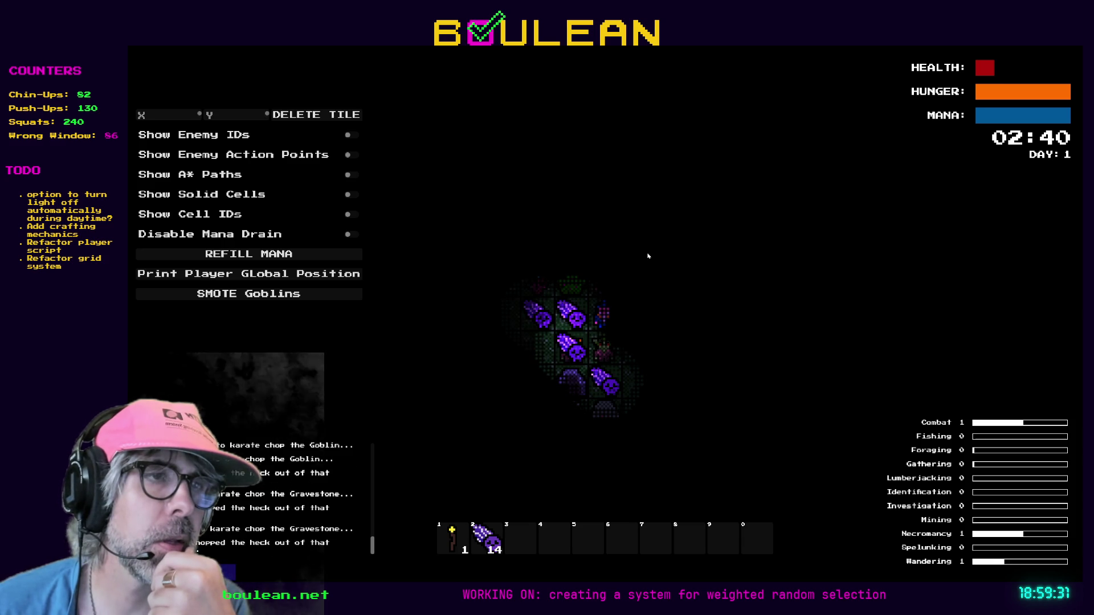
{"action": "key", "text": "Left"}
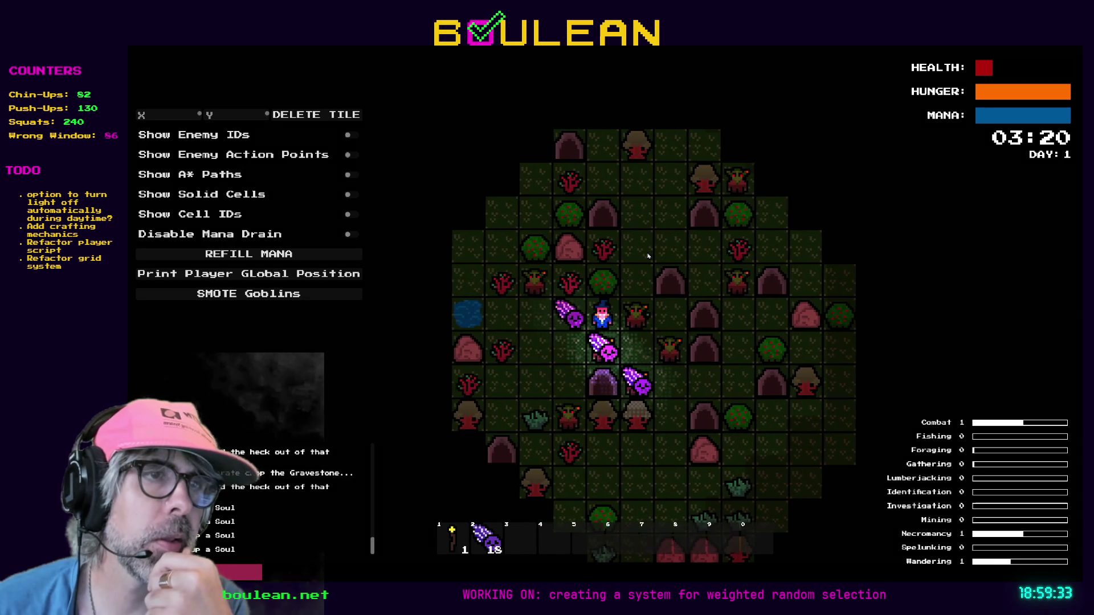
{"action": "key", "text": "Escape"}
{"action": "left_click", "coordinate": [176, 151]}
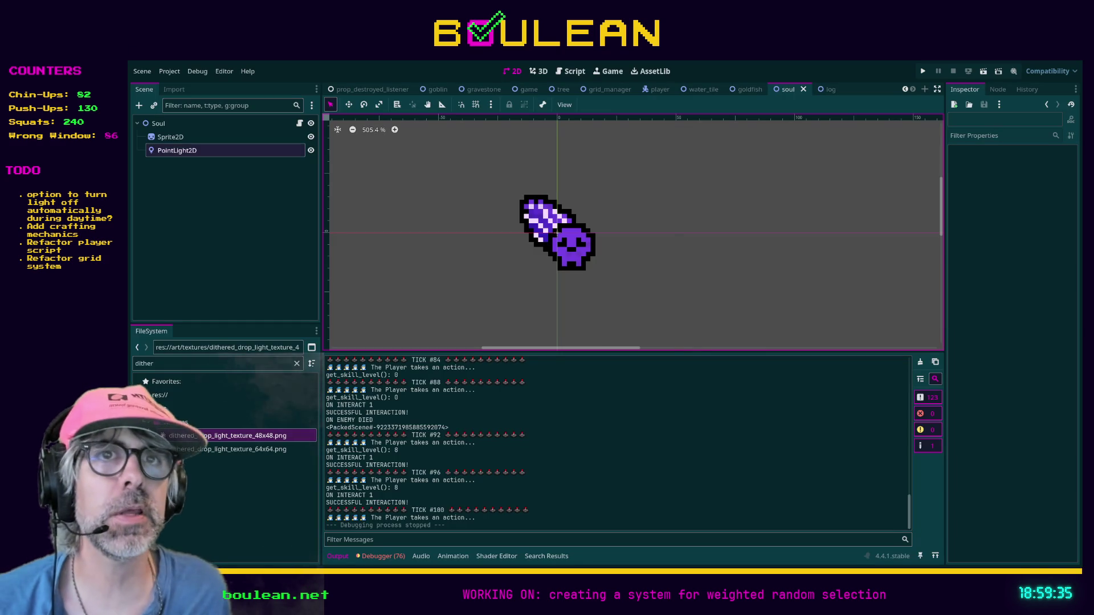
- Assign dithered_drop_light_texture_64x64.png as the PointLight2D texture and run the game again
{"action": "left_click", "coordinate": [1041, 175]}
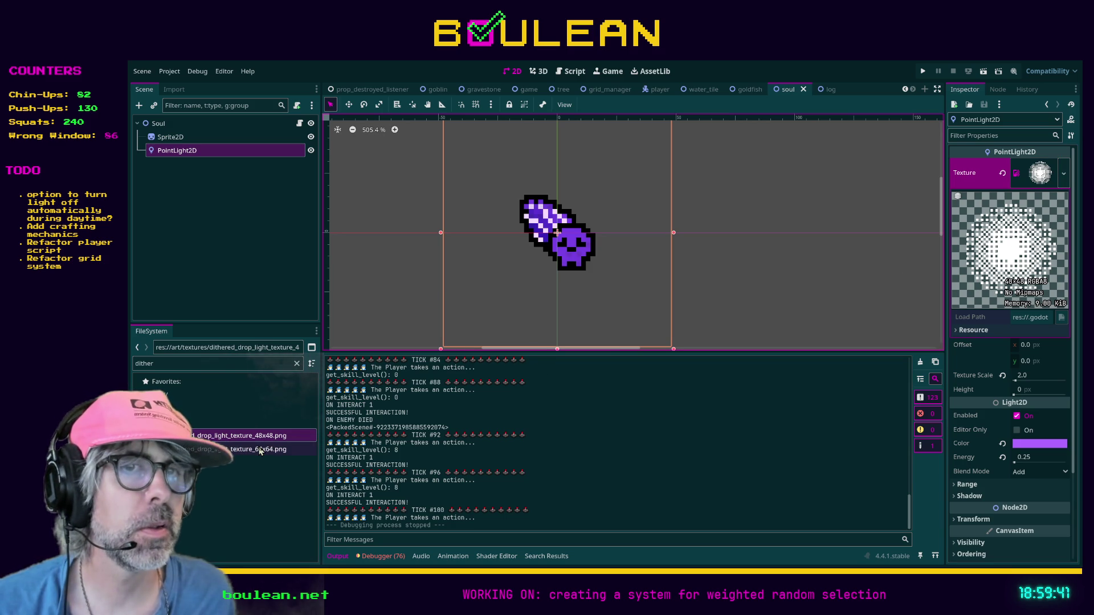
{"action": "left_click", "coordinate": [224, 450]}
{"action": "mouse_move", "coordinate": [203, 451]}
{"action": "left_mouse_down"}
{"action": "mouse_move", "coordinate": [354, 364]}
{"action": "mouse_move", "coordinate": [798, 311]}
{"action": "mouse_move", "coordinate": [1034, 202]}
{"action": "mouse_move", "coordinate": [1039, 177]}
{"action": "left_mouse_up"}
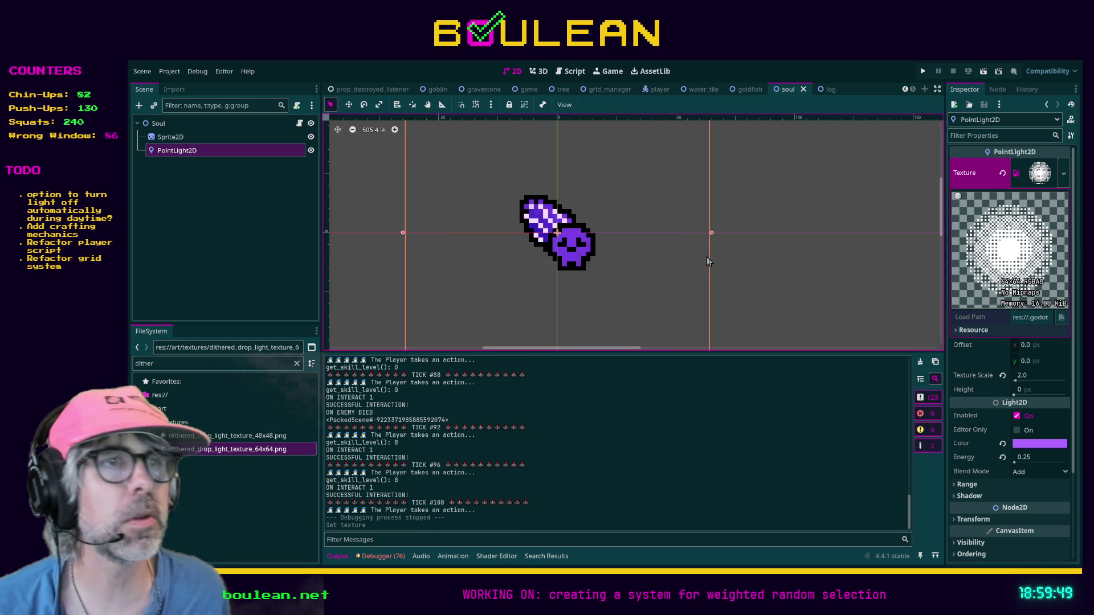
{"action": "key", "text": "F5"}
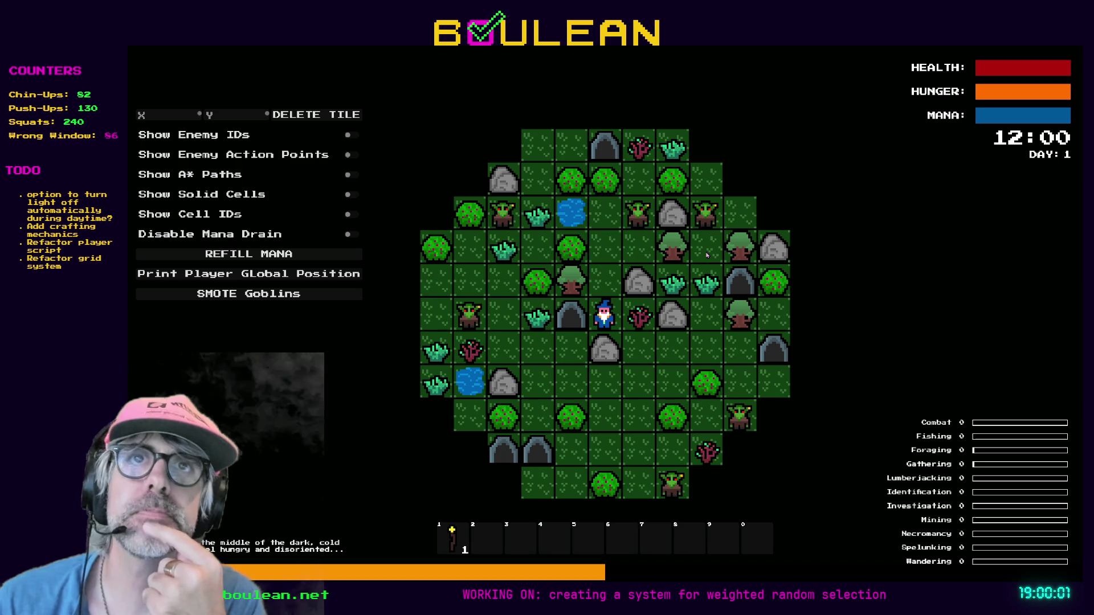
- Attack the goblin below, chop the gravestone, and smite all goblins into souls
{"action": "key", "text": "d"}
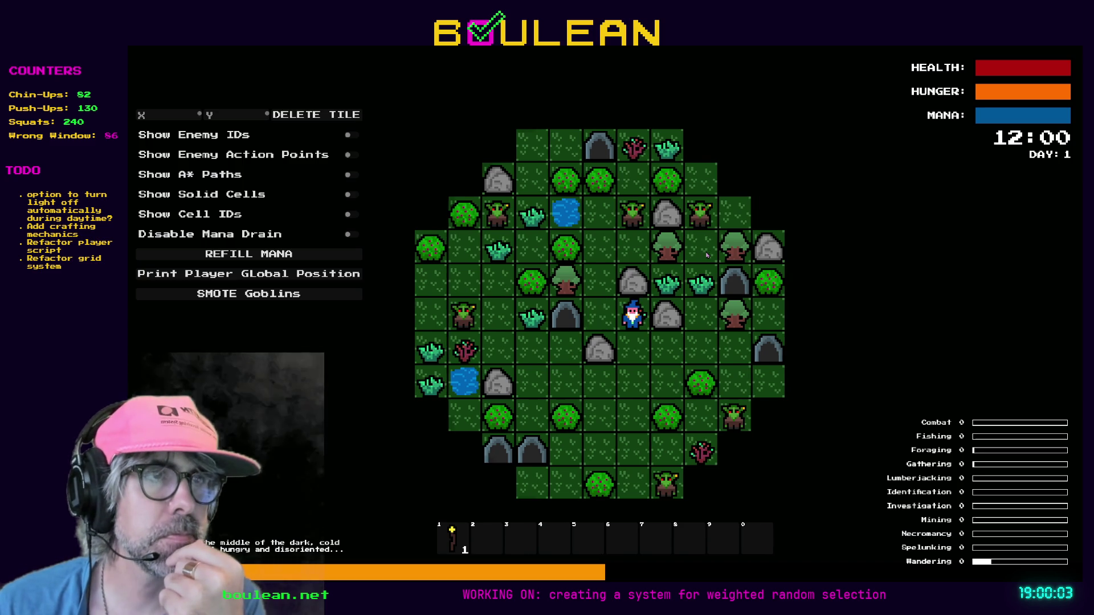
{"action": "key", "text": "s"}
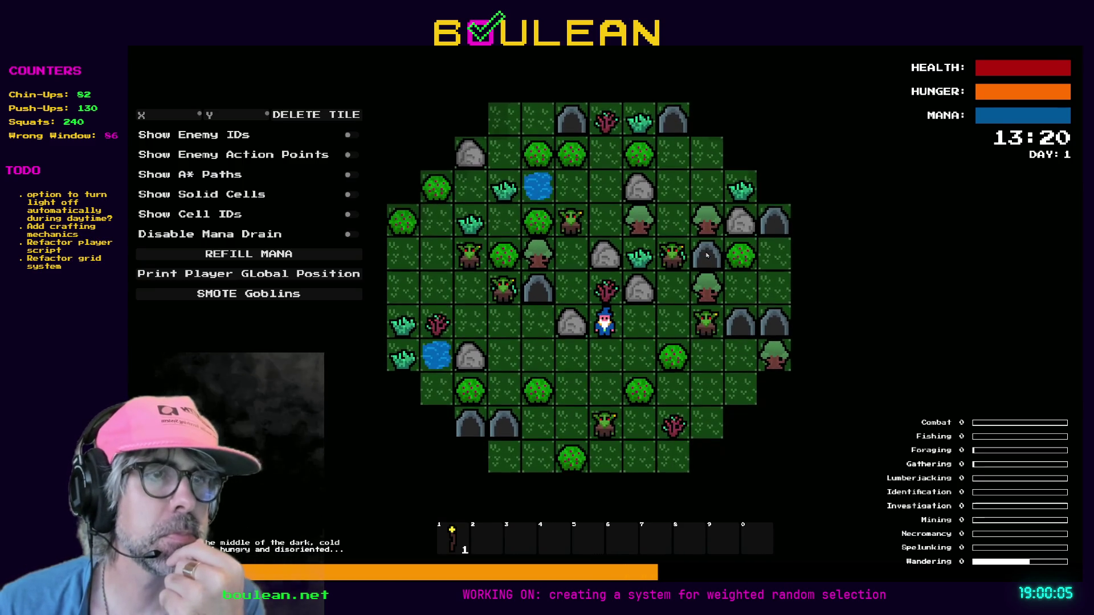
{"action": "key", "text": "s"}
{"action": "key", "text": "s"}
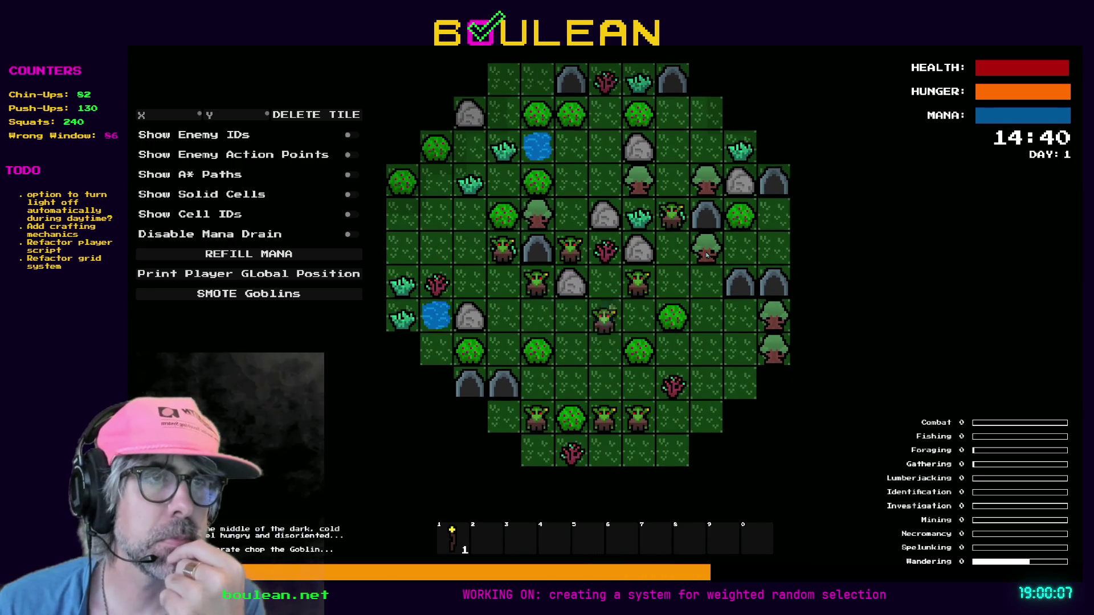
{"action": "key", "text": "s"}
{"action": "key", "text": "s"}
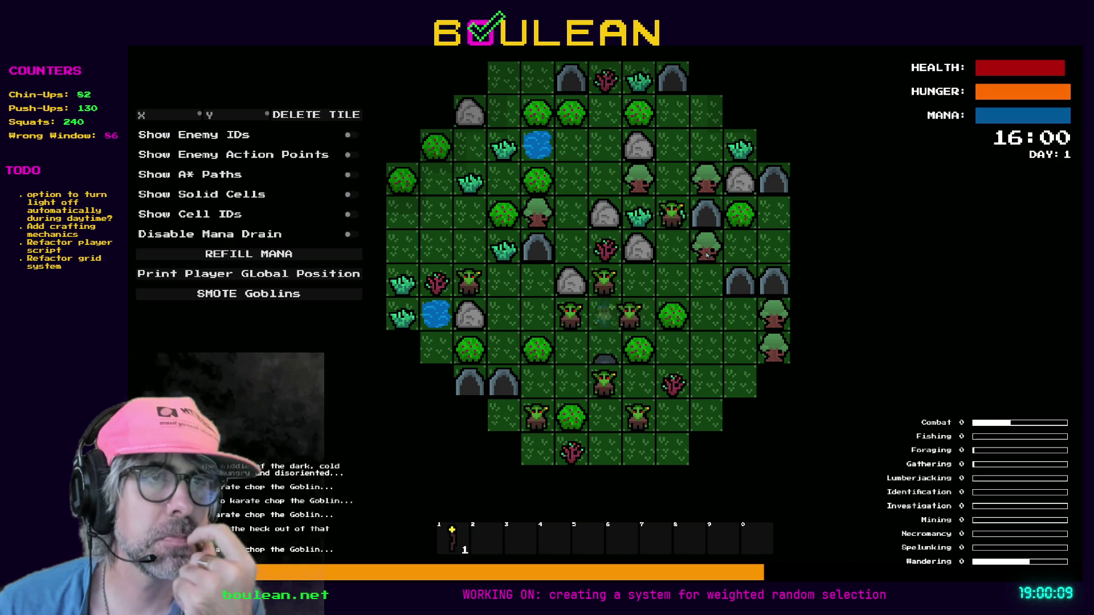
{"action": "key", "text": "s"}
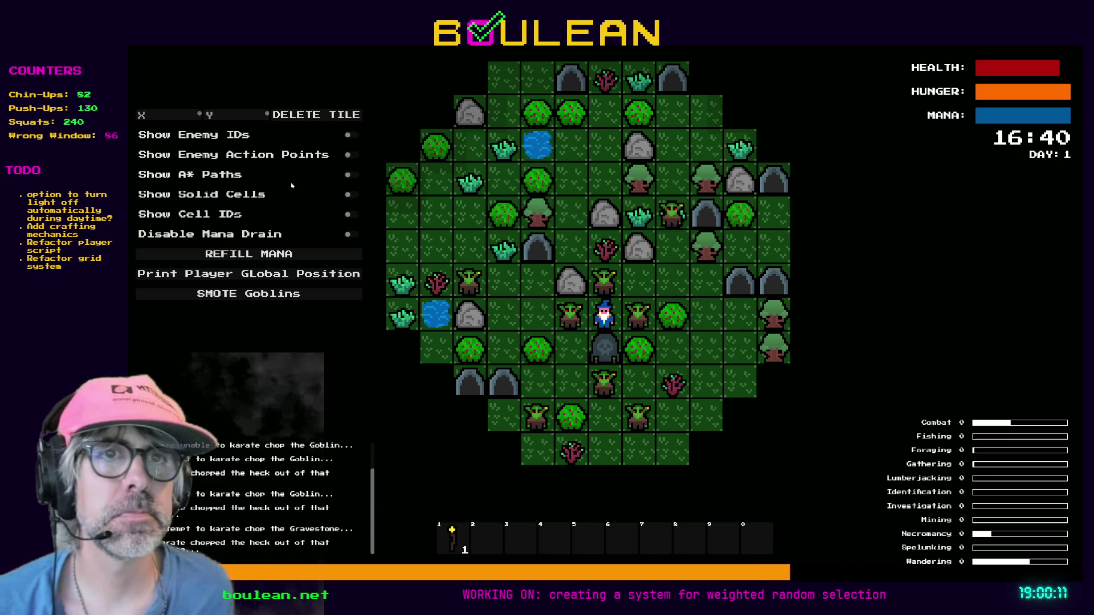
{"action": "left_click", "coordinate": [248, 293]}
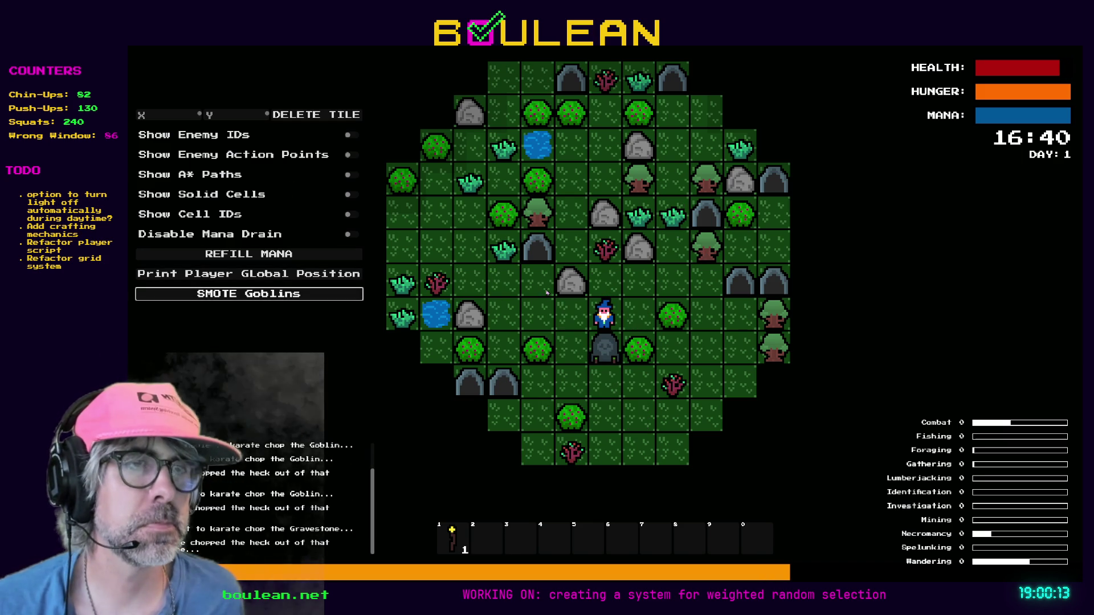
{"action": "scroll", "coordinate": [576, 322], "scroll_direction": "up", "scroll_amount": 3}
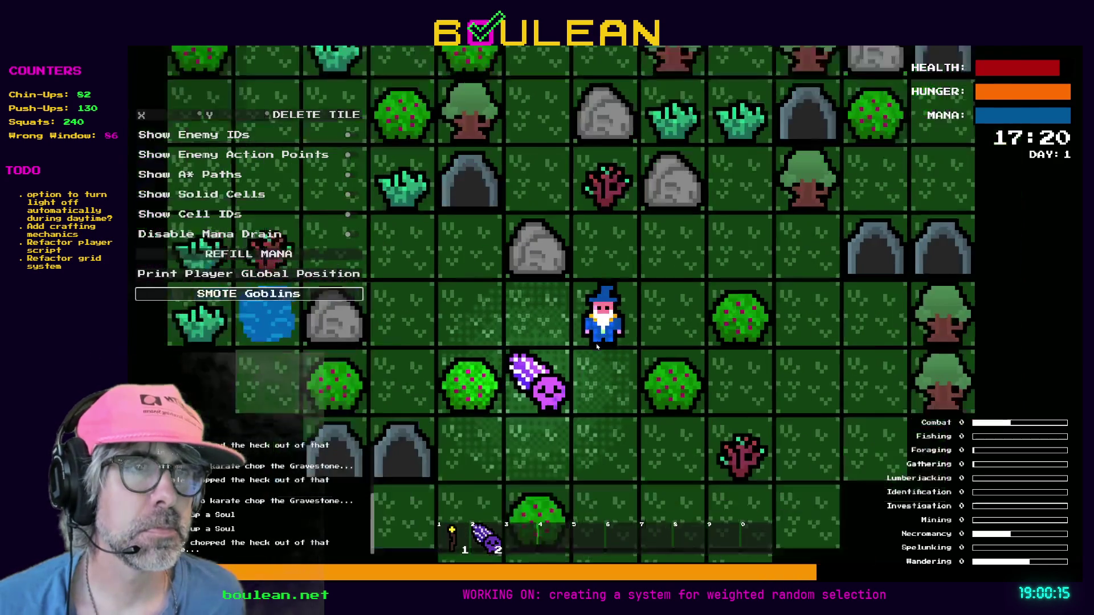
- Walk the wizard up, right and down until night falls beside a dropped soul
{"action": "key", "text": "w"}
{"action": "key", "text": "w"}
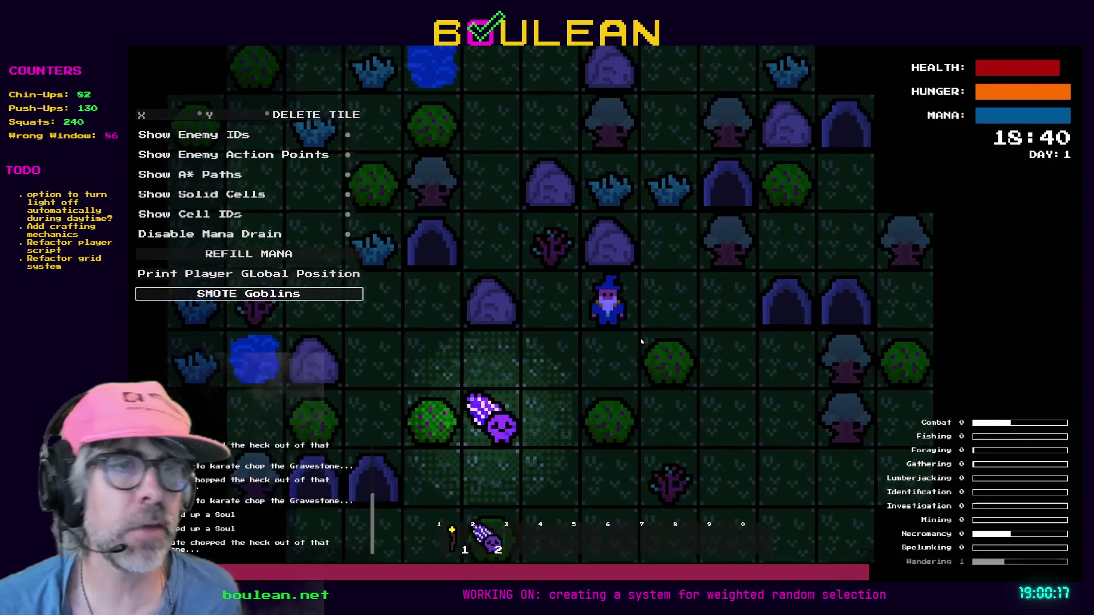
{"action": "key", "text": "w"}
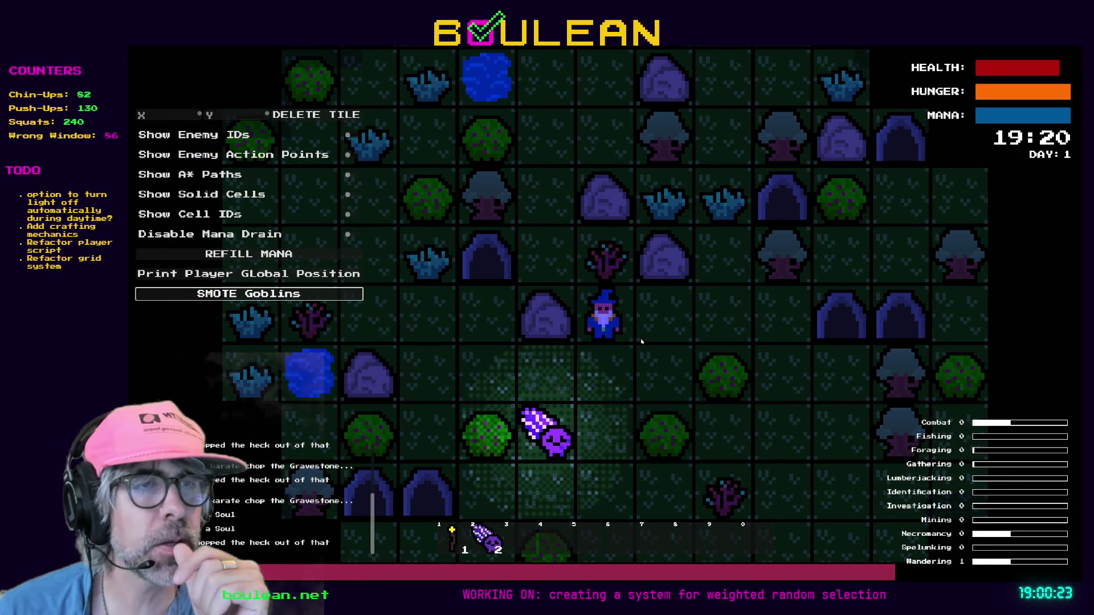
{"action": "left_click", "coordinate": [641, 341]}
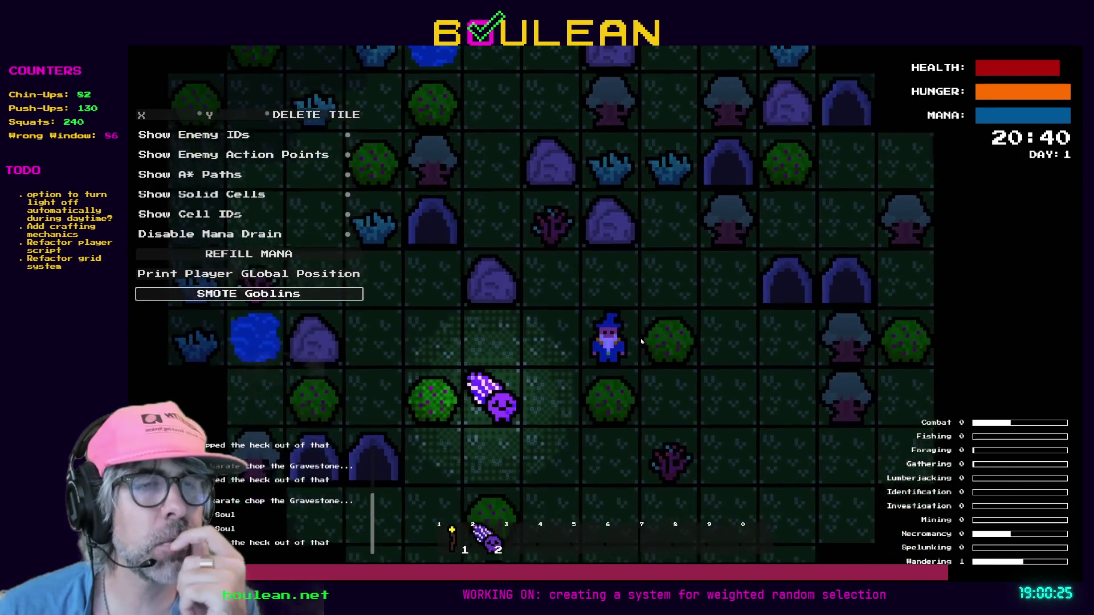
{"action": "key", "text": "a"}
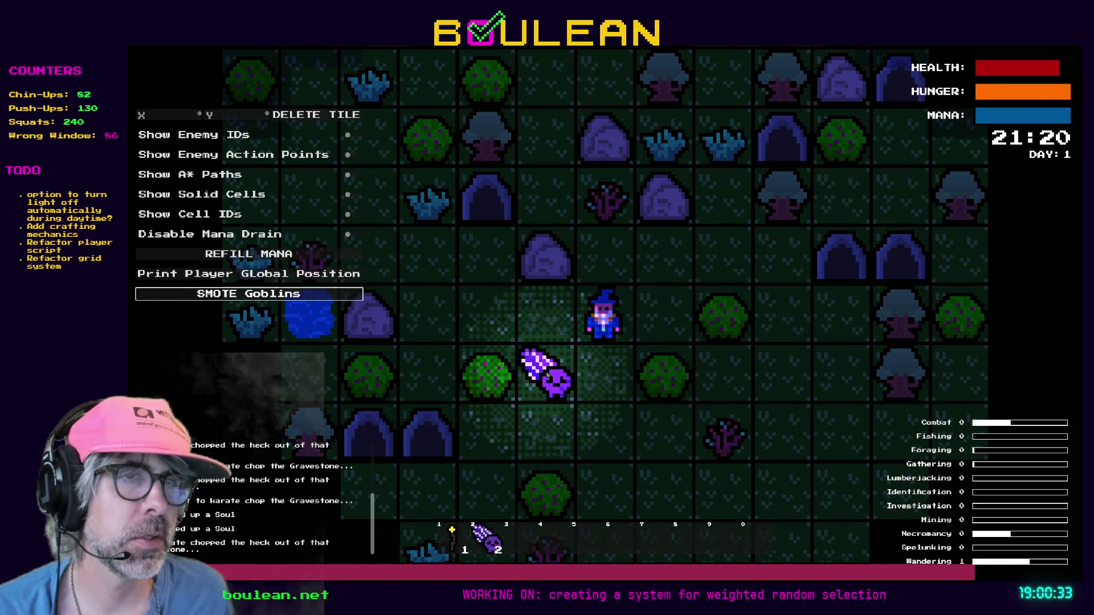
{"action": "left_click", "coordinate": [671, 368]}
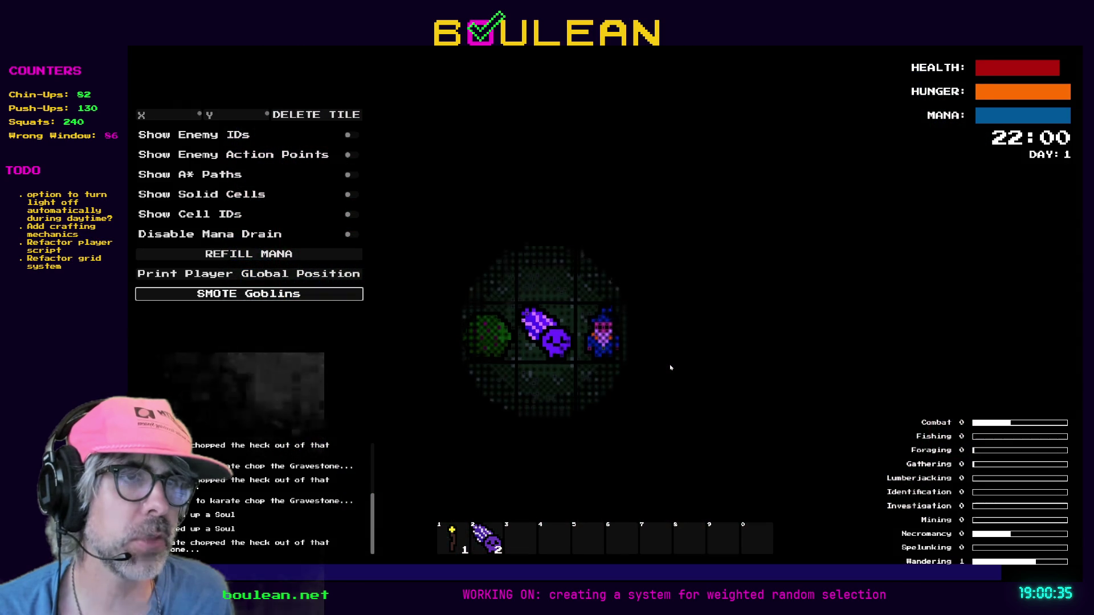
{"action": "scroll", "coordinate": [668, 367], "scroll_direction": "down", "scroll_amount": 2}
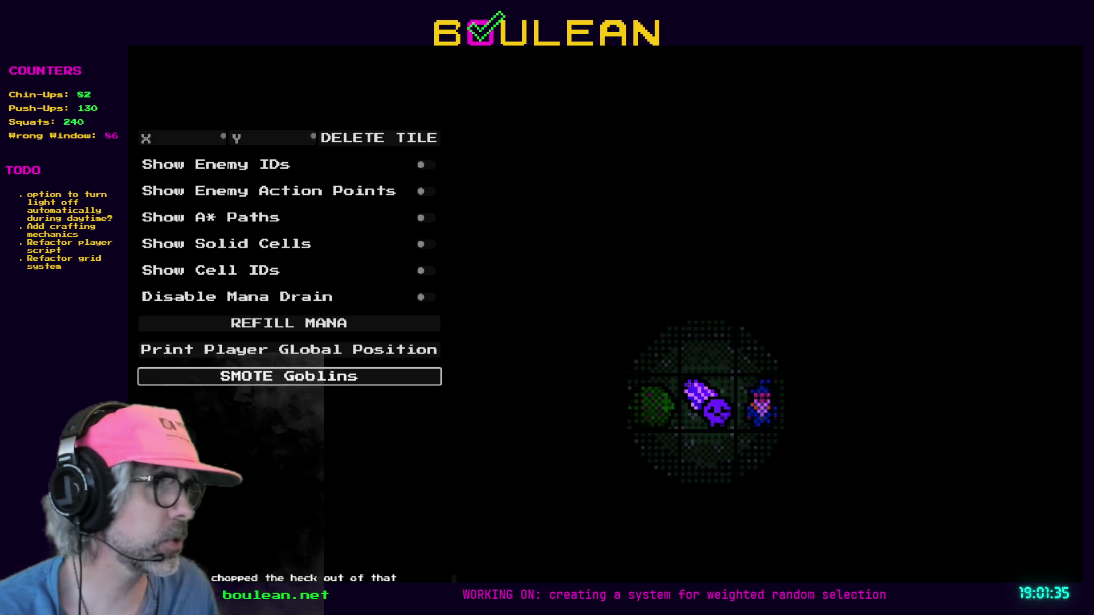
- Take the game out of fullscreen with F11
{"action": "key", "text": "F11"}
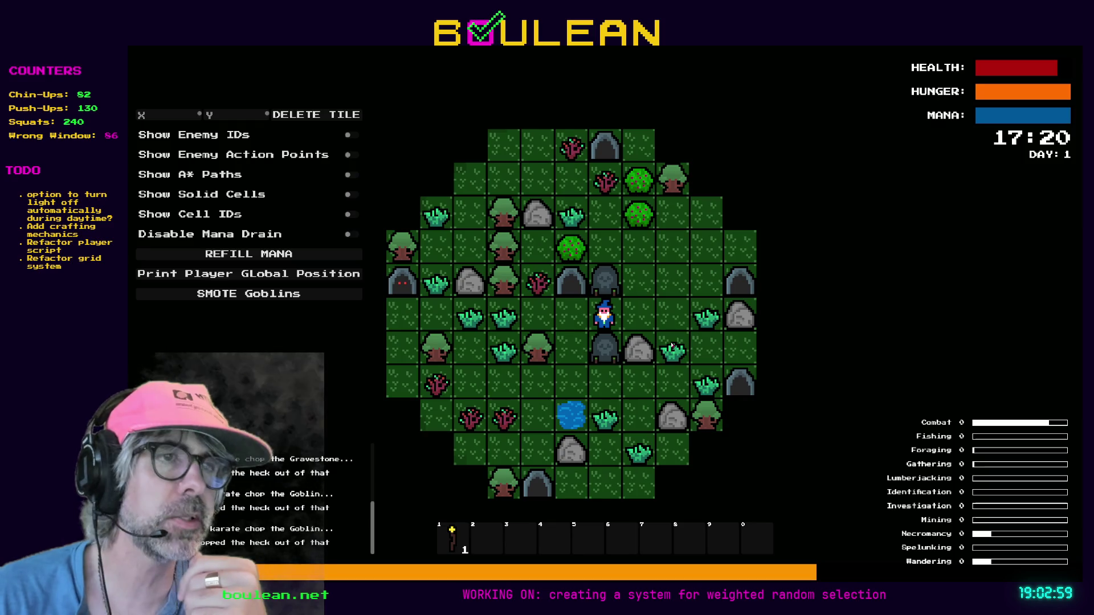
- Chop a gravestone for 2 souls, pass turns past midnight in the dark, then stop with F8
{"action": "key", "text": "Left"}
{"action": "key", "text": "Down"}
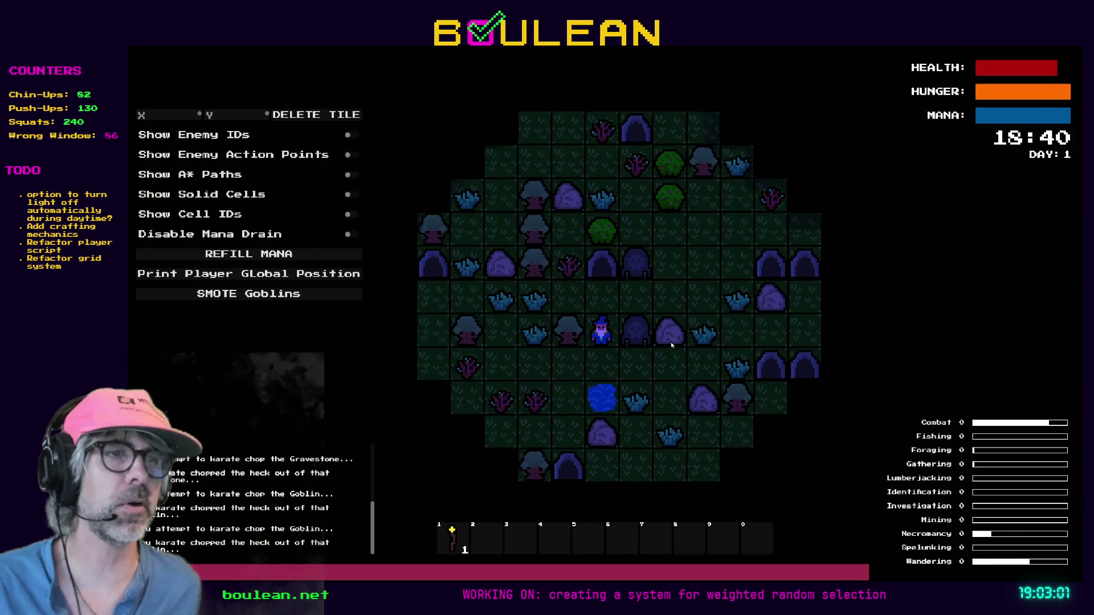
{"action": "key", "text": "Right"}
{"action": "key", "text": "Right"}
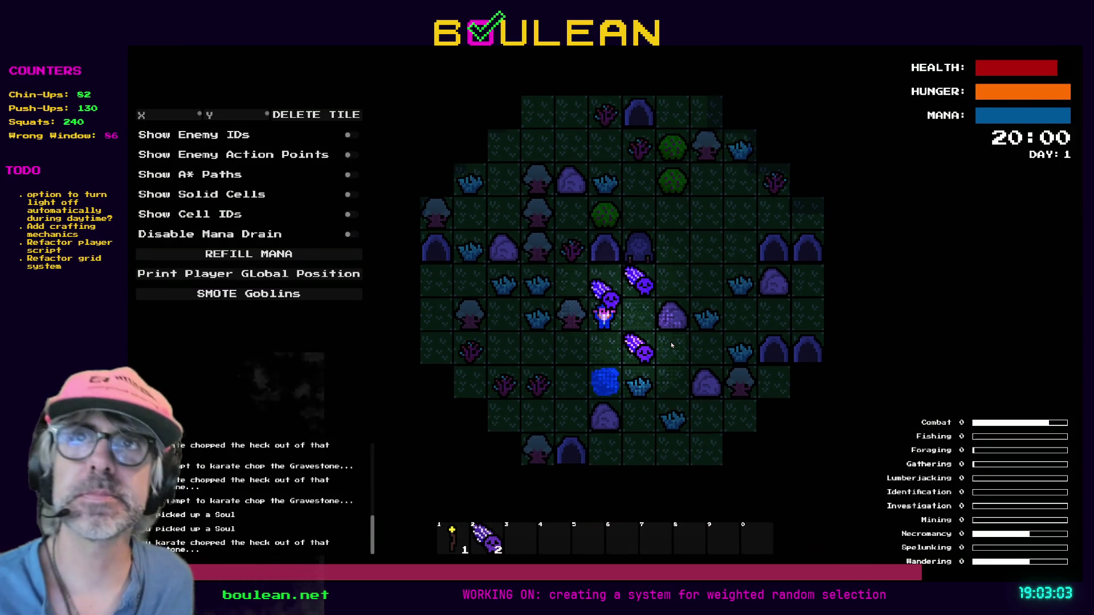
{"action": "key", "text": "Left"}
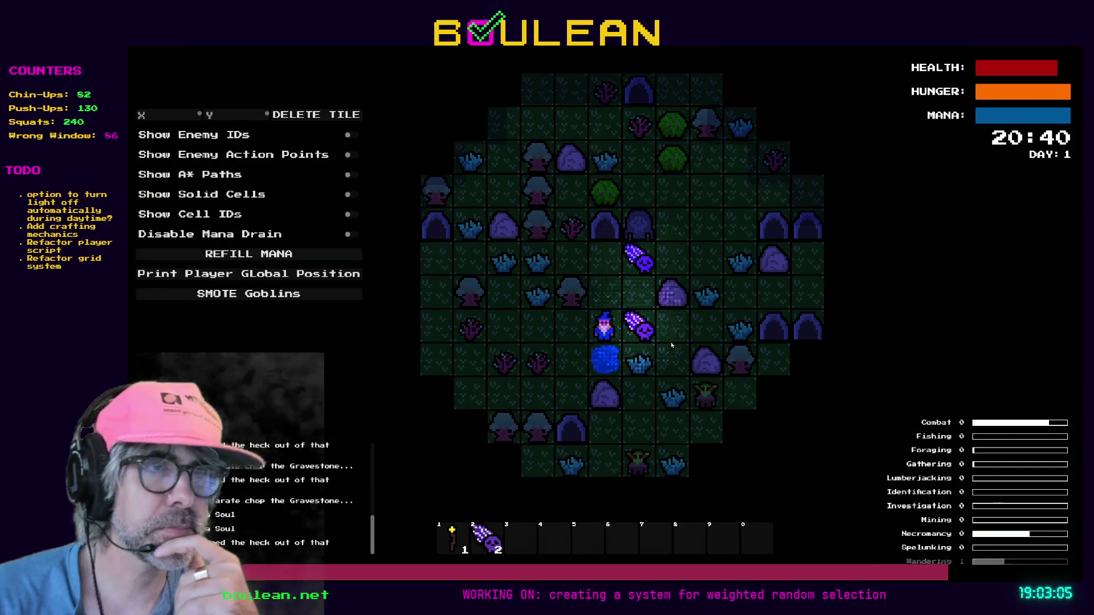
{"action": "key", "text": "Down"}
{"action": "key", "text": "Down"}
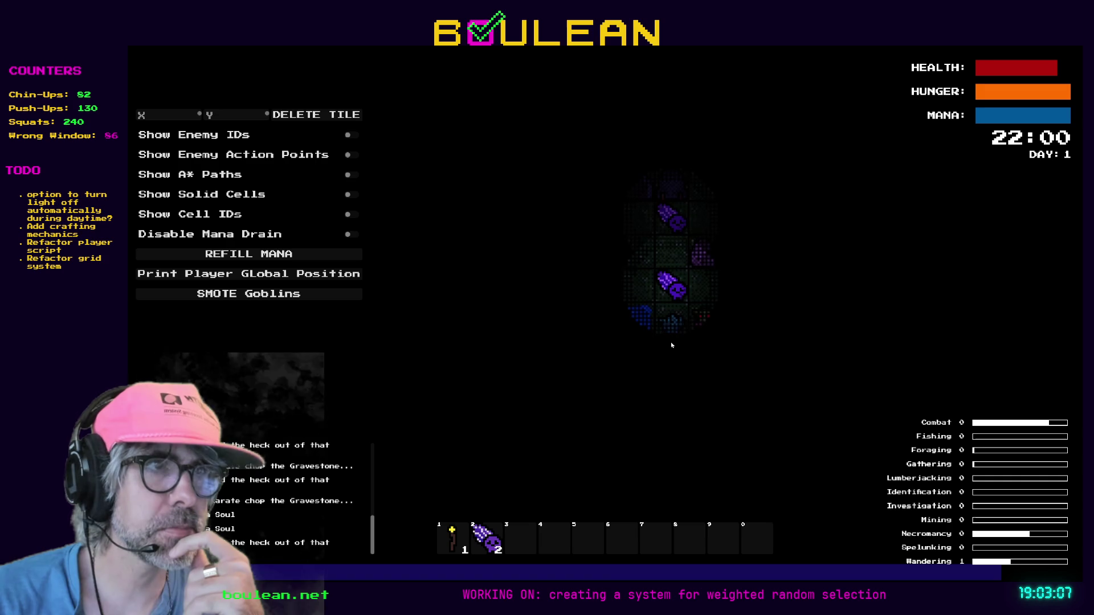
{"action": "key", "text": "Down"}
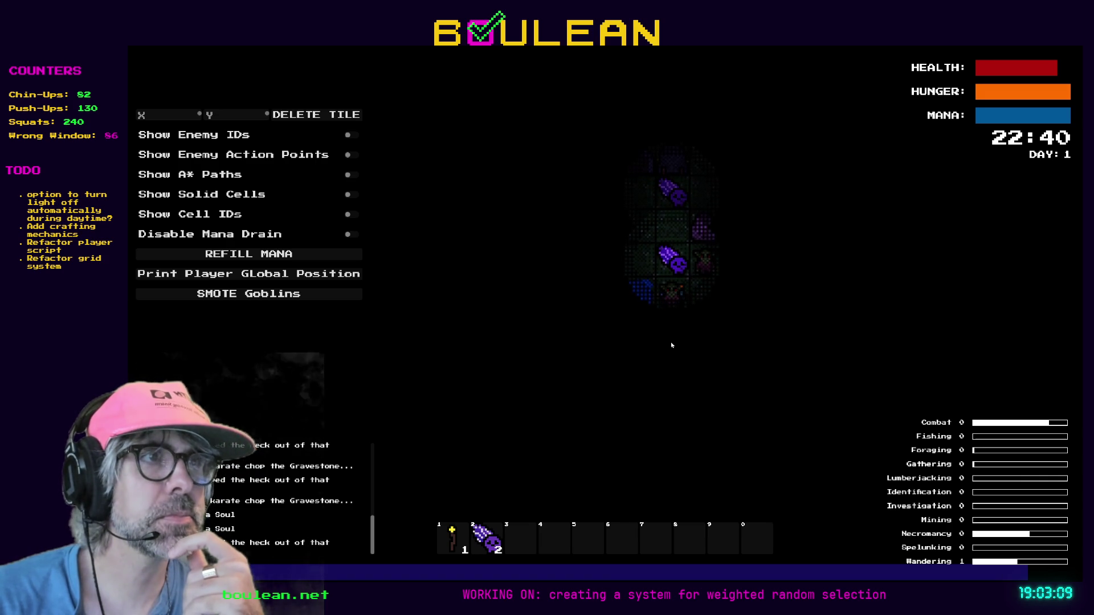
{"action": "key", "text": "Left"}
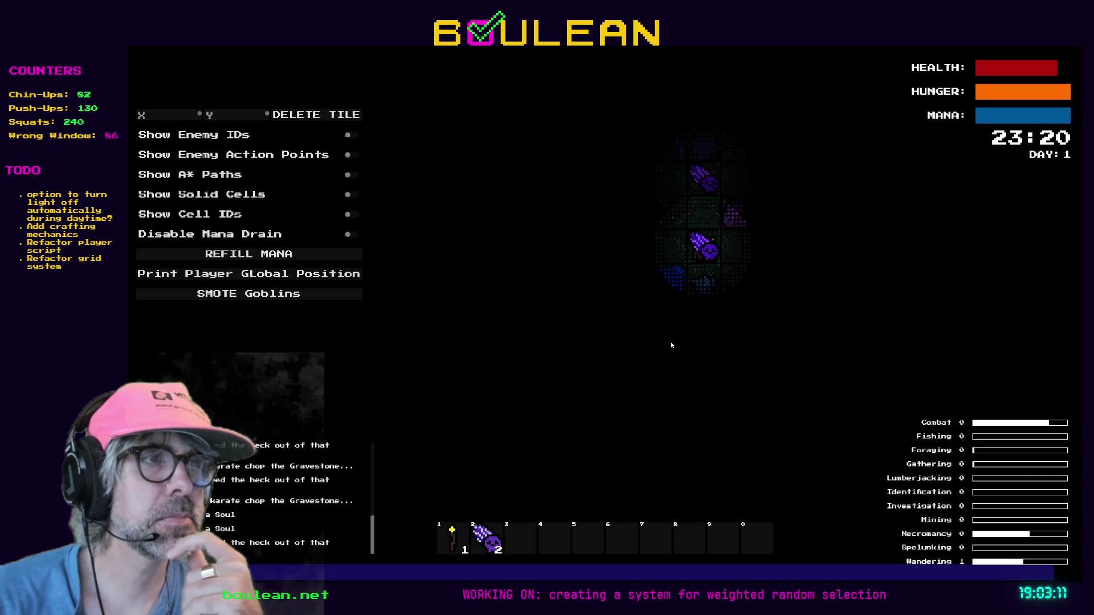
{"action": "key", "text": "1"}
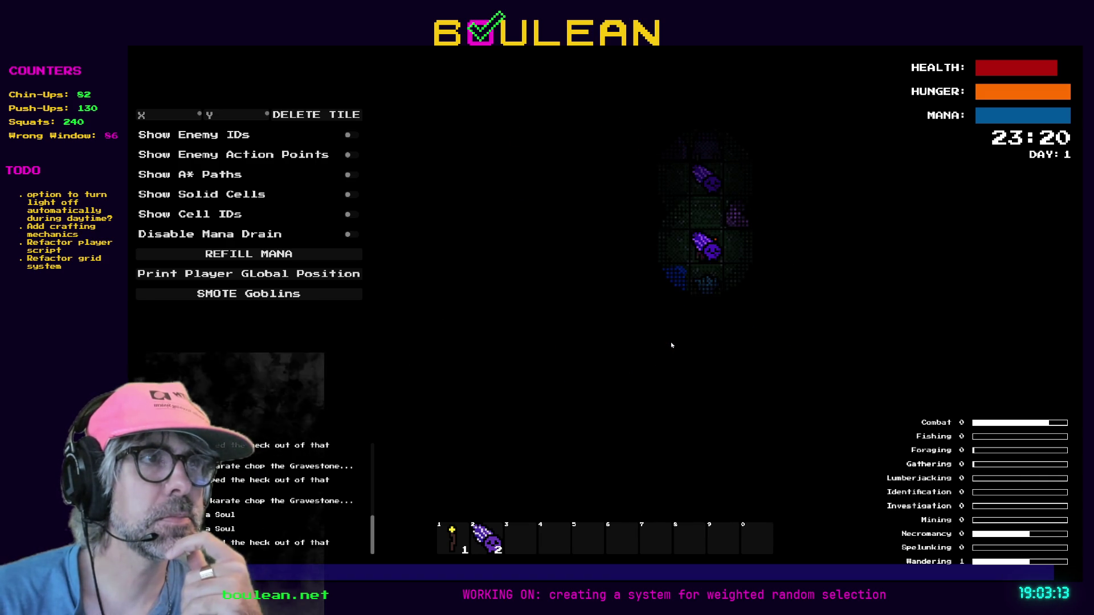
{"action": "key", "text": "Left"}
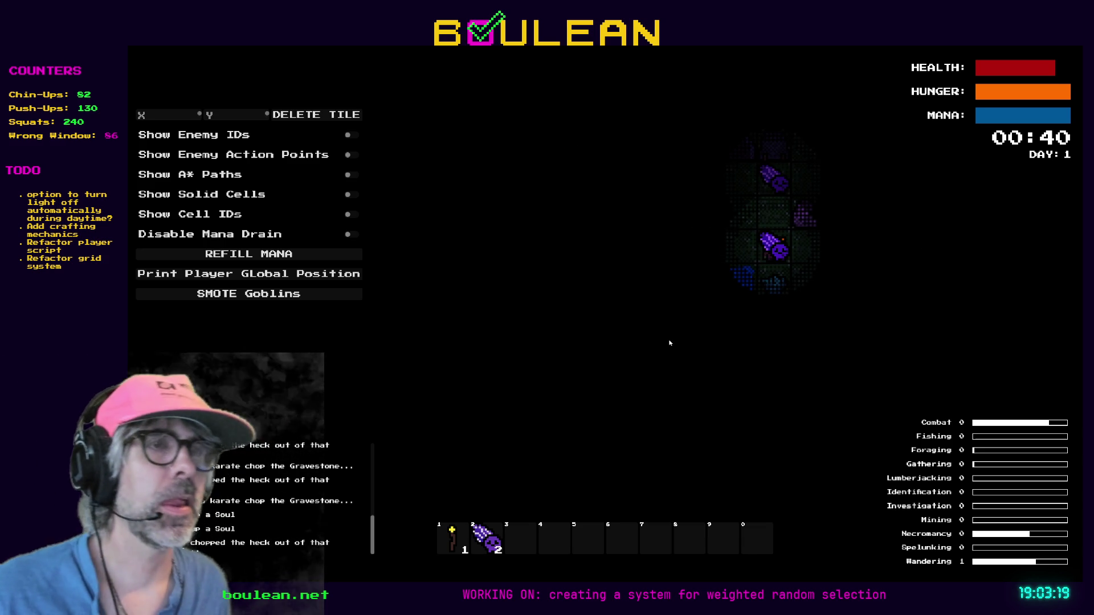
{"action": "key", "text": "F8"}
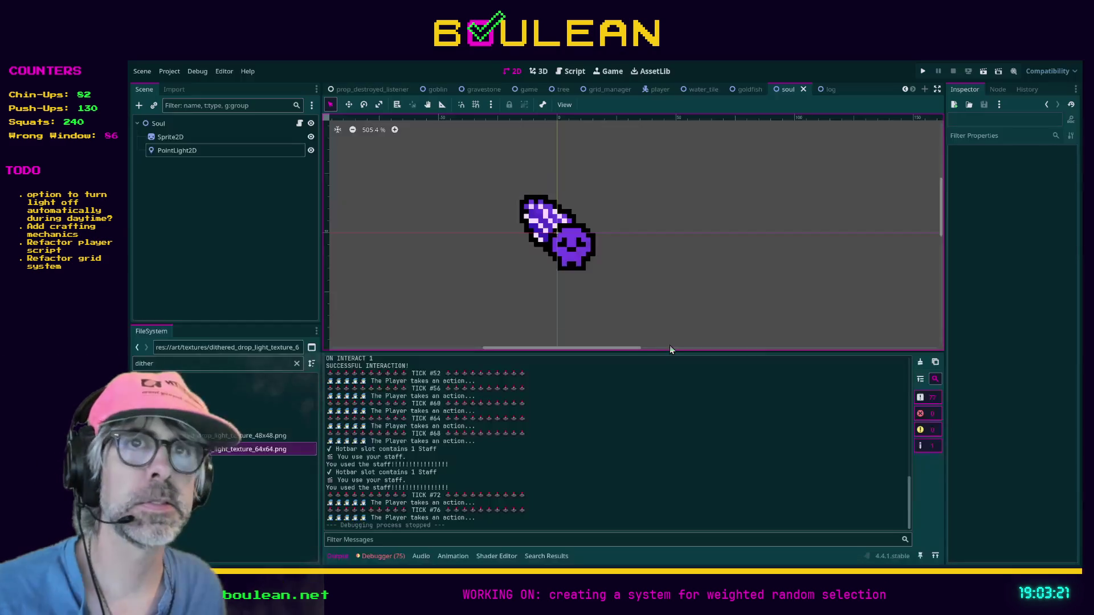
- Check the PointLight2D's dithered texture, scale 2.0, purple colour, 0.25 energy and Add blending, then open soul.gd
{"action": "left_click", "coordinate": [190, 150]}
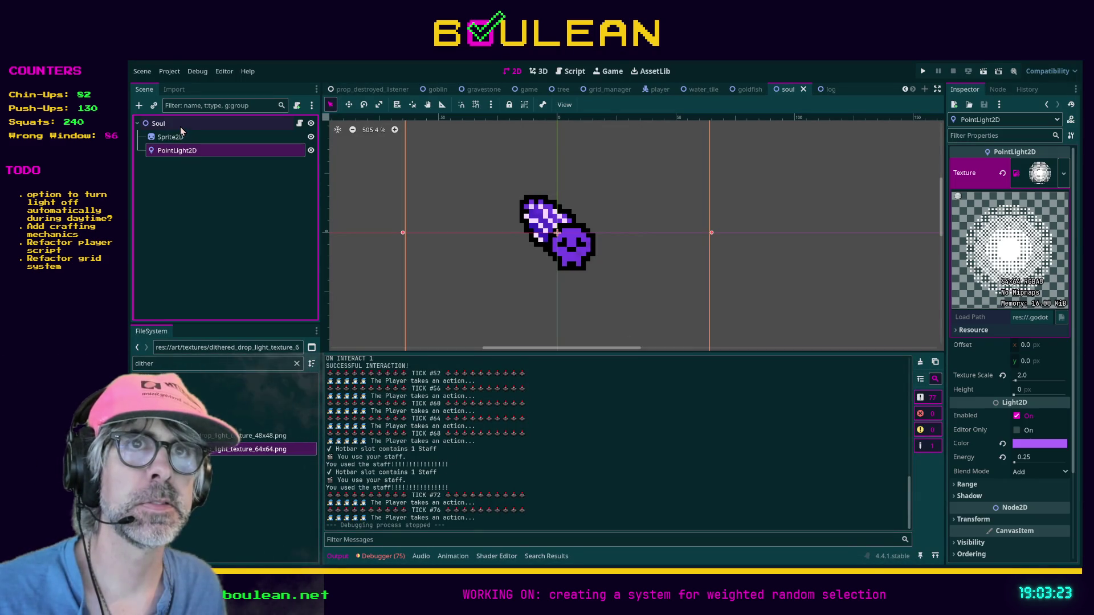
{"action": "left_click", "coordinate": [183, 128]}
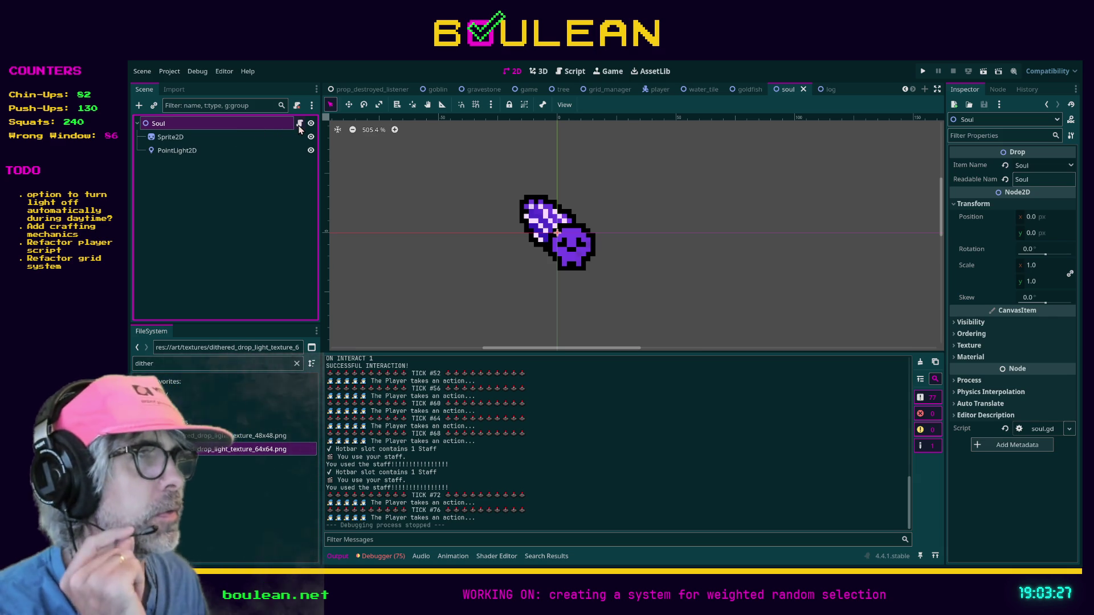
{"action": "left_click", "coordinate": [194, 151]}
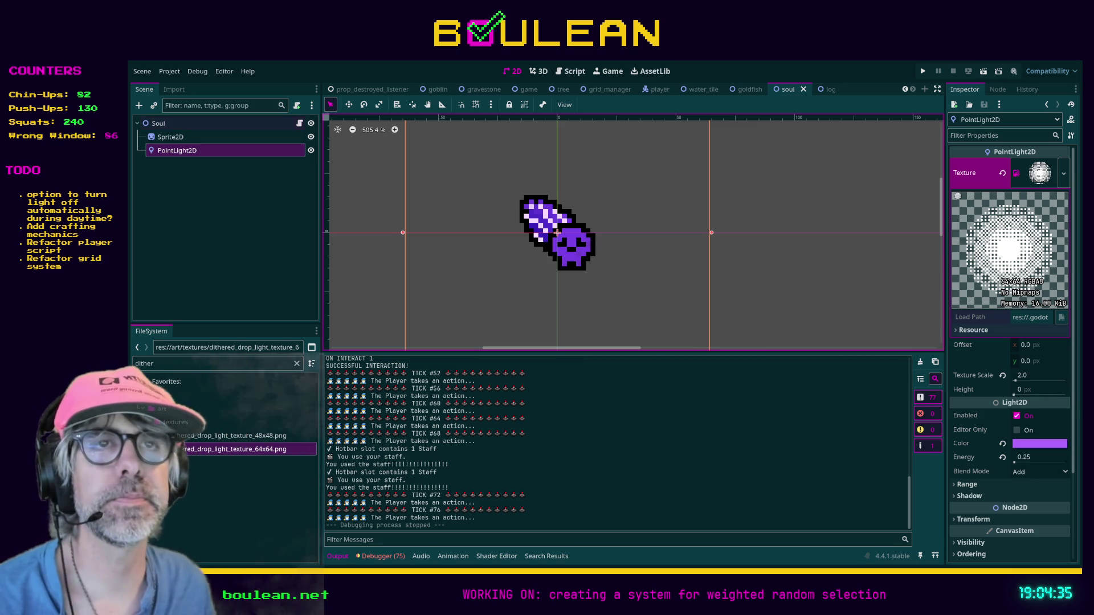
{"action": "left_click", "coordinate": [299, 123]}
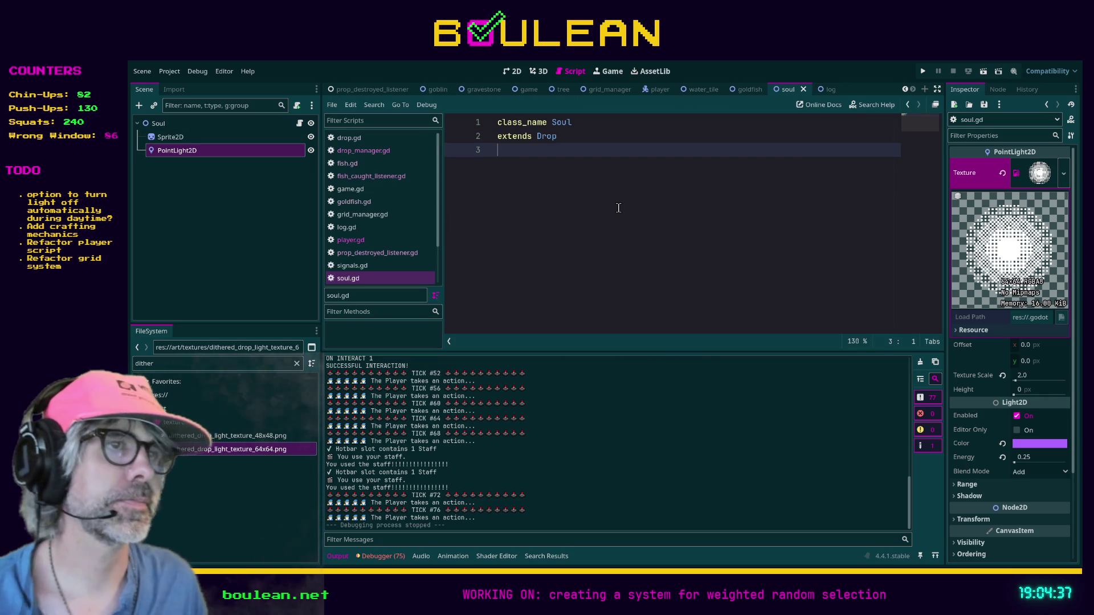
- Write stub _ready() and _increase_energy_value() functions returning void, each with pass
{"action": "key", "text": "Return"}
{"action": "key", "text": "Return"}
{"action": "type", "text": "func"}
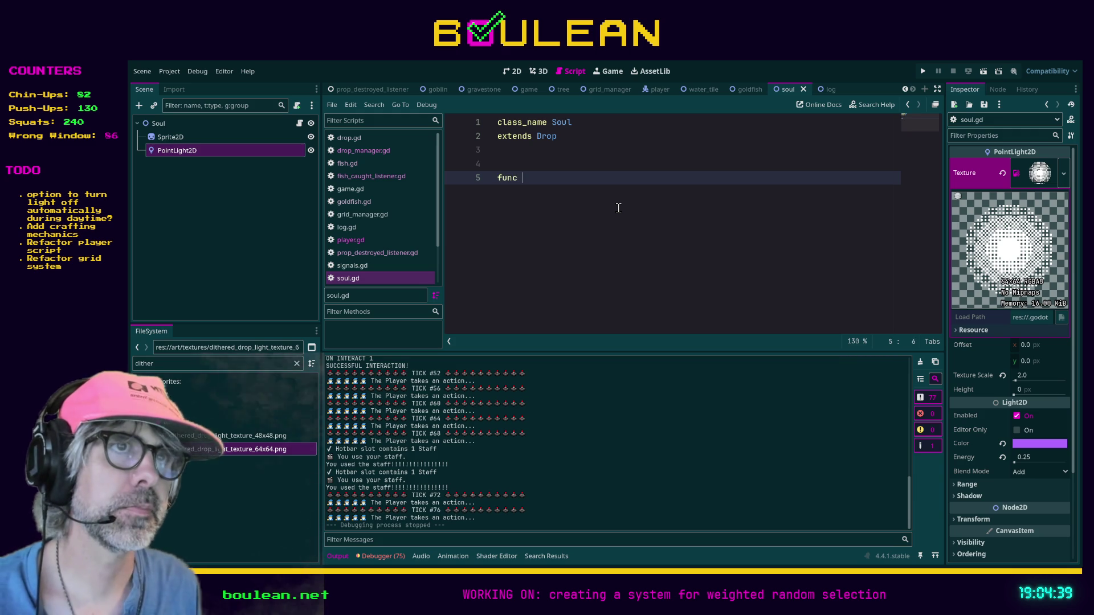
{"action": "type", "text": "_ready() "}
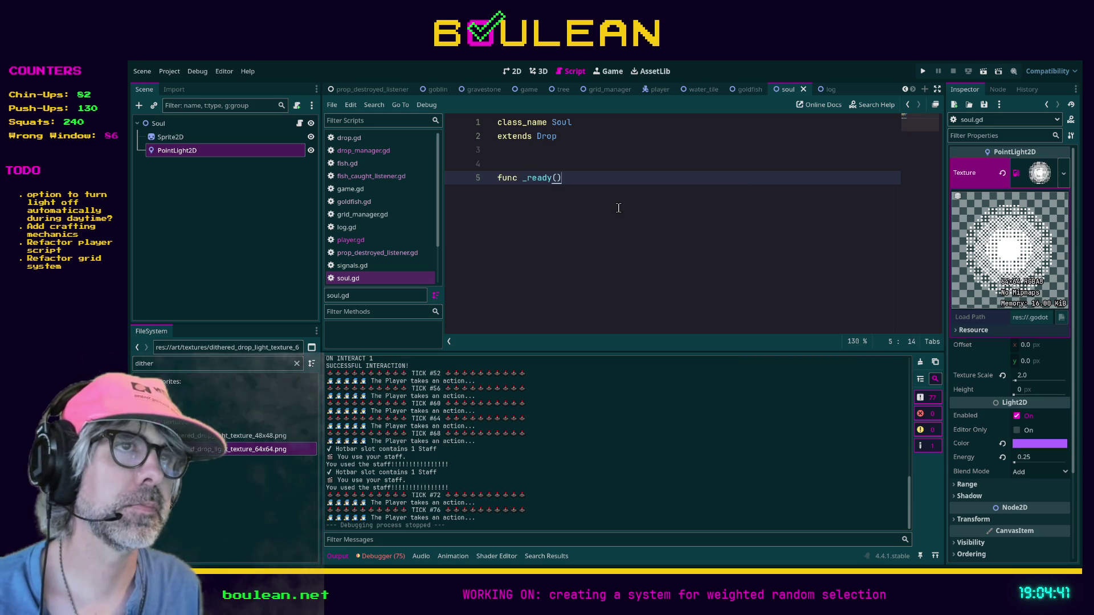
{"action": "type", "text": "-> void:"}
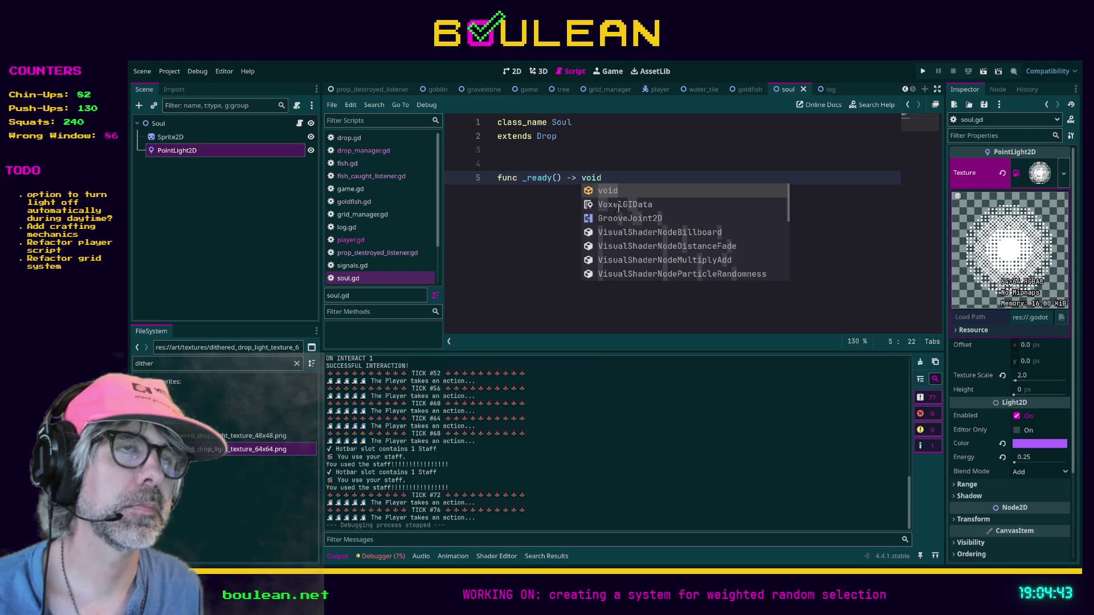
{"action": "key", "text": "Return"}
{"action": "type", "text": "pass"}
{"action": "key", "text": "Return"}
{"action": "key", "text": "Return"}
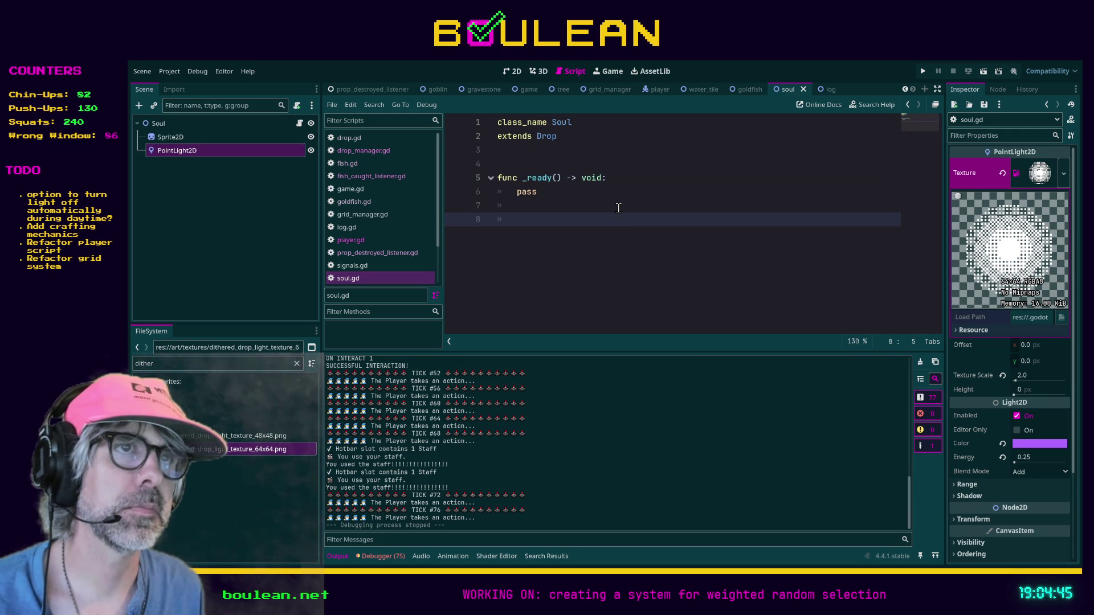
{"action": "type", "text": "func _inc"}
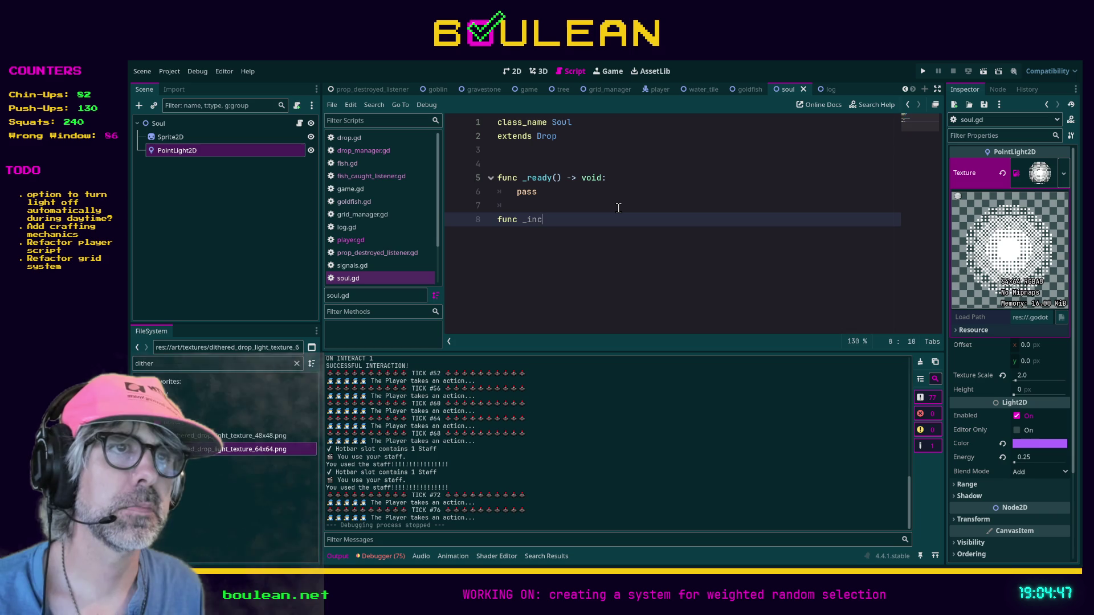
{"action": "type", "text": "rease_energy"}
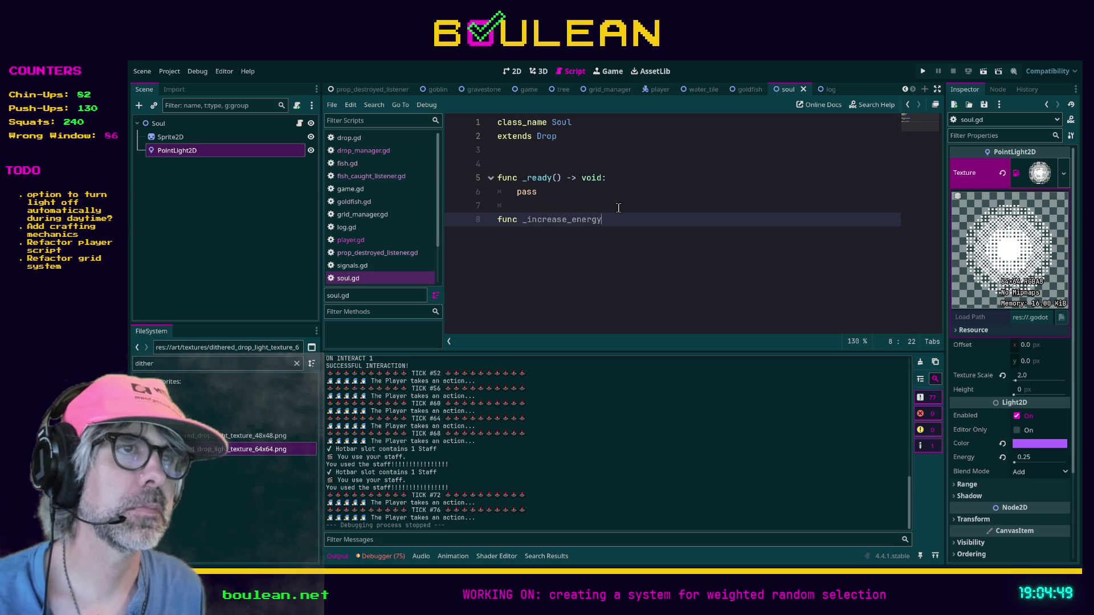
{"action": "type", "text": "_value() -> "}
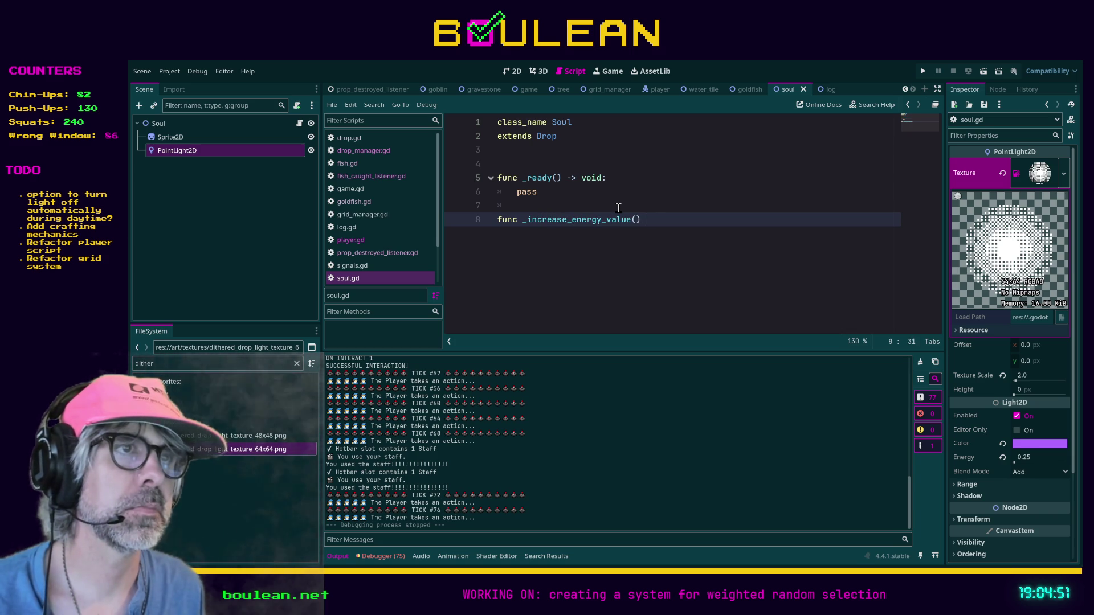
{"action": "type", "text": "void:"}
{"action": "key", "text": "Return"}
{"action": "type", "text": "pass"}
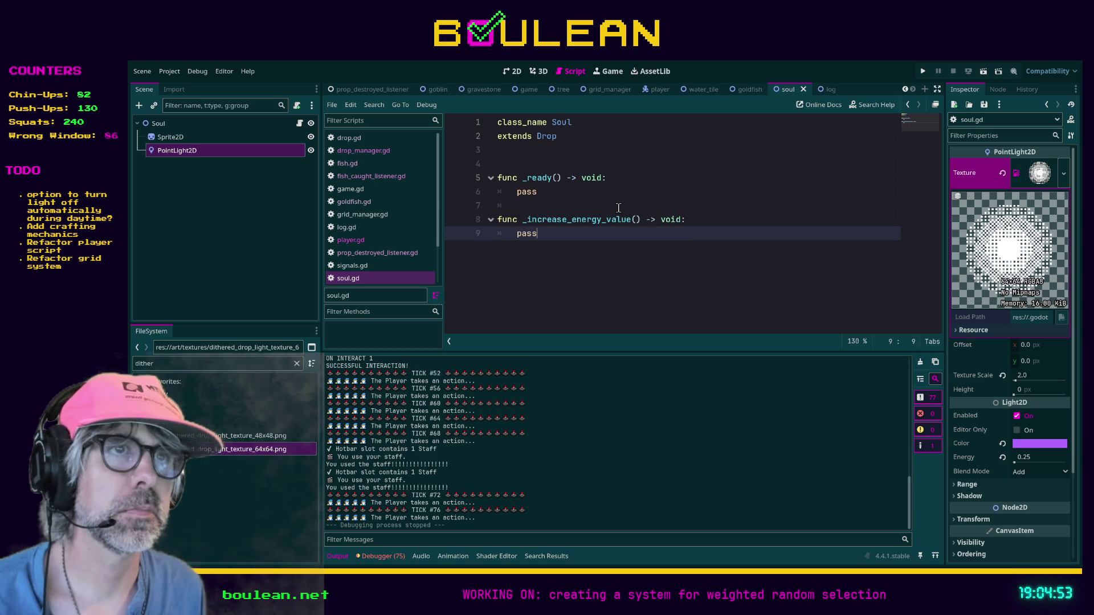
- Add a _decrease_energy_value() -> void stub function below the increase function
{"action": "key", "text": "Return"}
{"action": "key", "text": "Return"}
{"action": "key", "text": "BackSpace"}
{"action": "type", "text": "fun"}
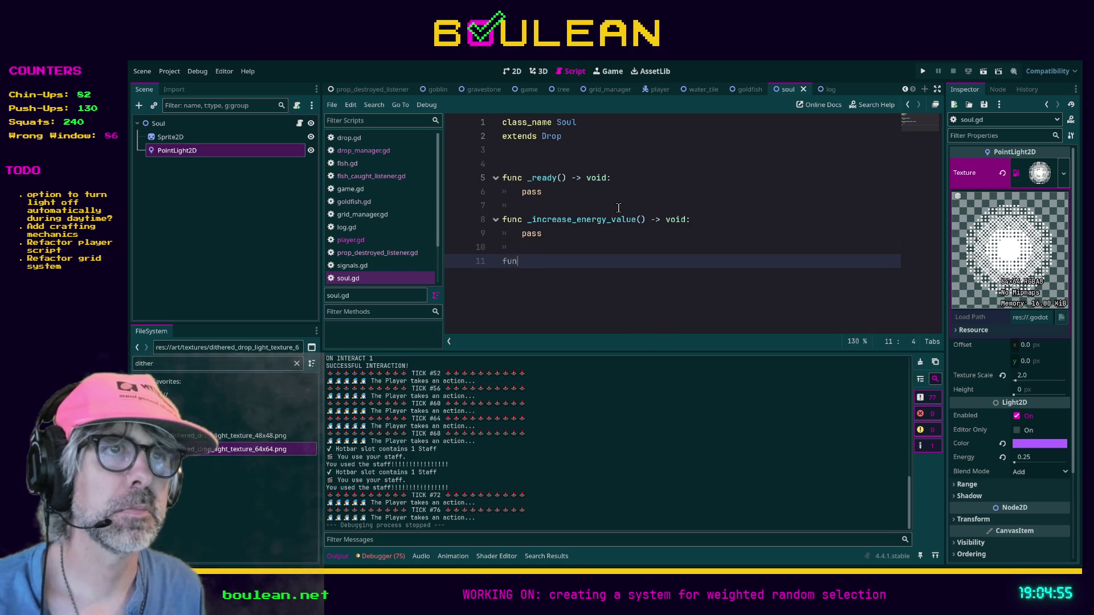
{"action": "type", "text": "c _decre"}
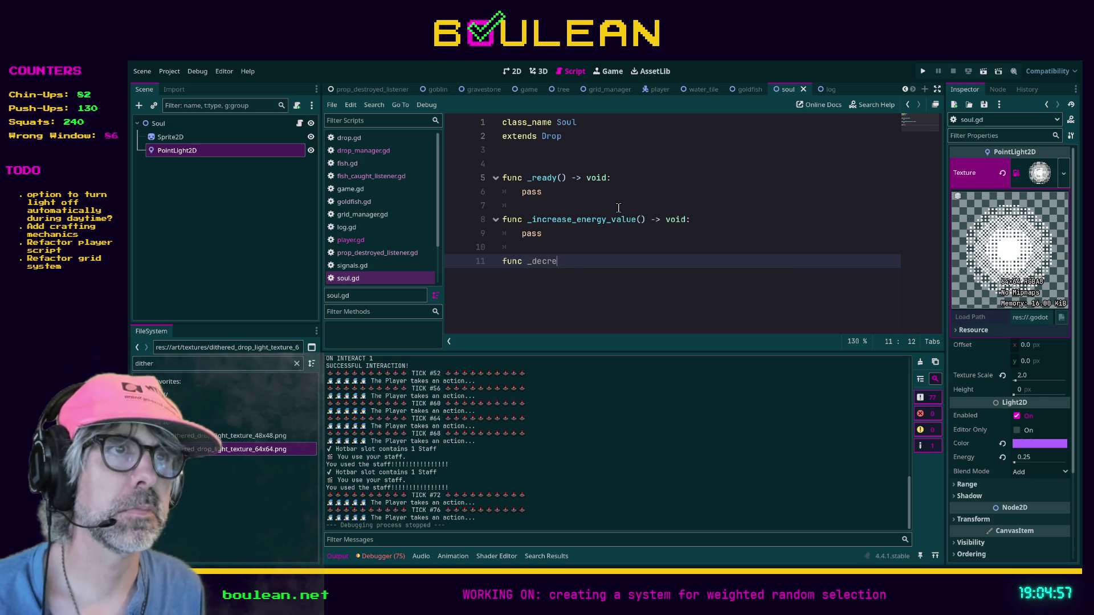
{"action": "type", "text": "ase_energy_val"}
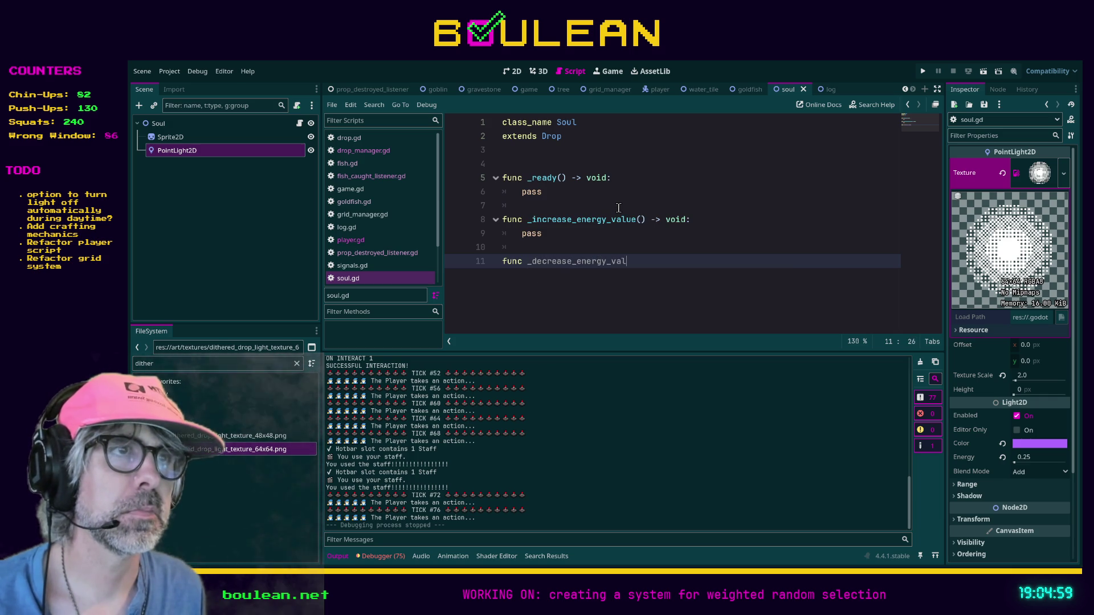
{"action": "type", "text": "ue() -> void:"}
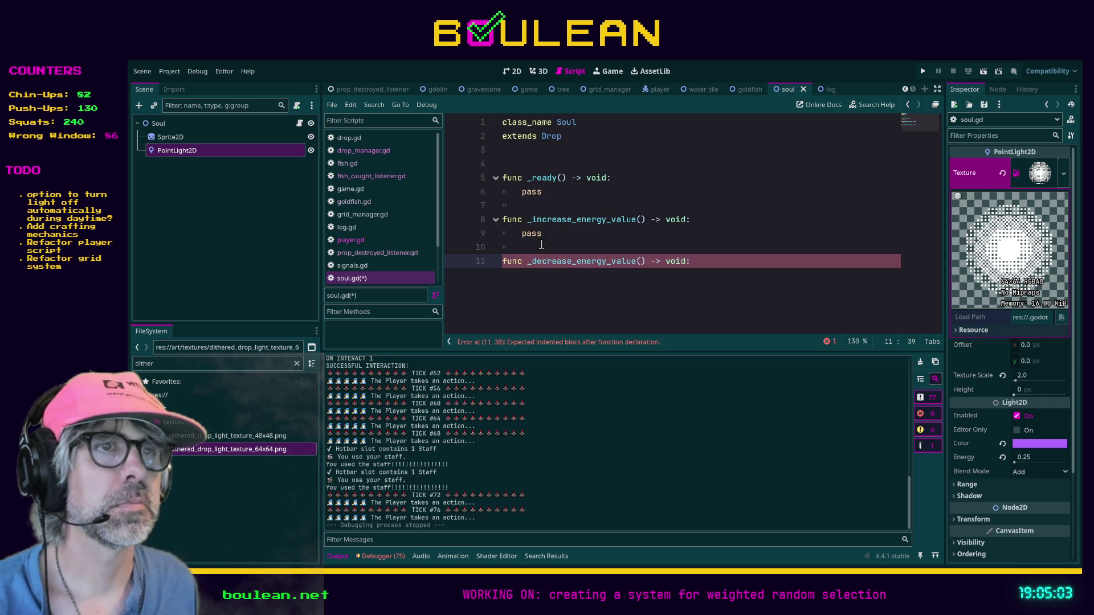
{"action": "key", "text": "Return"}
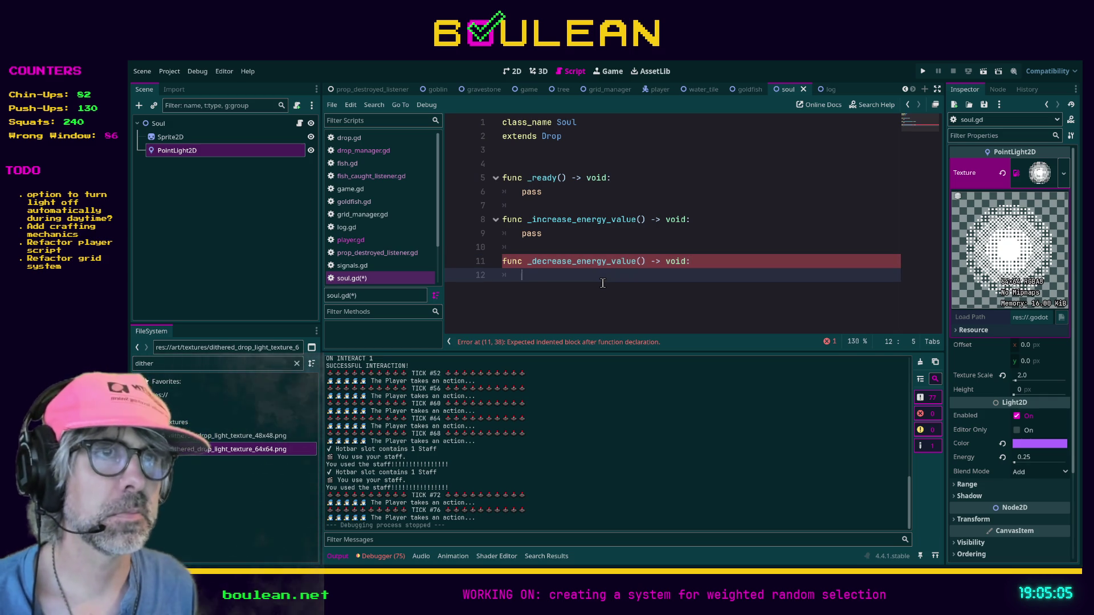
{"action": "type", "text": "pas"}
- Put blank lines between the three functions and save soul.gd
{"action": "key", "text": "Up"}
{"action": "key", "text": "Up"}
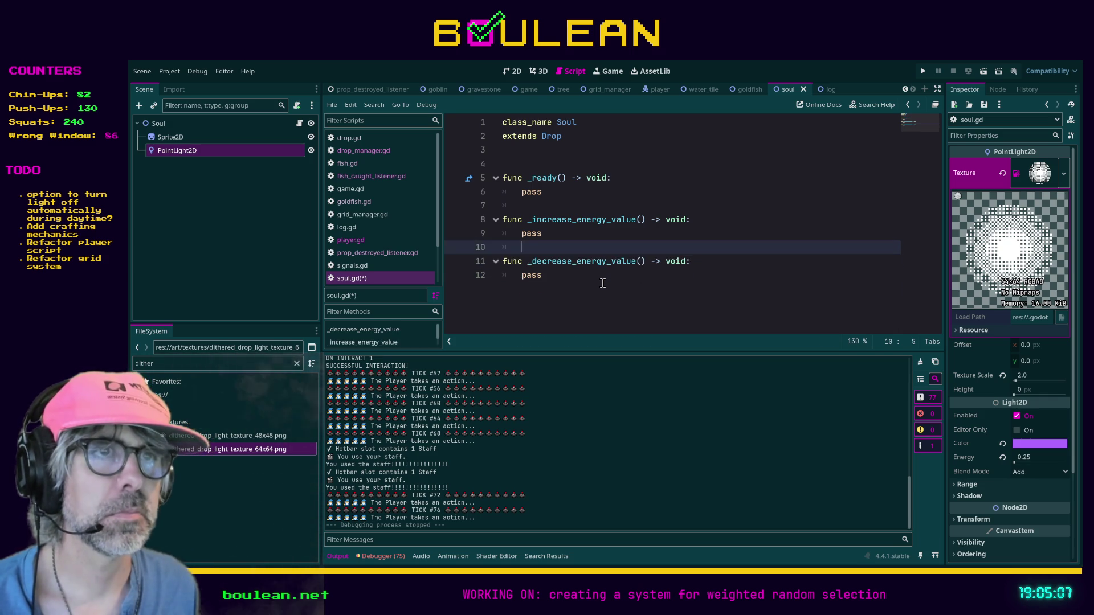
{"action": "key", "text": "Return"}
{"action": "key", "text": "Up"}
{"action": "key", "text": "Up"}
{"action": "key", "text": "Up"}
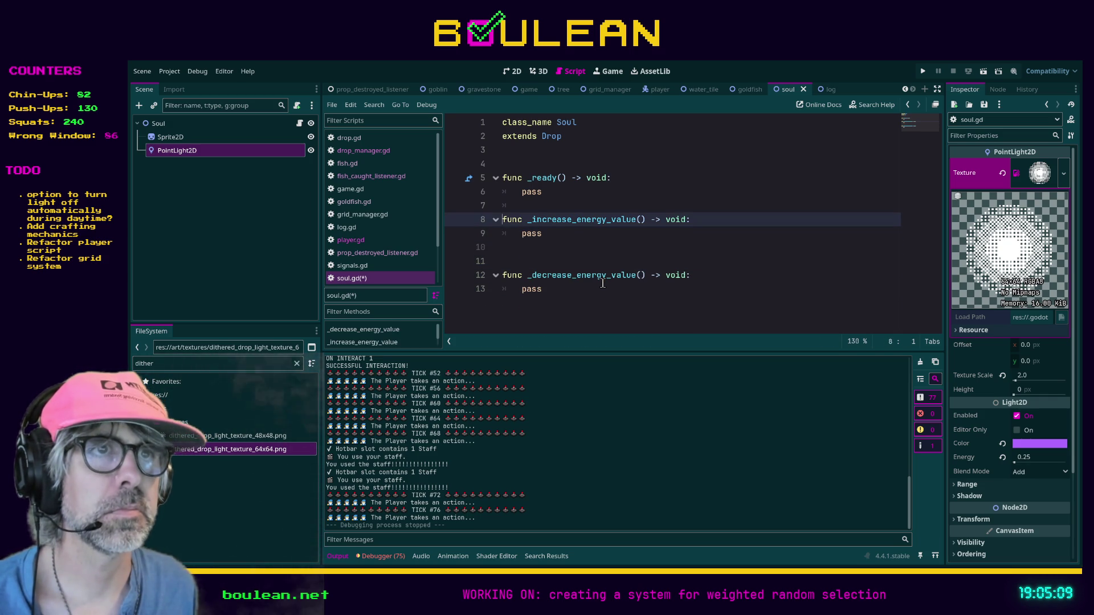
{"action": "key", "text": "Up"}
{"action": "key", "text": "BackSpace"}
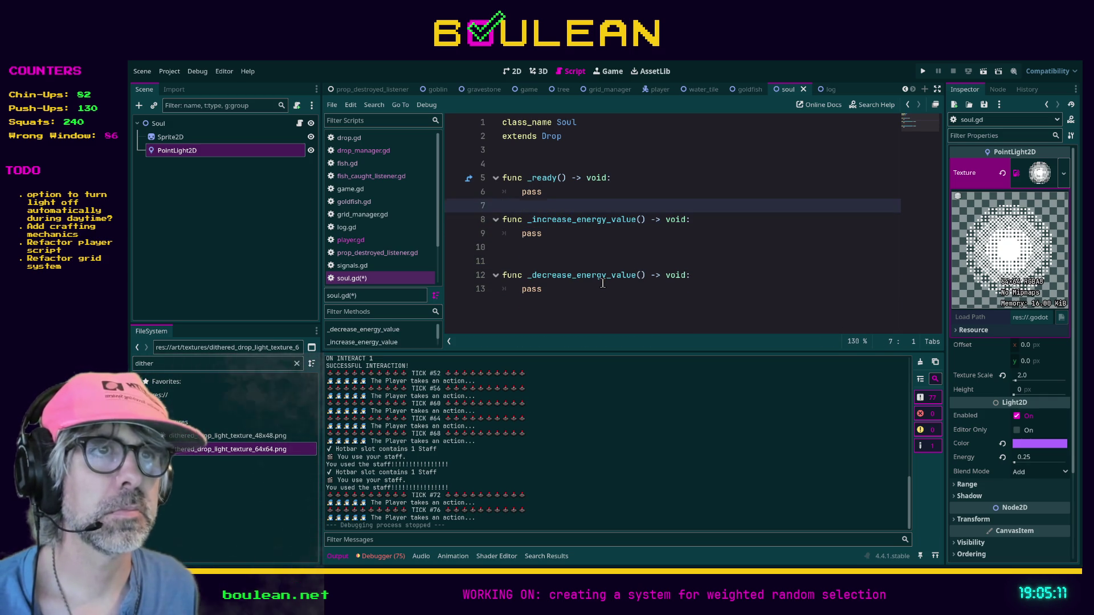
{"action": "key", "text": "Return"}
{"action": "key", "text": "Down"}
{"action": "key", "text": "Down"}
{"action": "key", "text": "Down"}
{"action": "key", "text": "ctrl+s"}
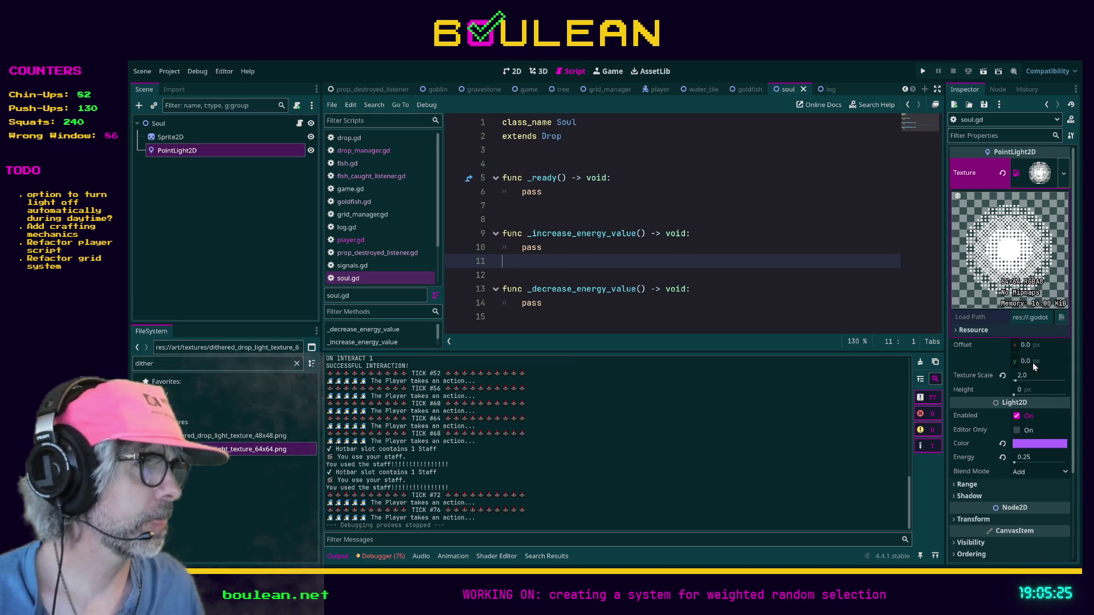
- Declare const MAX_VALUE: float = 0.25 and const MIN_VALUE: float = 0.05 above _ready
{"action": "left_click", "coordinate": [582, 169]}
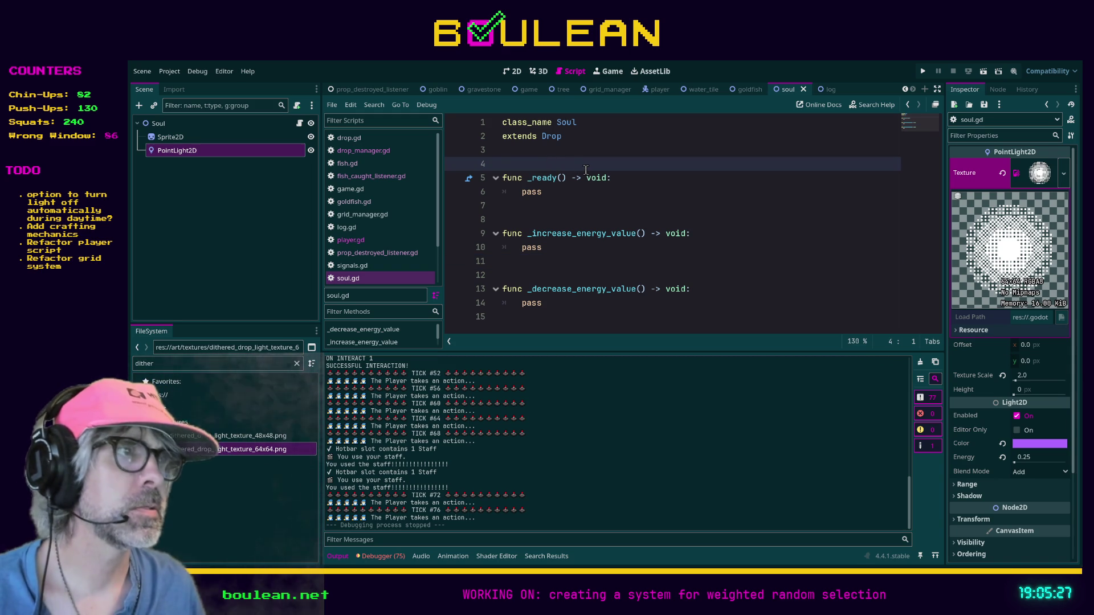
{"action": "key", "text": "Return"}
{"action": "key", "text": "Return"}
{"action": "key", "text": "Up"}
{"action": "key", "text": "Up"}
{"action": "type", "text": "max_v"}
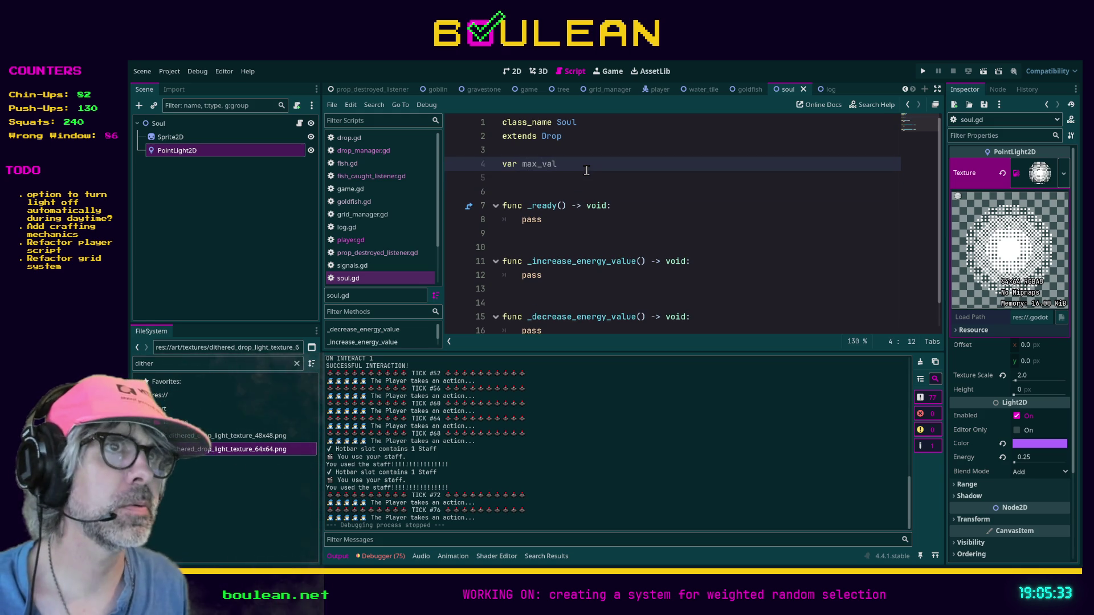
{"action": "type", "text": "ue"}
{"action": "key", "text": "BackSpace"}
{"action": "key", "text": "shift+Home"}
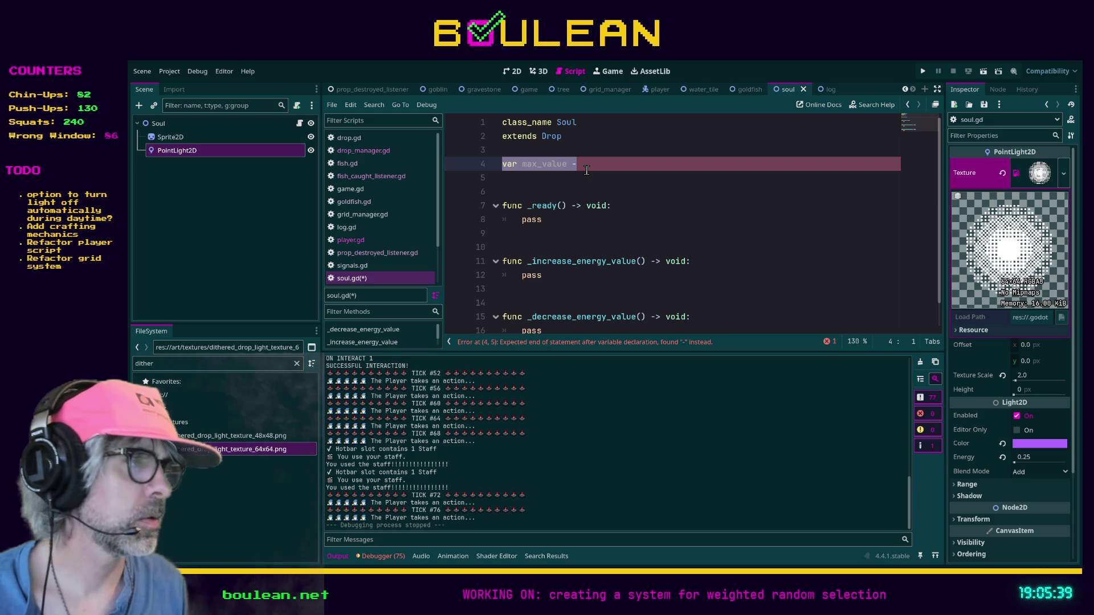
{"action": "type", "text": "var"}
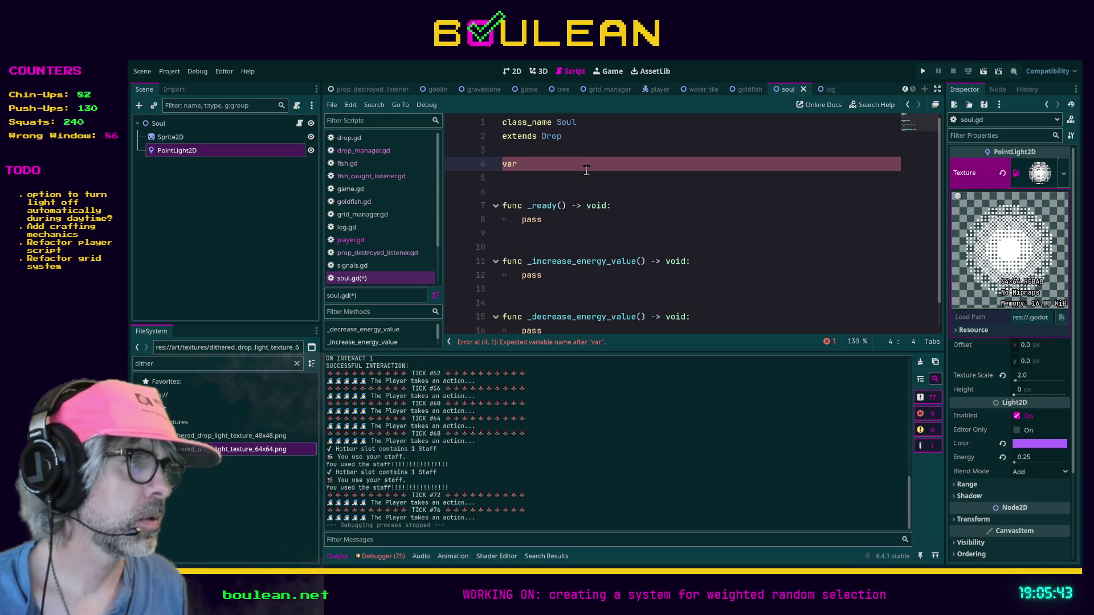
{"action": "type", "text": "st MAX_VALUE: "}
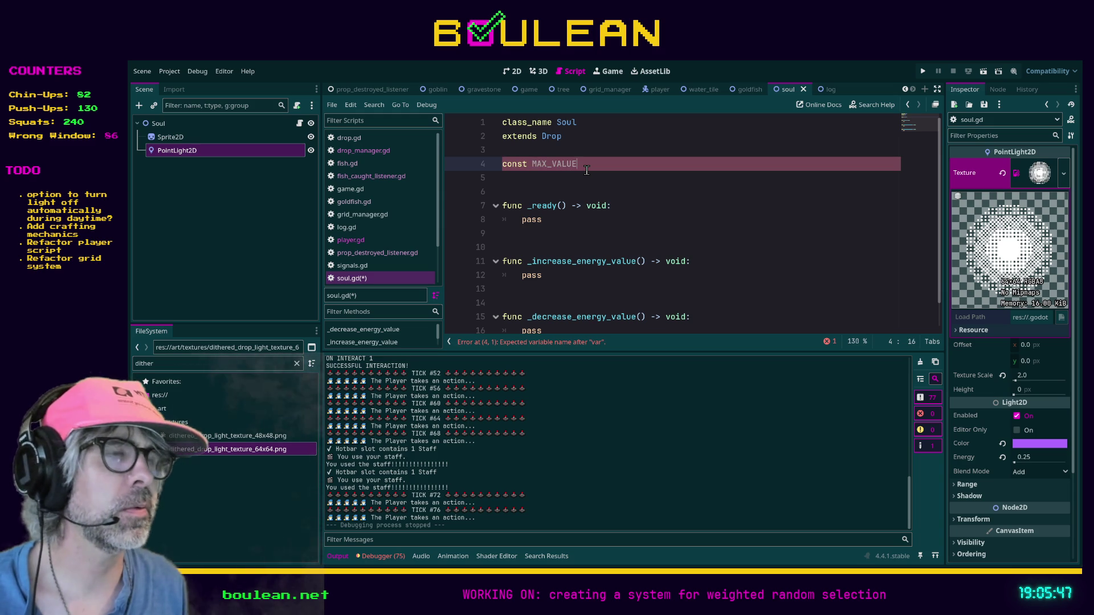
{"action": "type", "text": "float = "}
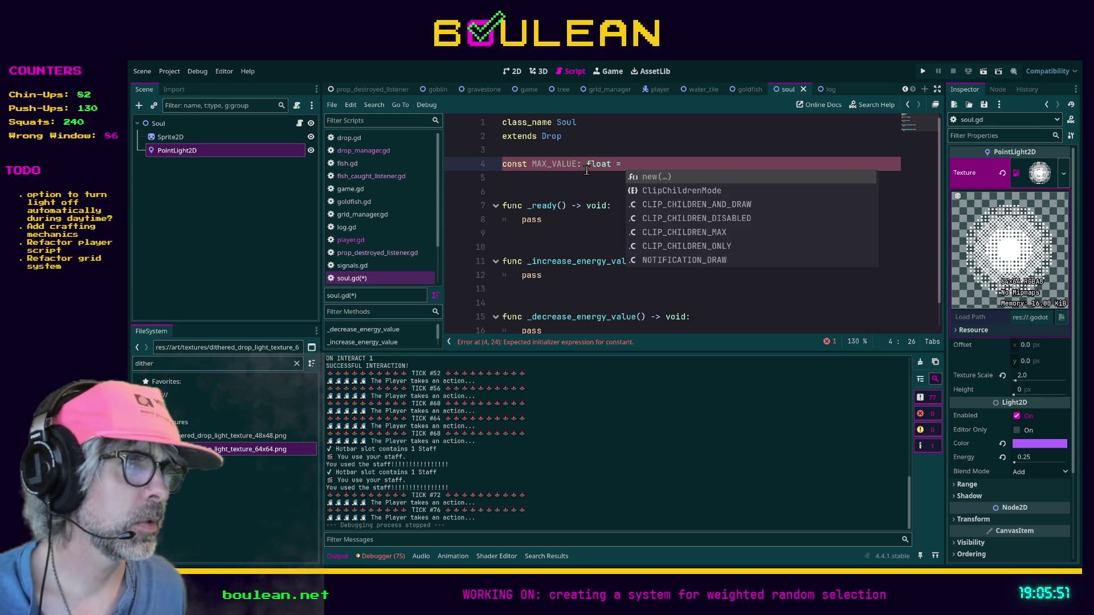
{"action": "type", "text": "0.235"}
{"action": "key", "text": "Return"}
{"action": "type", "text": "cons"}
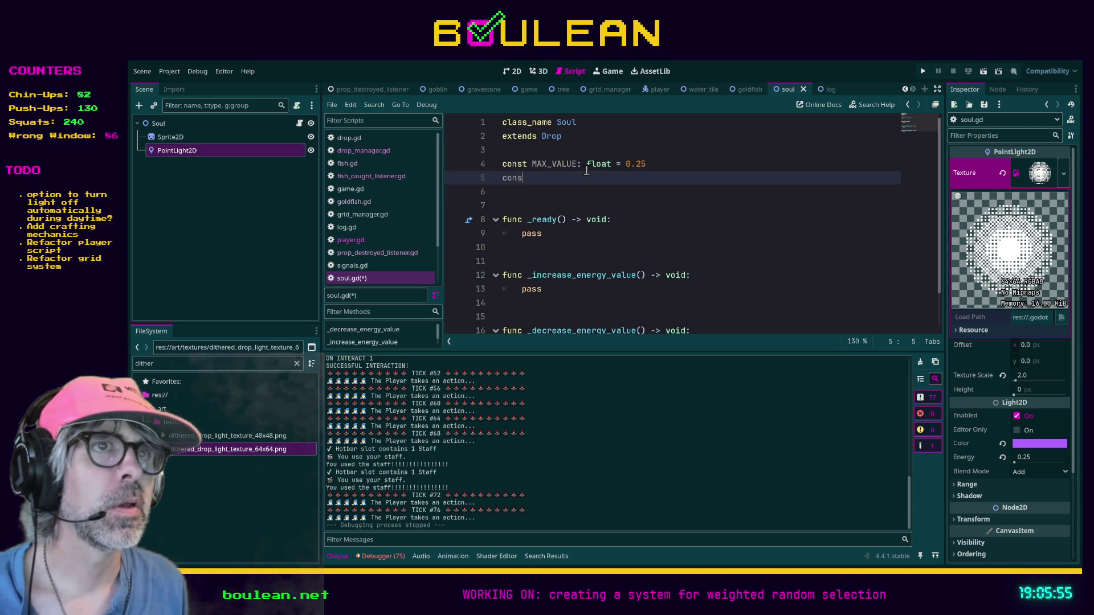
{"action": "type", "text": "t MIN_VALUE:"}
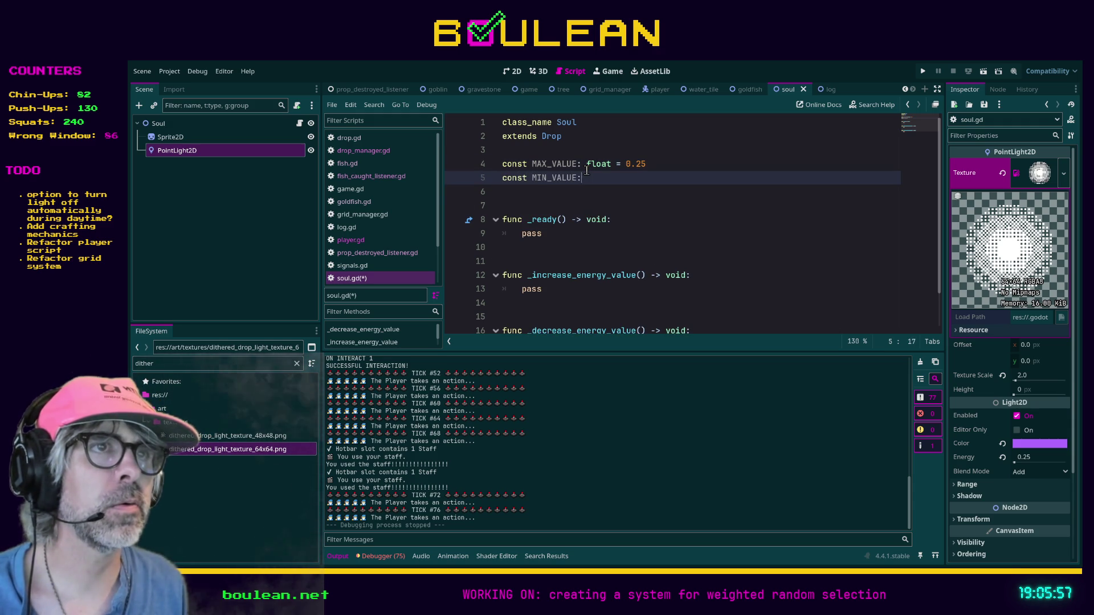
{"action": "type", "text": " float = 0.05"}
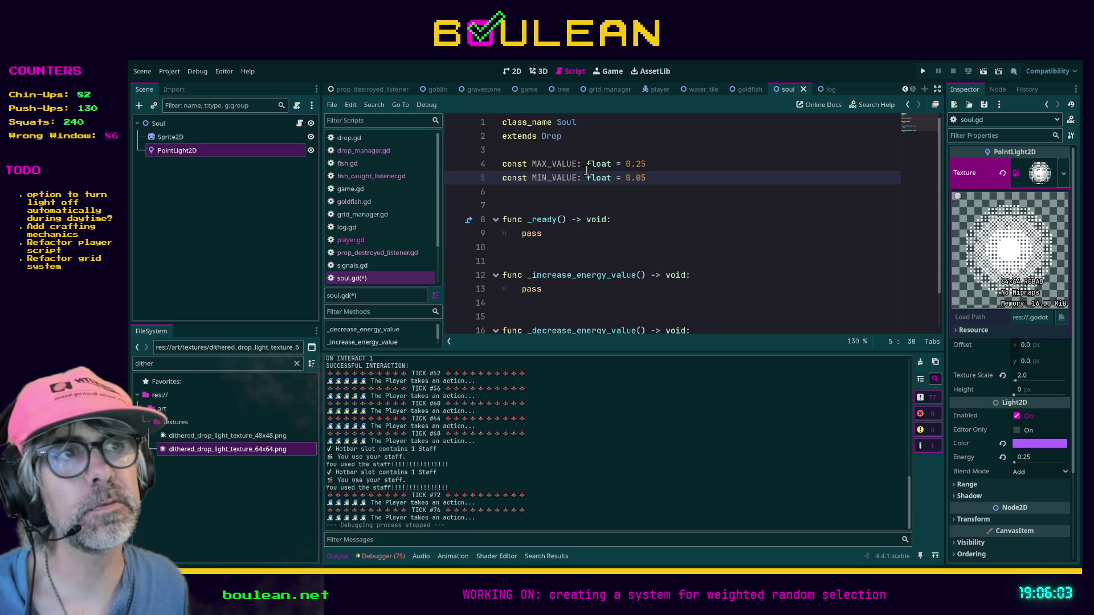
- Add float variables current_value and target_value below the constants
{"action": "key", "text": "Return"}
{"action": "key", "text": "Return"}
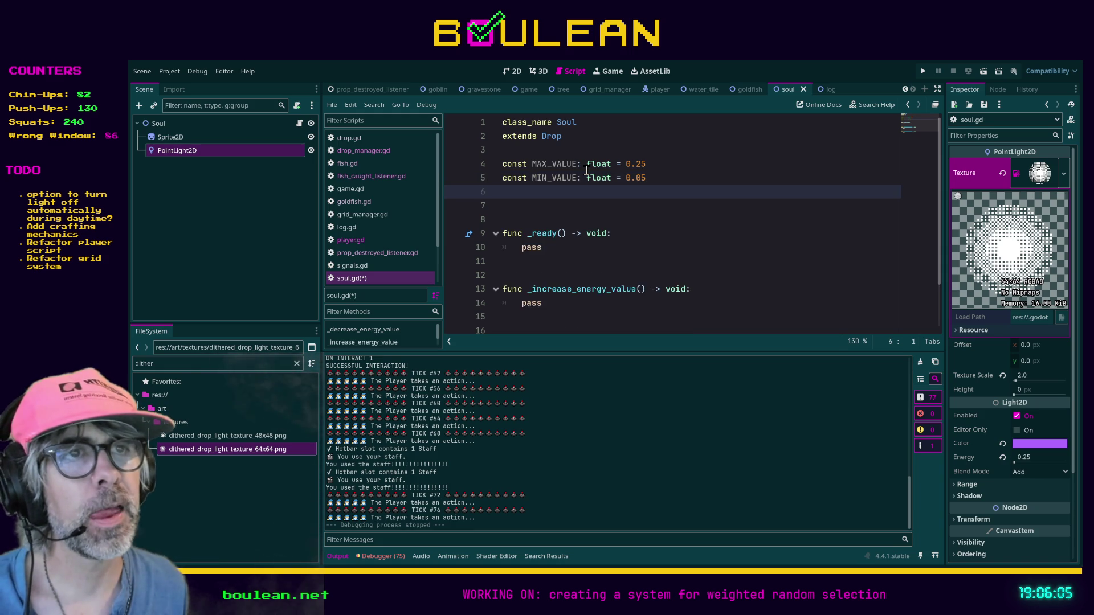
{"action": "type", "text": "var"}
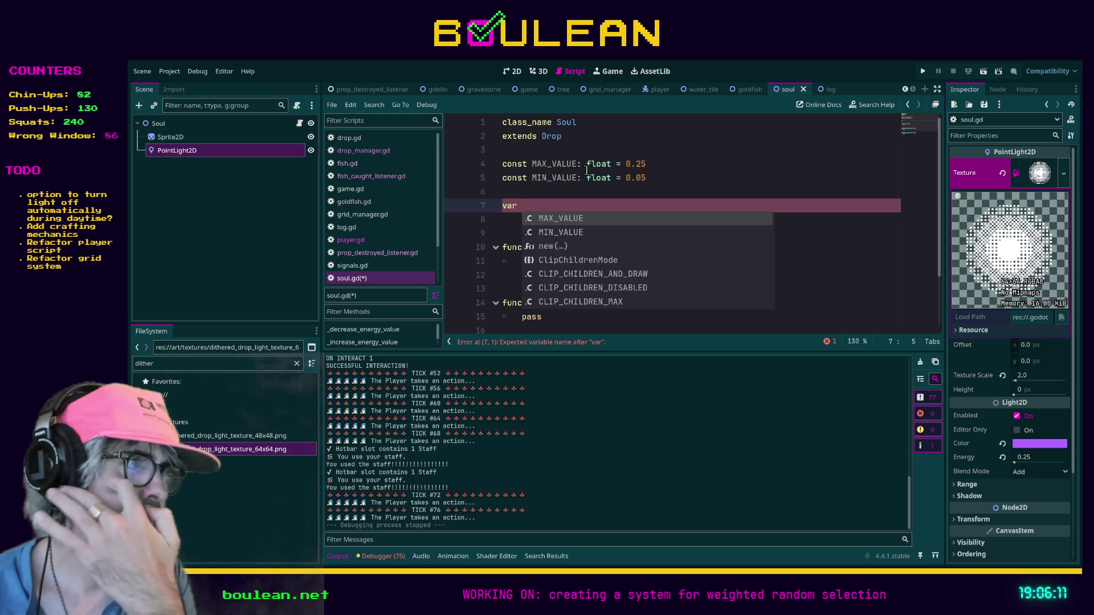
{"action": "type", "text": "current_value: float"}
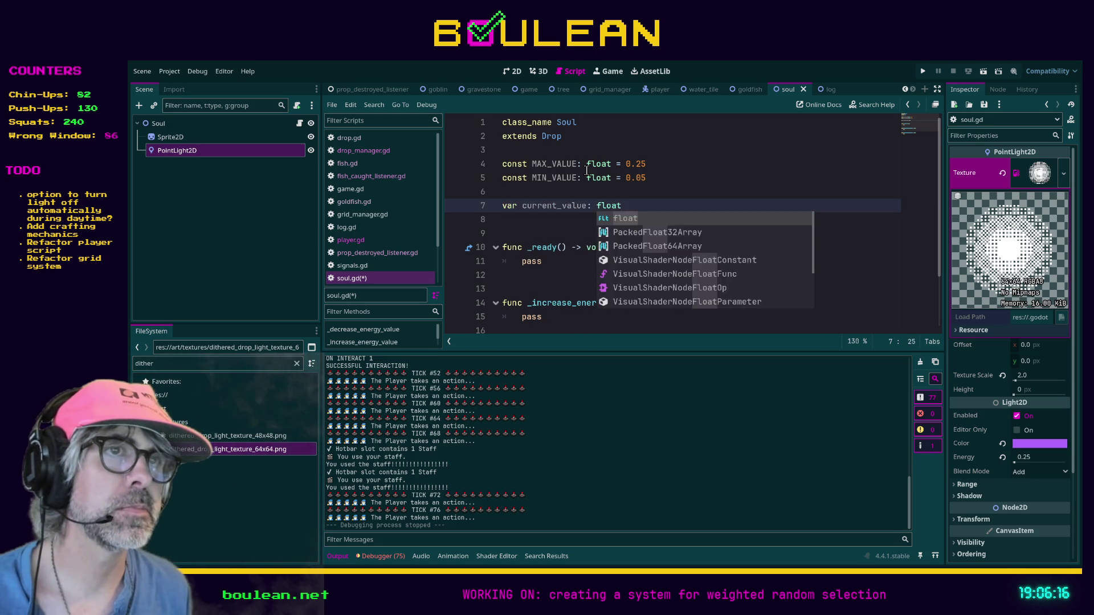
{"action": "key", "text": "Return"}
{"action": "key", "text": "Return"}
{"action": "type", "text": "v"}
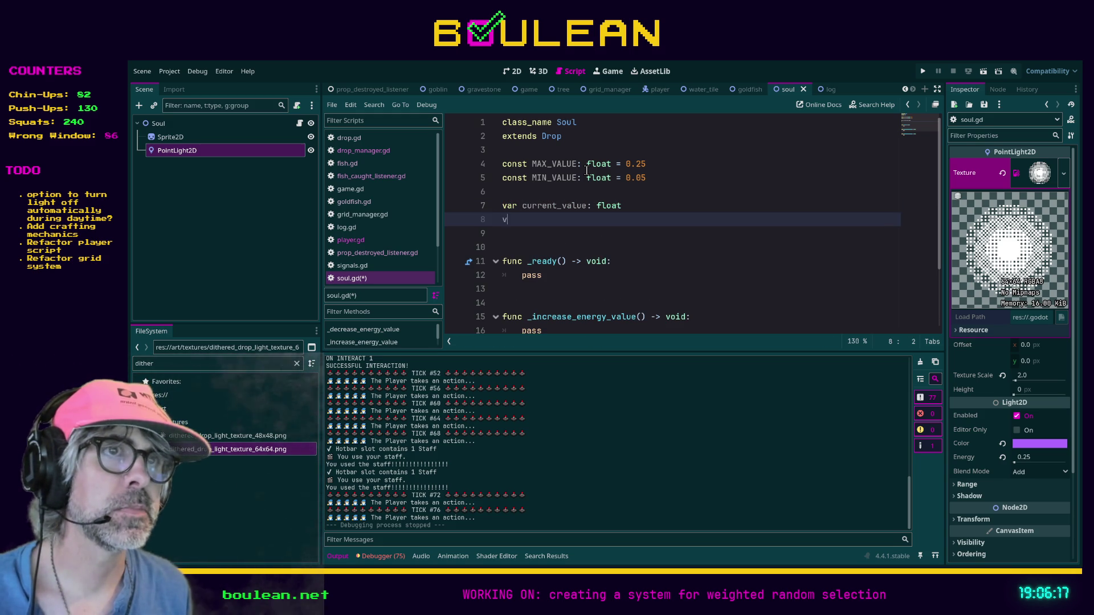
{"action": "type", "text": "ar target"}
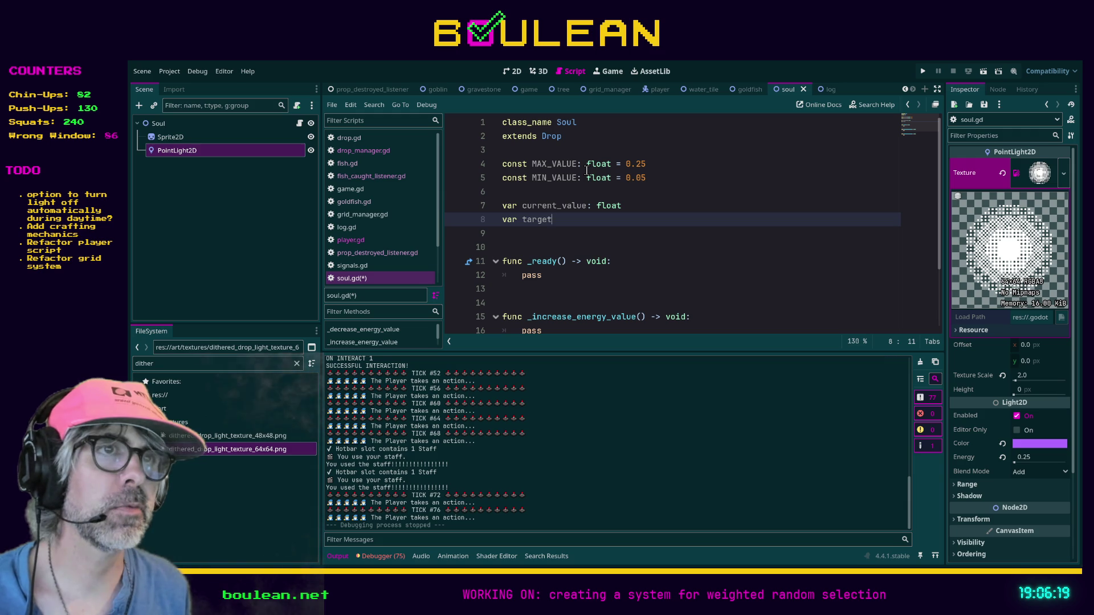
{"action": "type", "text": "_value"}
{"action": "type", "text": ": float"}
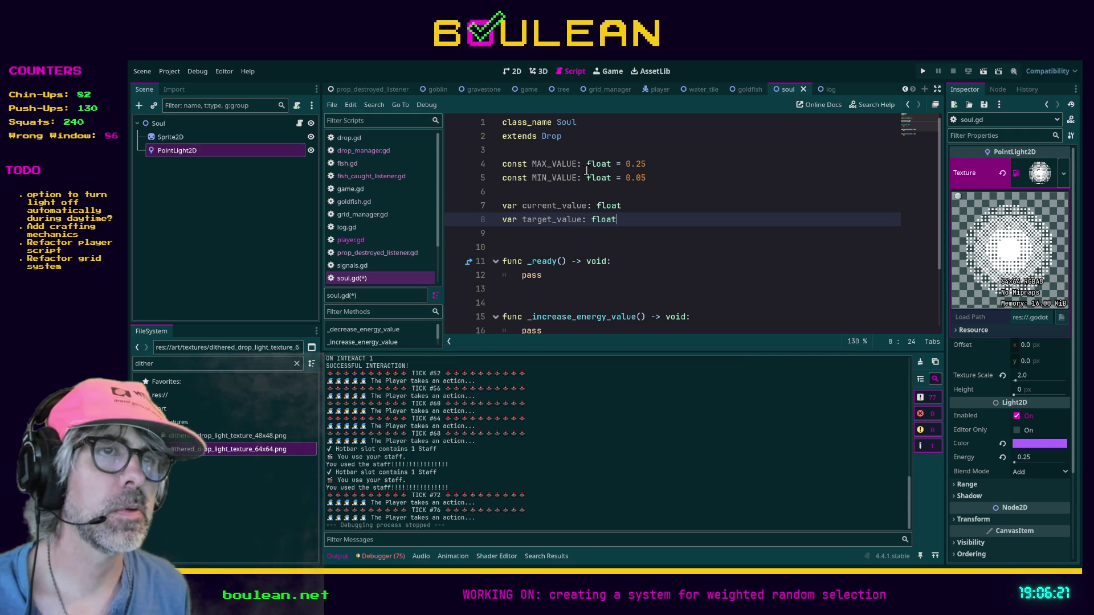
{"action": "left_click", "coordinate": [554, 245]}
{"action": "scroll", "coordinate": [554, 242], "scroll_direction": "down", "scroll_amount": 1}
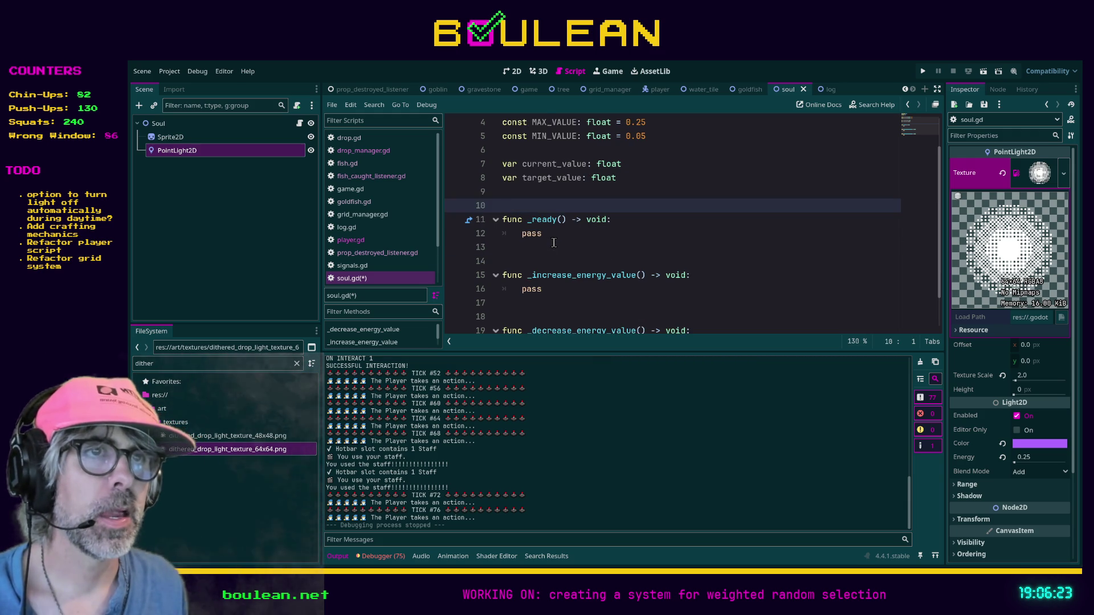
- Replace pass in _ready with a call to _increase_energy_value(MAX_VALUE)
{"action": "left_click", "coordinate": [552, 234]}
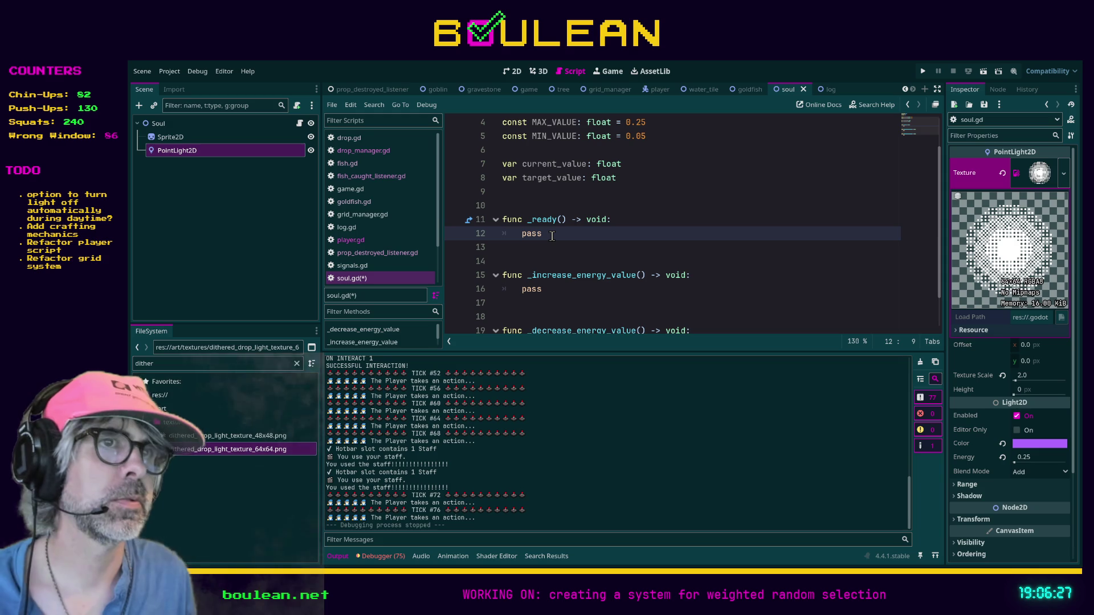
{"action": "double_click", "coordinate": [553, 234]}
{"action": "type", "text": "_inc"}
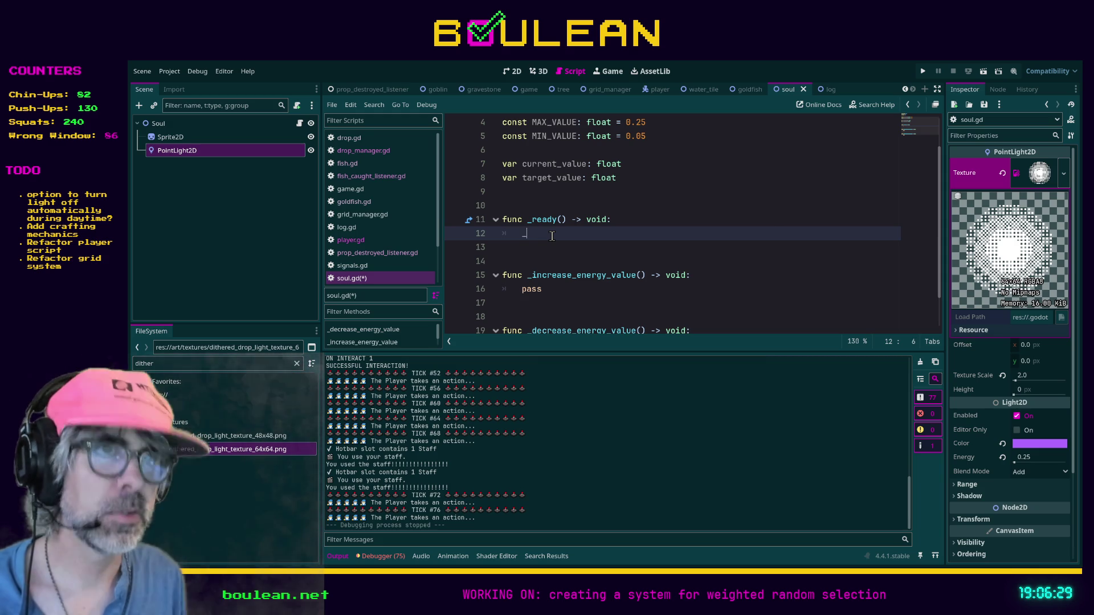
{"action": "key", "text": "Return"}
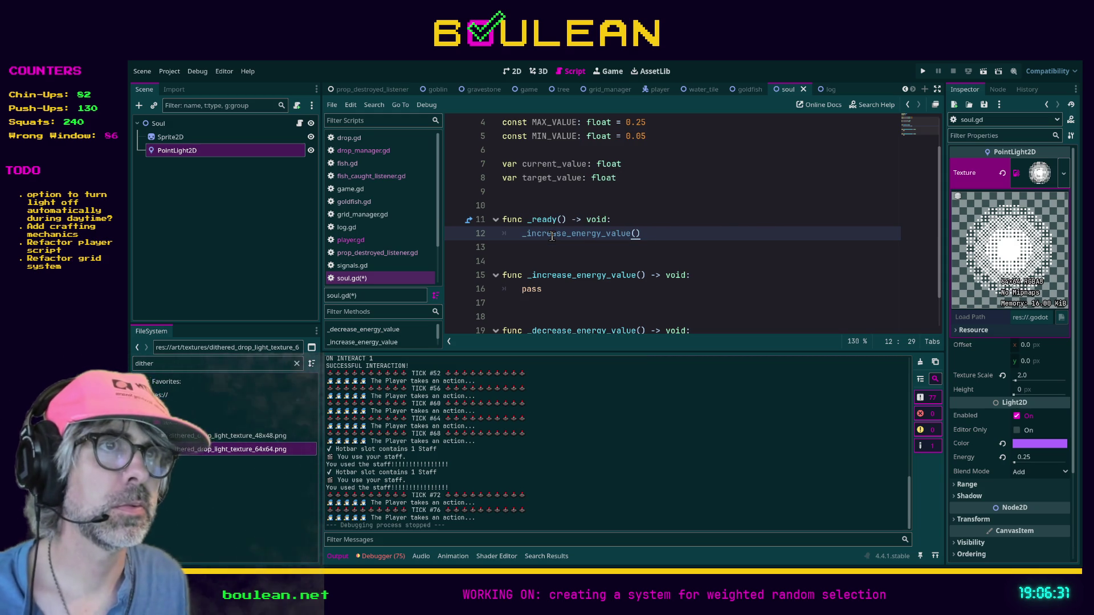
{"action": "left_click", "coordinate": [555, 289]}
{"action": "scroll", "coordinate": [554, 288], "scroll_direction": "down", "scroll_amount": 2}
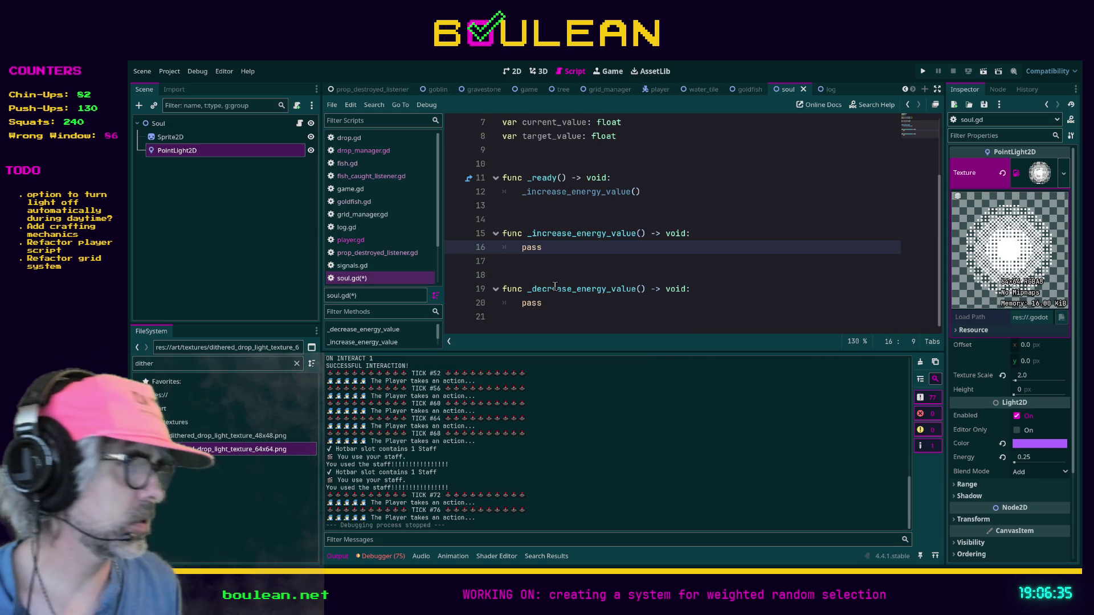
{"action": "key", "text": "ctrl+shift+Left"}
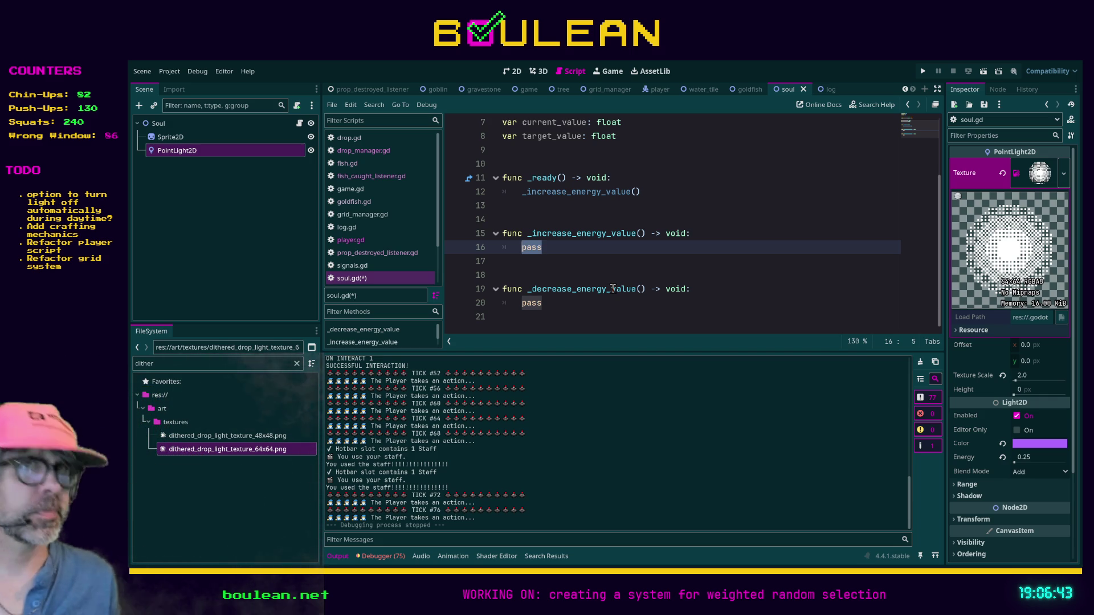
{"action": "left_click", "coordinate": [634, 191]}
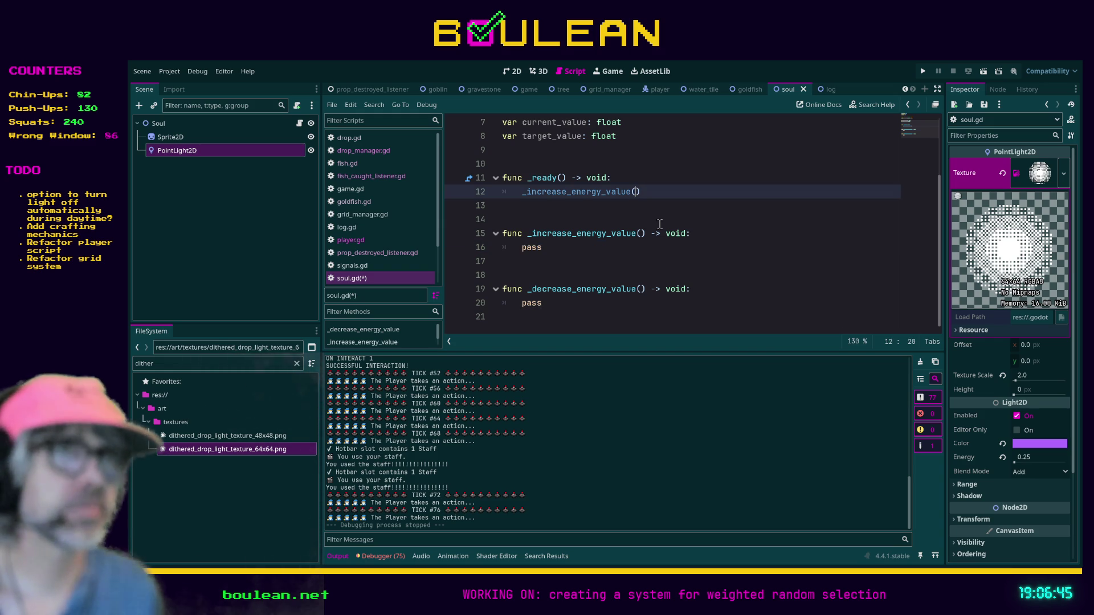
{"action": "scroll", "coordinate": [753, 240], "scroll_direction": "up", "scroll_amount": 1}
{"action": "type", "text": "MAX_VALUE"}
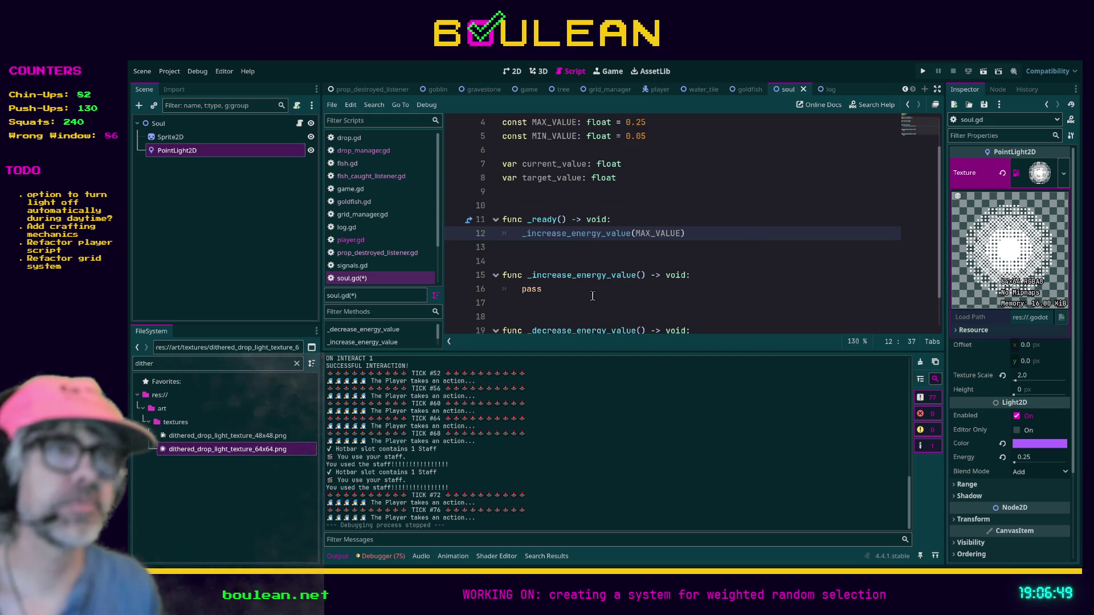
- Give _increase_energy_value a new_target_value: float parameter
{"action": "double_click", "coordinate": [535, 289]}
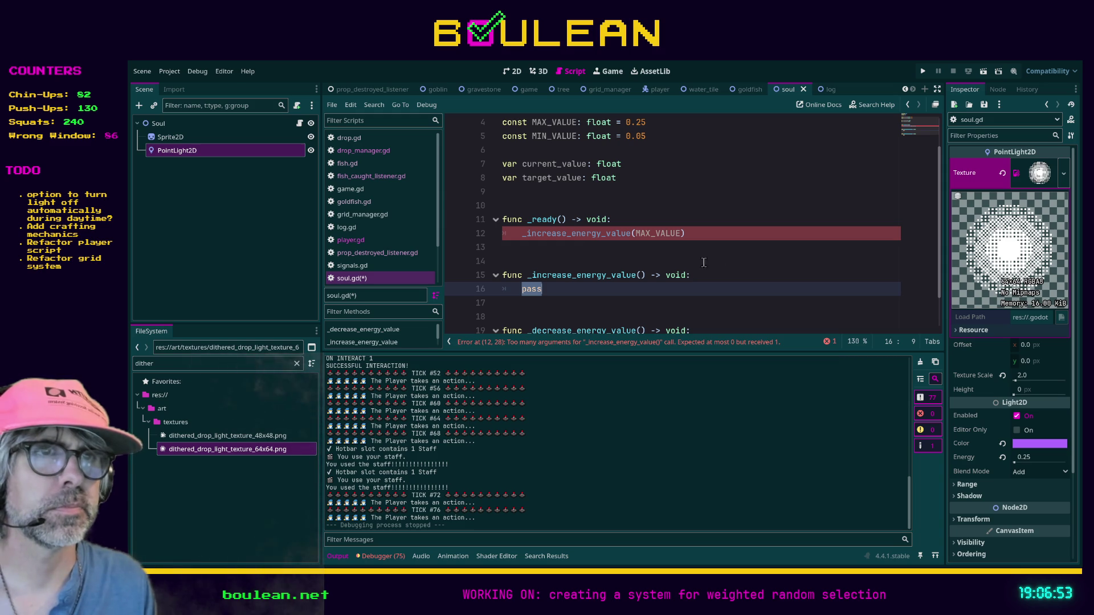
{"action": "left_click", "coordinate": [641, 273]}
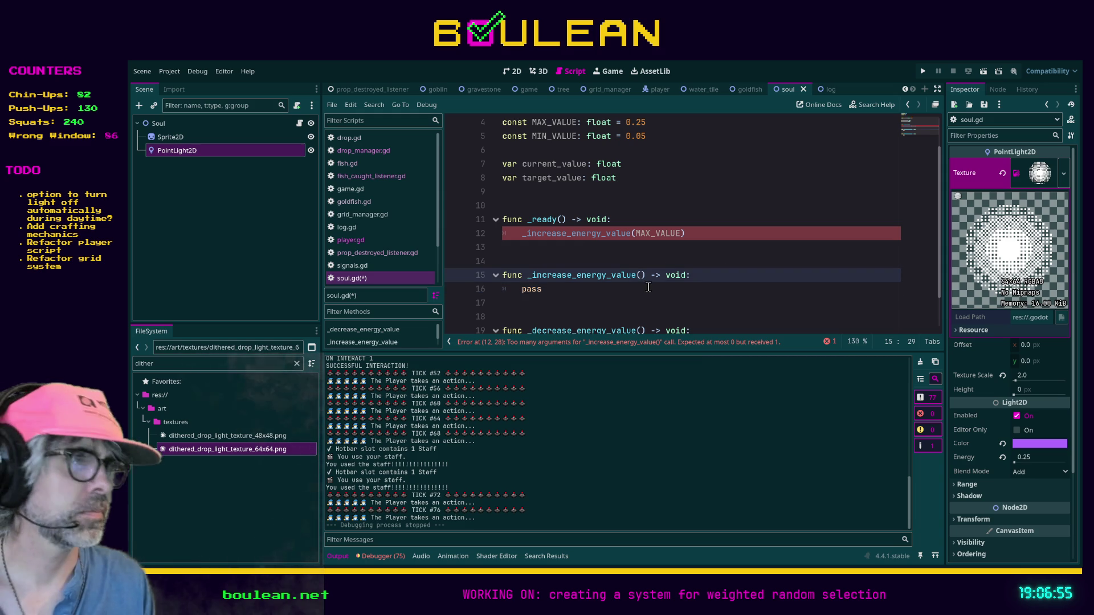
{"action": "type", "text": "new_target_va"}
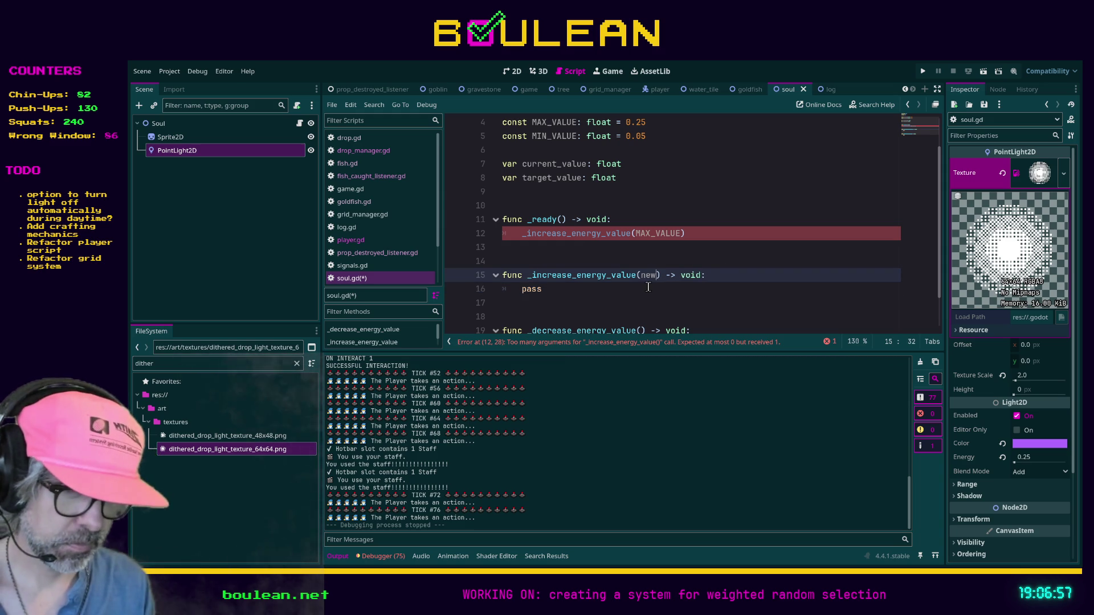
{"action": "type", "text": "lue: i"}
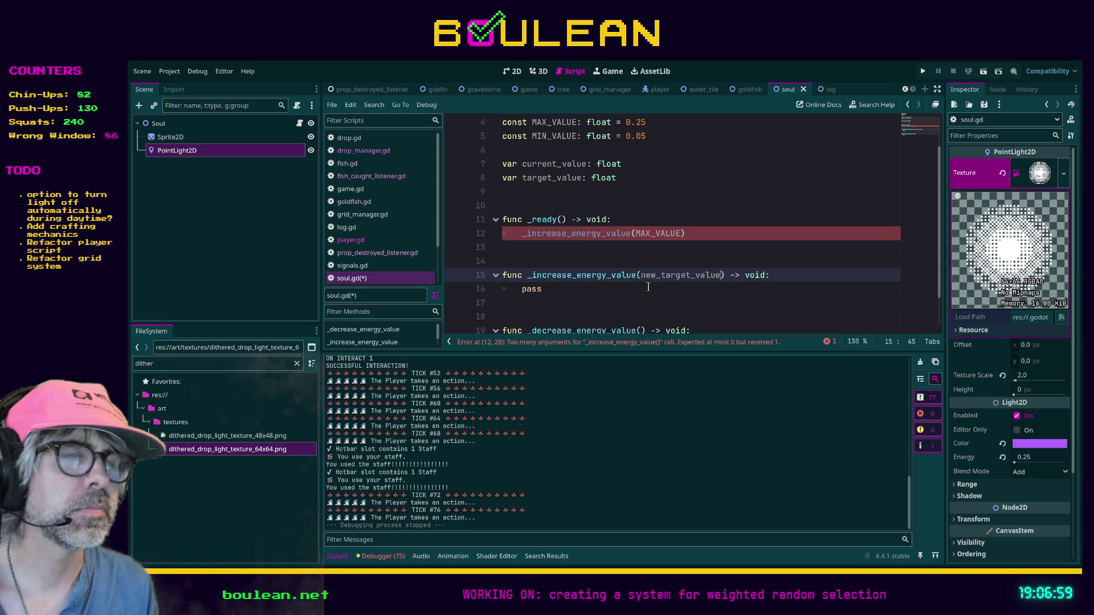
{"action": "key", "text": "BackSpace"}
{"action": "type", "text": "float"}
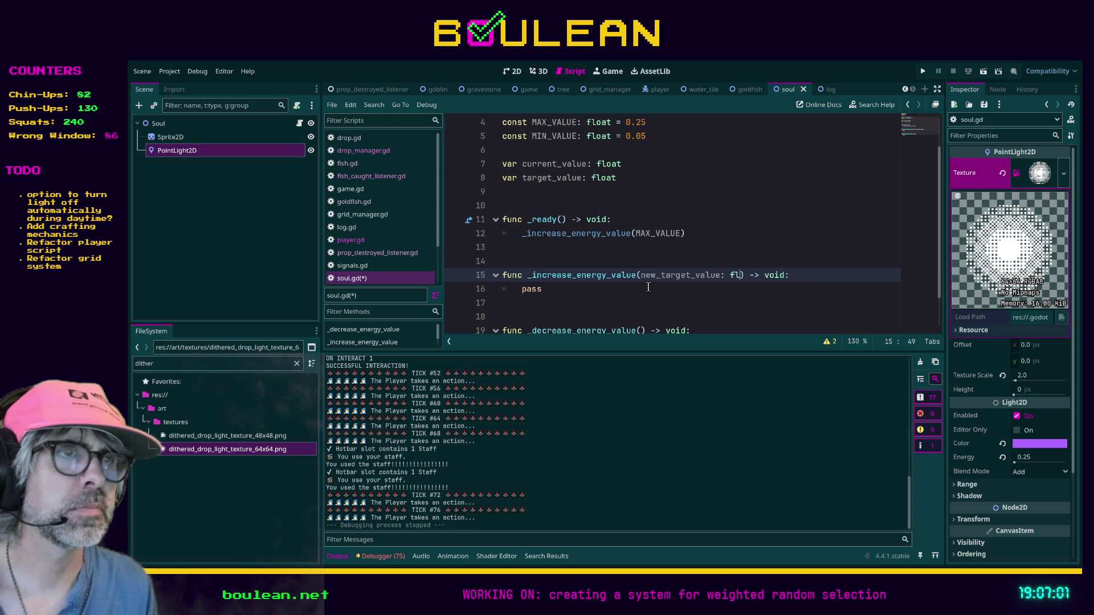
{"action": "double_click", "coordinate": [572, 291]}
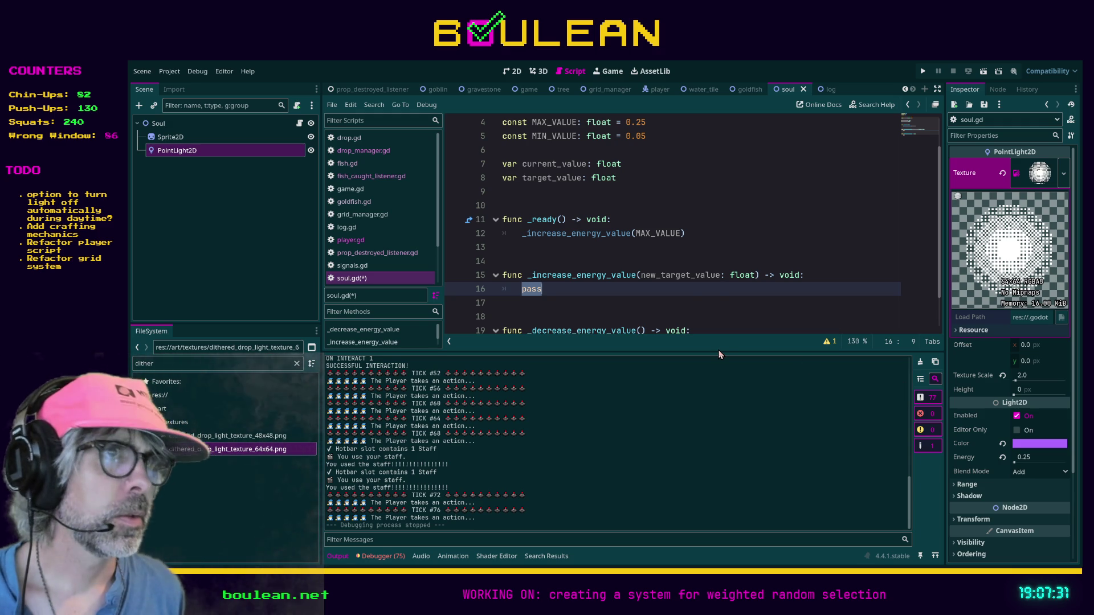
- Delete the new_target_value parameter and the pass placeholder from _increase_energy_value
{"action": "left_click", "coordinate": [643, 274]}
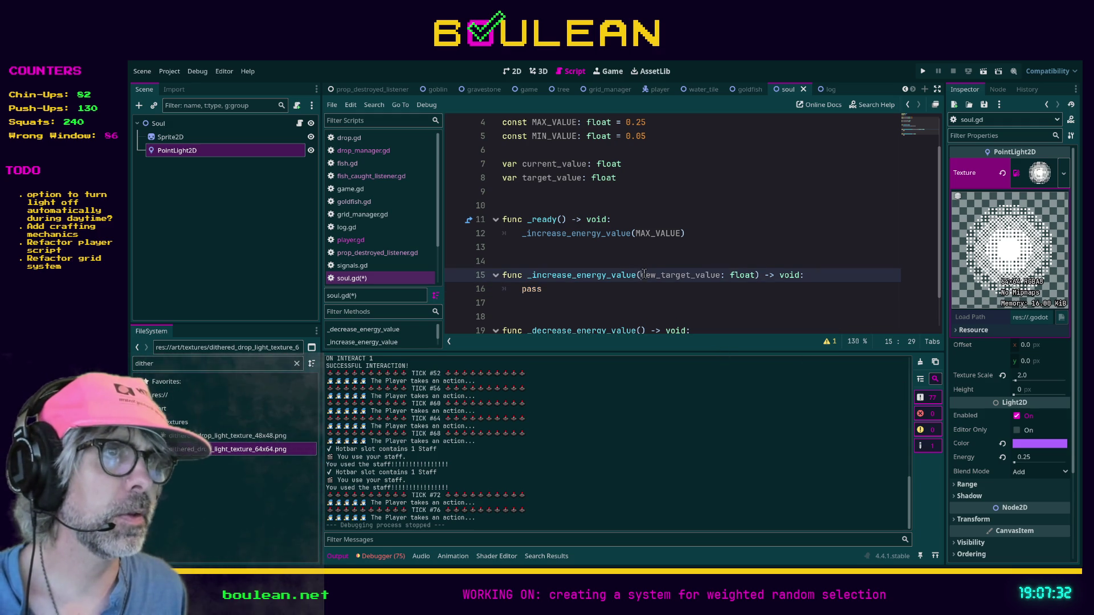
{"action": "left_click", "coordinate": [756, 274], "text": "shift"}
{"action": "key", "text": "BackSpace"}
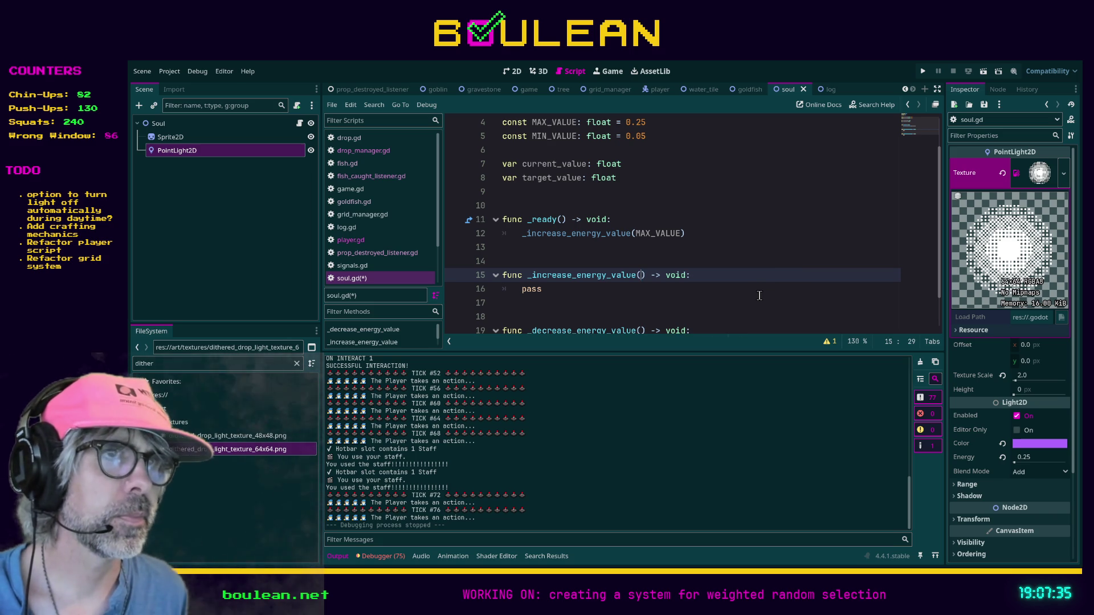
{"action": "left_click", "coordinate": [759, 295]}
{"action": "key", "text": "BackSpace"}
{"action": "key", "text": "BackSpace"}
{"action": "key", "text": "BackSpace"}
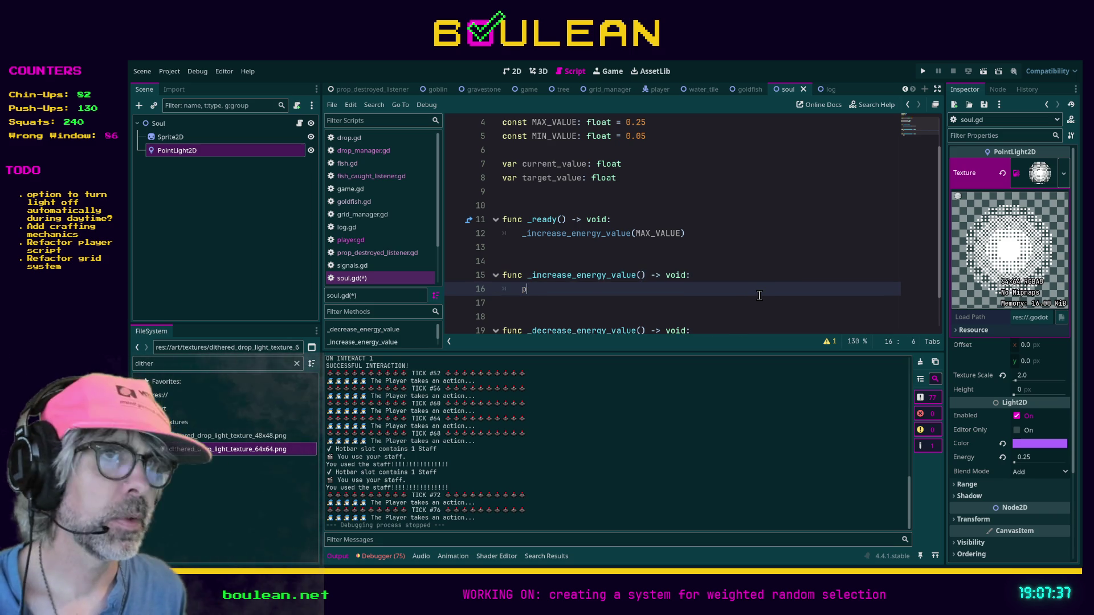
{"action": "key", "text": "BackSpace"}
- Declare var tween: Tween = create_tween(), begin tween.tween_property, and make PointLight2D a unique-name node
{"action": "type", "text": "var "}
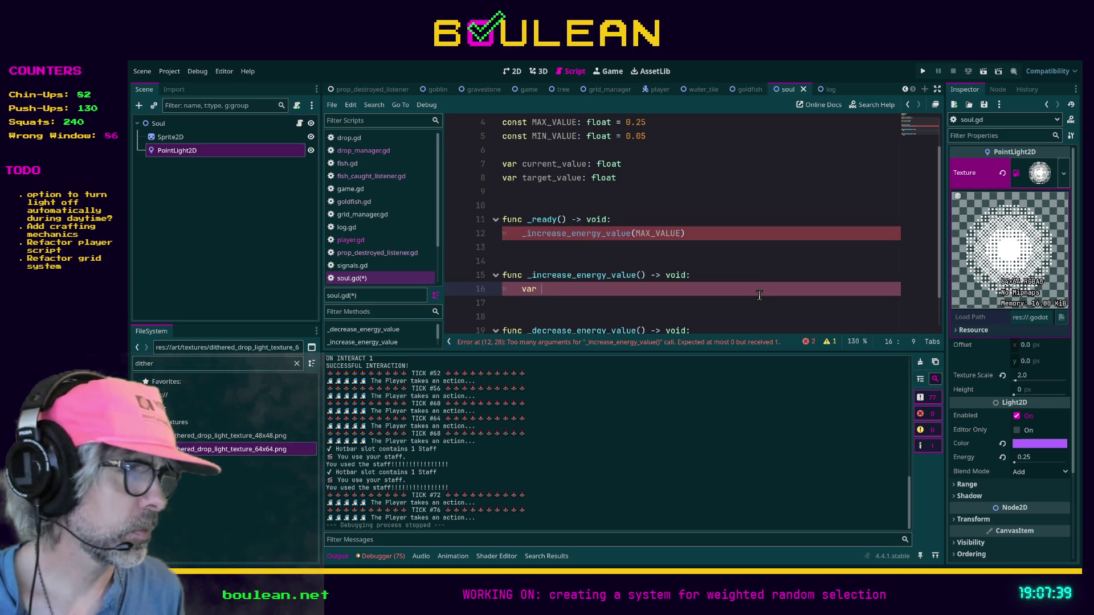
{"action": "type", "text": "tween = "}
{"action": "type", "text": "c"}
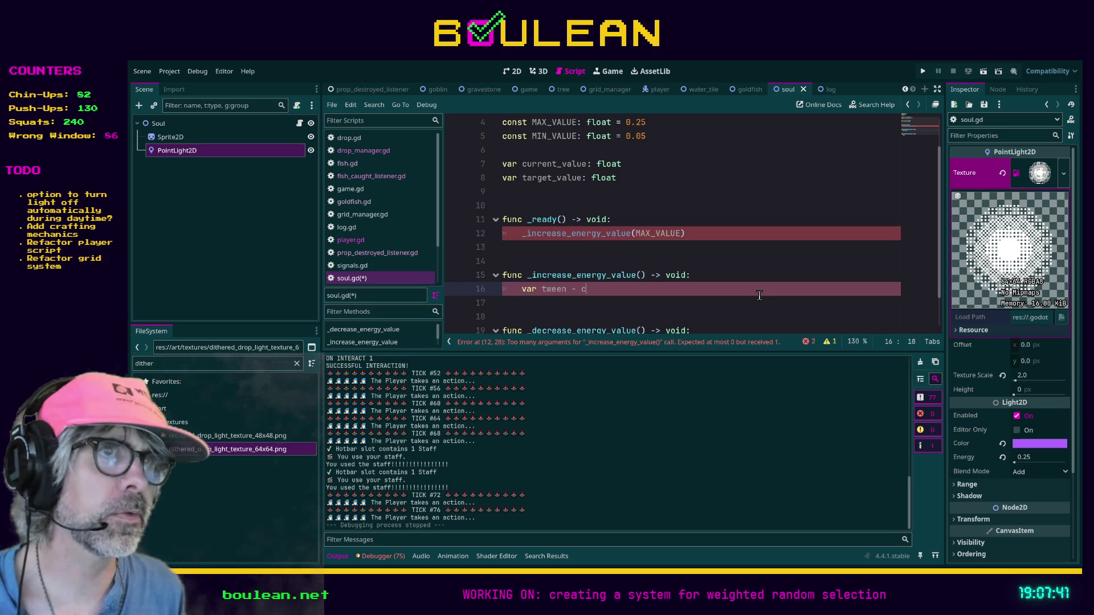
{"action": "key", "text": "BackSpace"}
{"action": "key", "text": "BackSpace"}
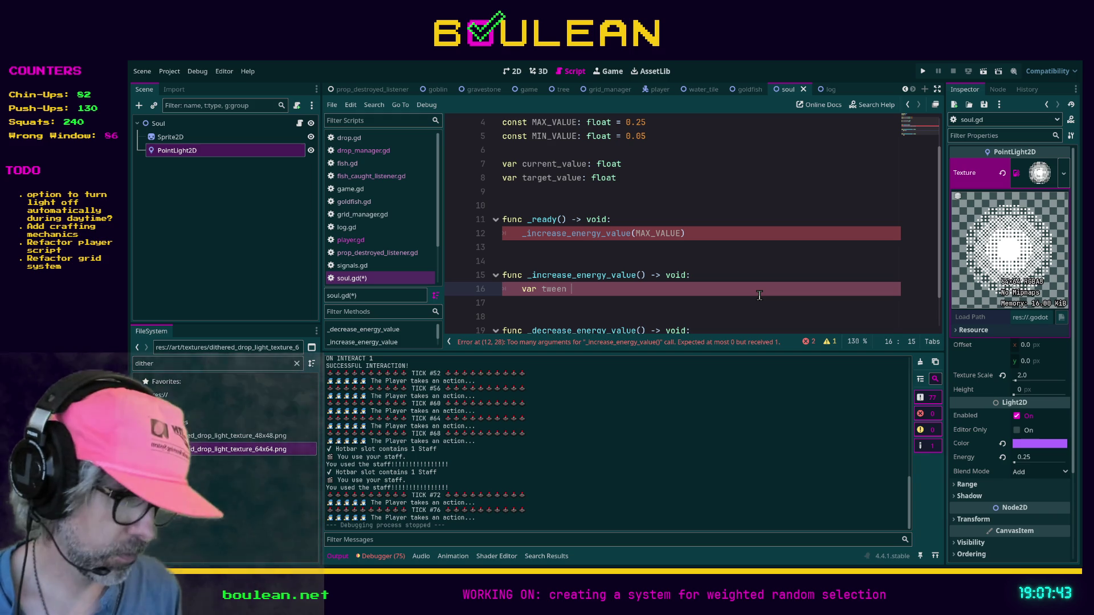
{"action": "type", "text": "= create_"}
{"action": "type", "text": "tween"}
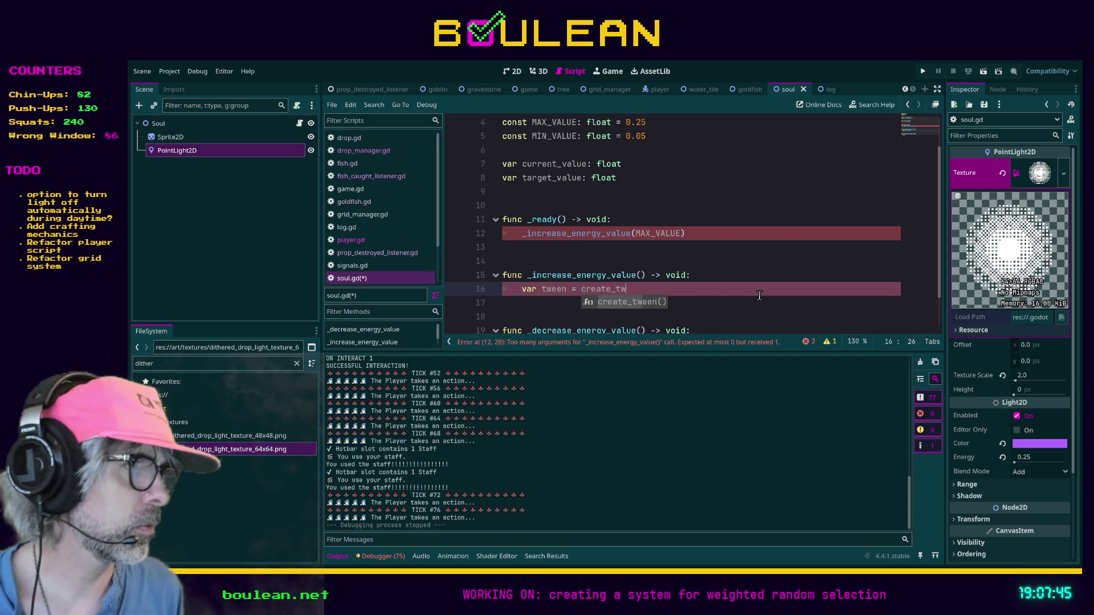
{"action": "key", "text": "Return"}
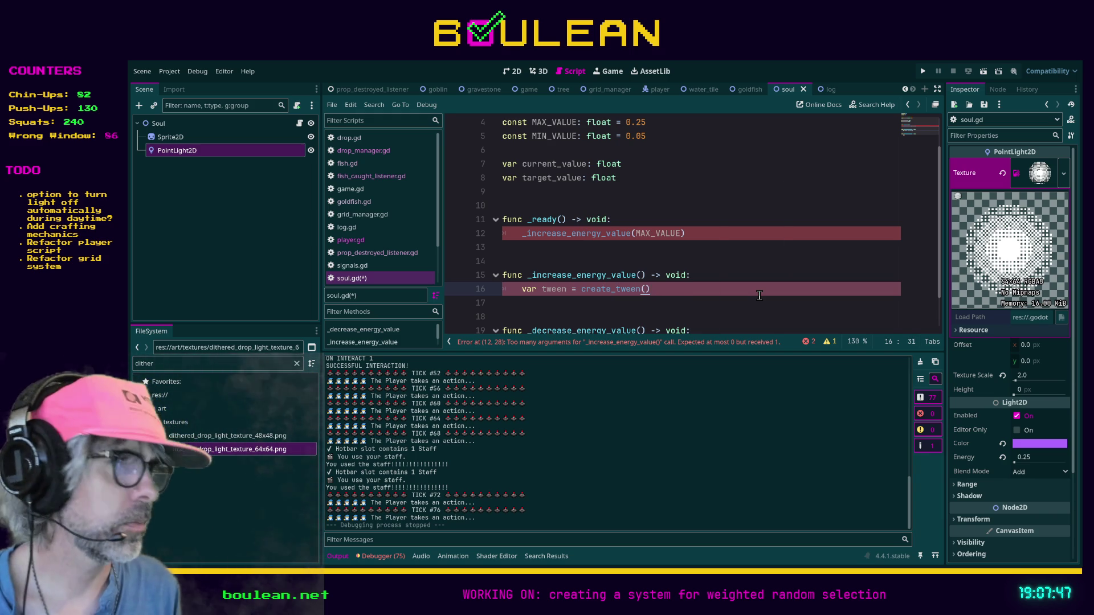
{"action": "key", "text": "Return"}
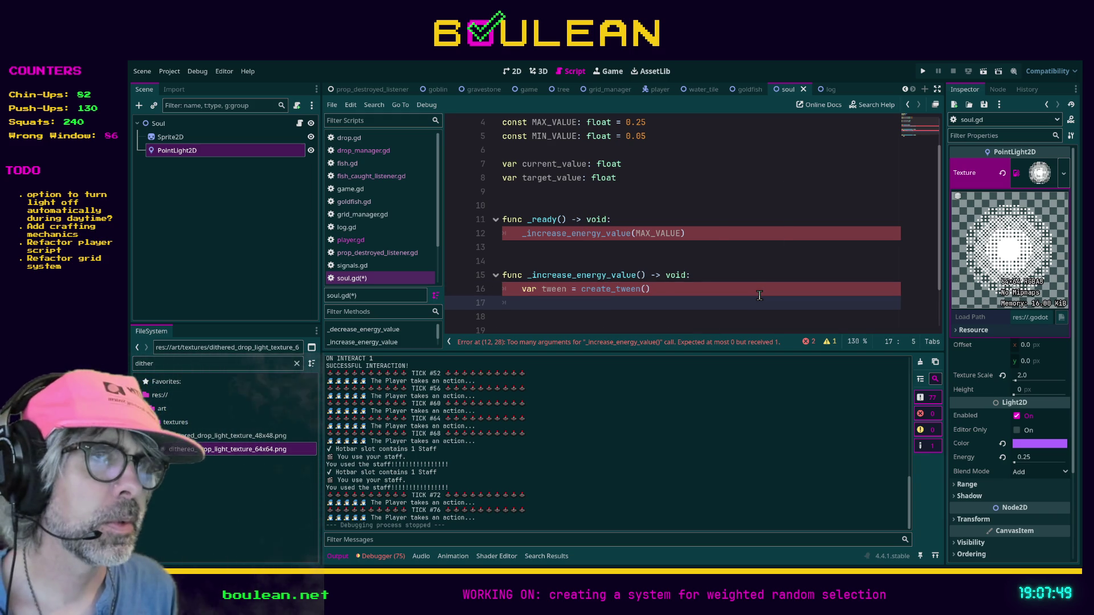
{"action": "key", "text": "Up"}
{"action": "key", "text": "Right"}
{"action": "key", "text": "Right"}
{"action": "key", "text": "Right"}
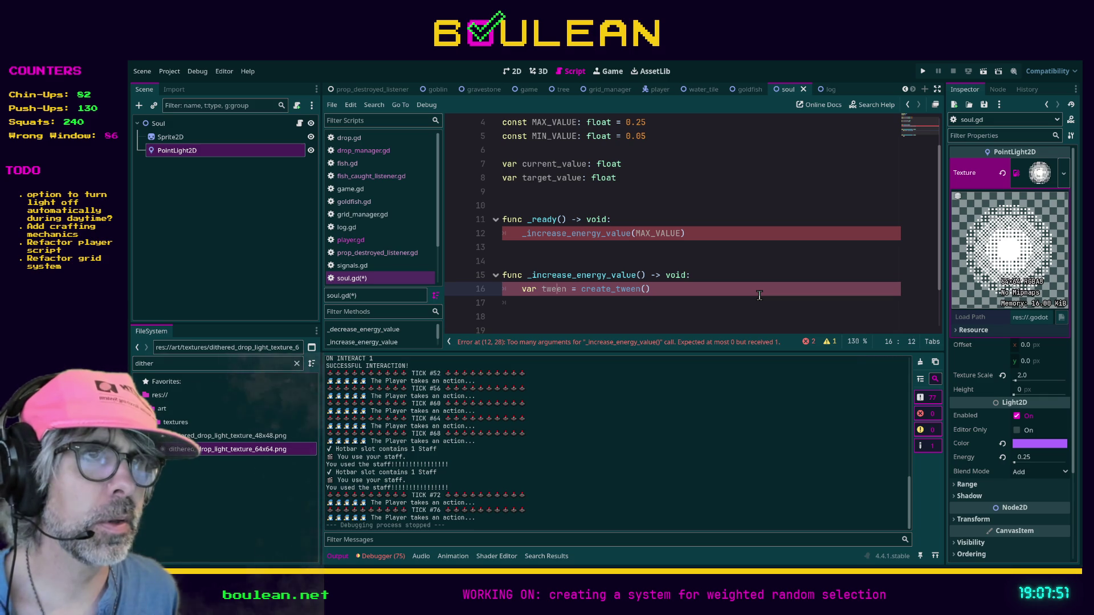
{"action": "key", "text": "Right"}
{"action": "type", "text": ": Tw"}
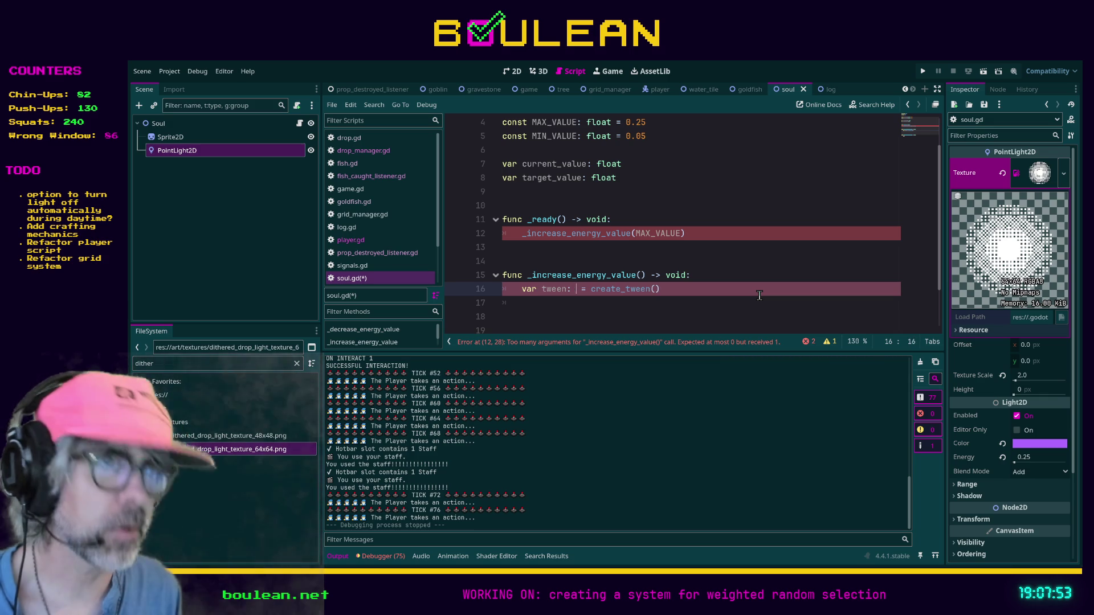
{"action": "type", "text": "ee"}
{"action": "key", "text": "Return"}
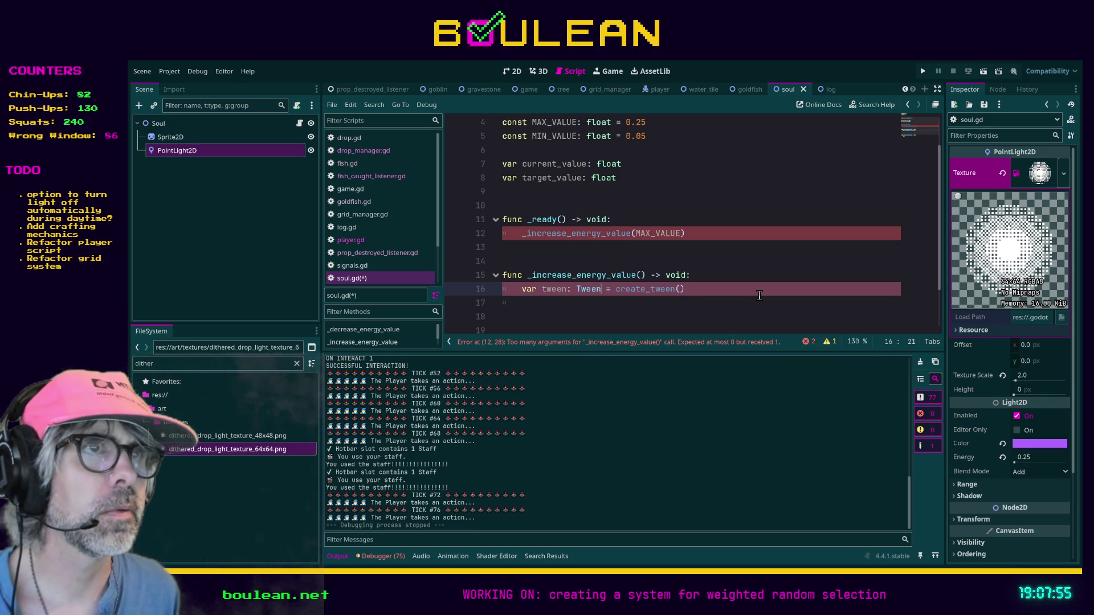
{"action": "key", "text": "Return"}
{"action": "type", "text": "tween.tween_p"}
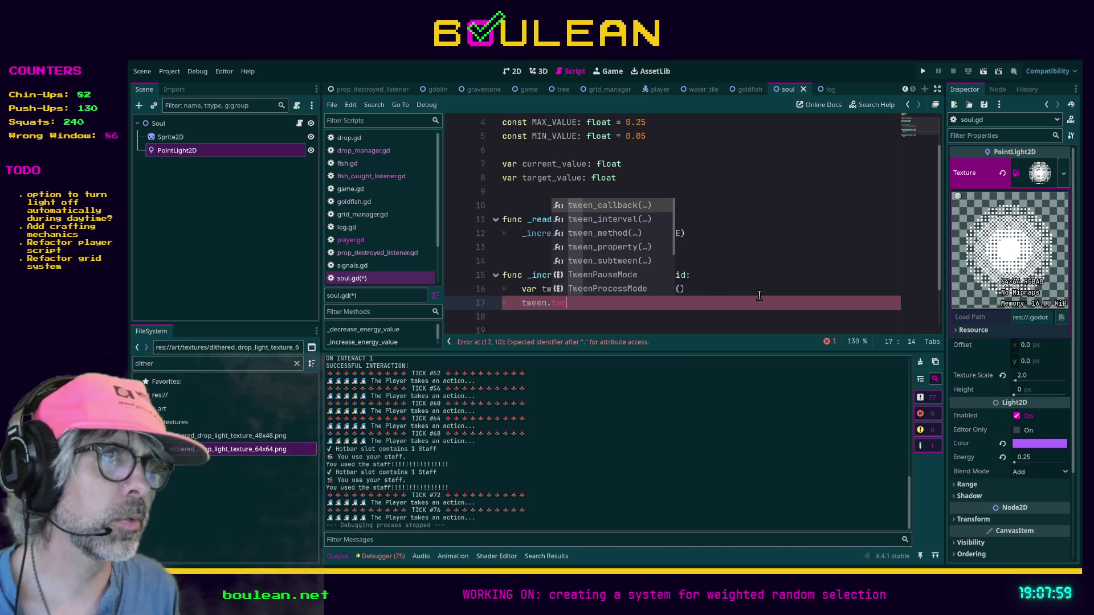
{"action": "type", "text": "roperty"}
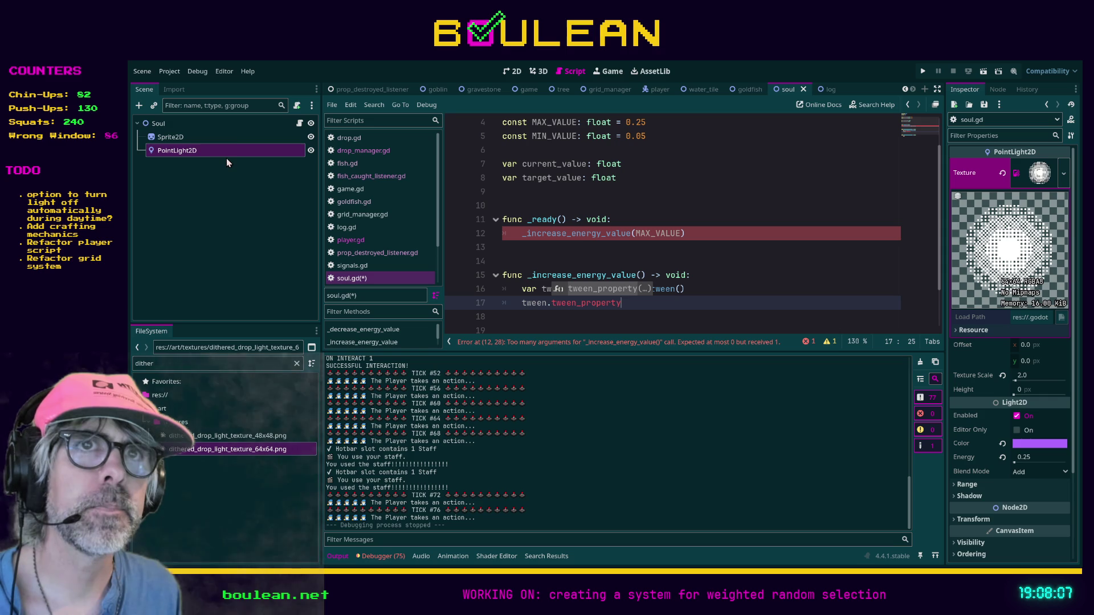
{"action": "right_click", "coordinate": [183, 151]}
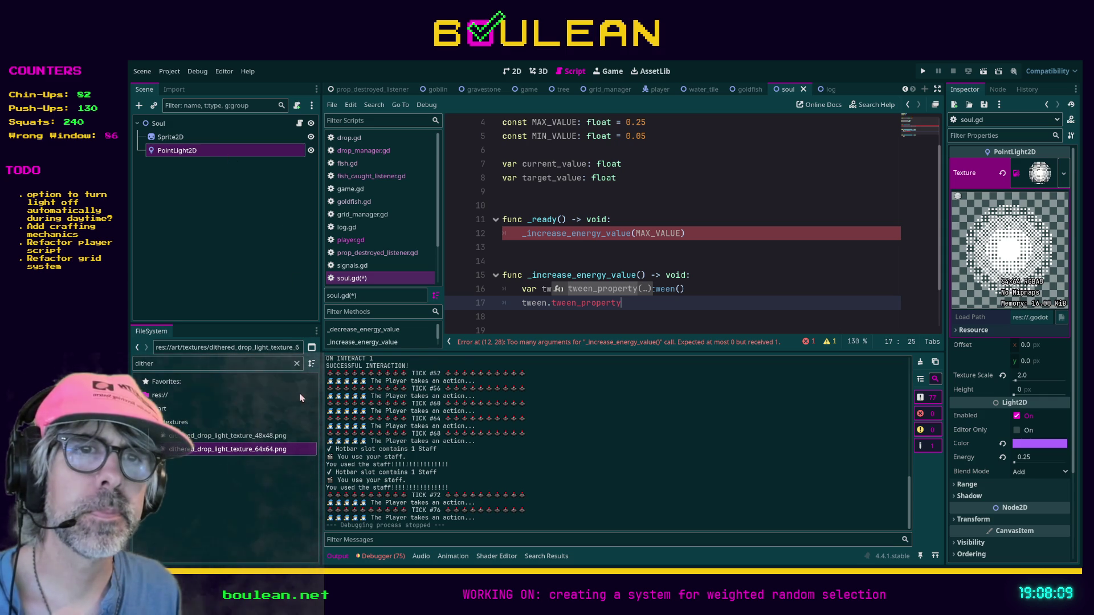
{"action": "left_click", "coordinate": [289, 409]}
{"action": "left_click_drag", "start_coordinate": [186, 153], "coordinate": [647, 181]}
{"action": "key", "text": "Return"}
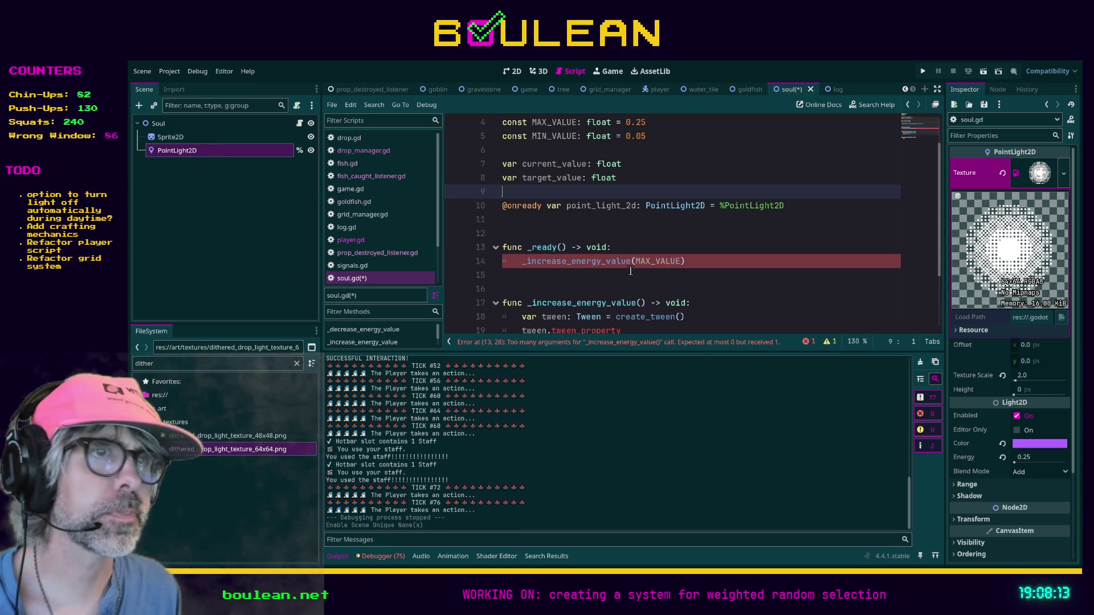
{"action": "scroll", "coordinate": [647, 181], "scroll_direction": "down", "scroll_amount": 2}
{"action": "left_click", "coordinate": [653, 252]}
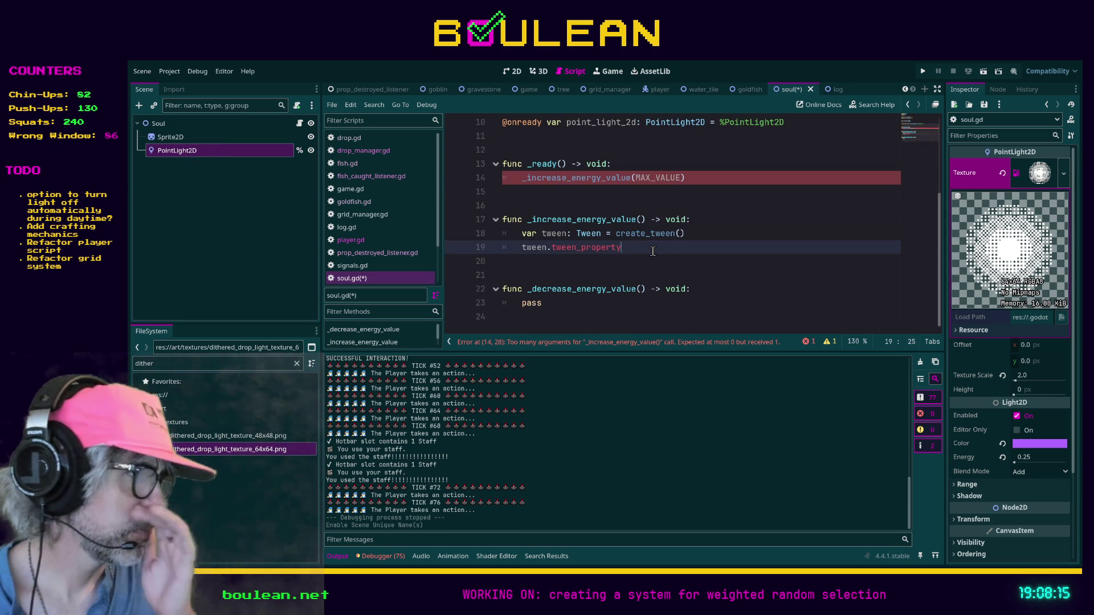
{"action": "type", "text": "(po"}
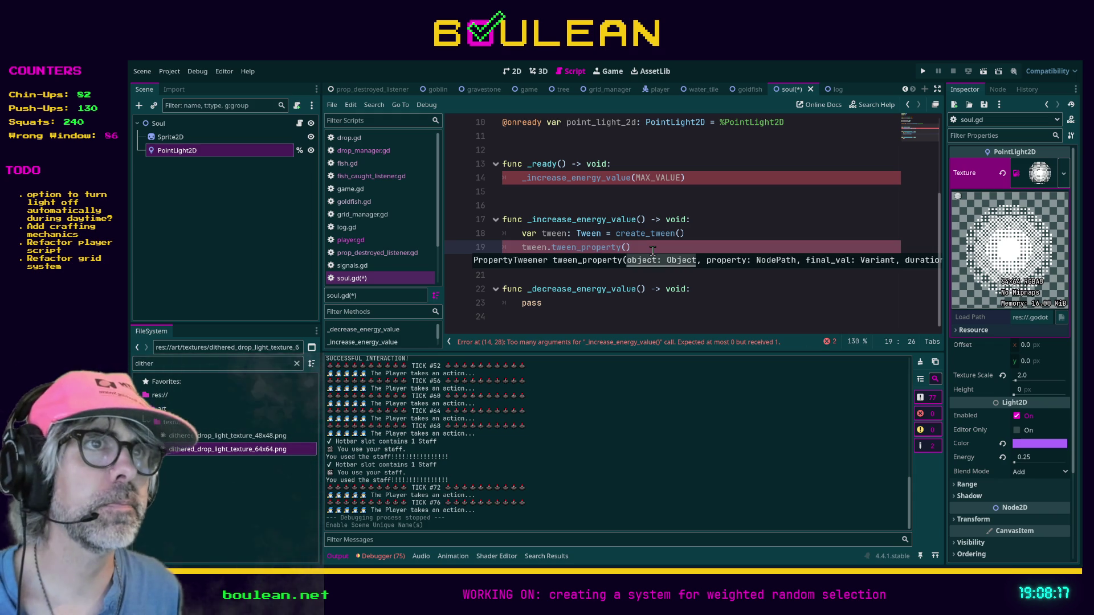
{"action": "type", "text": "int_light_"}
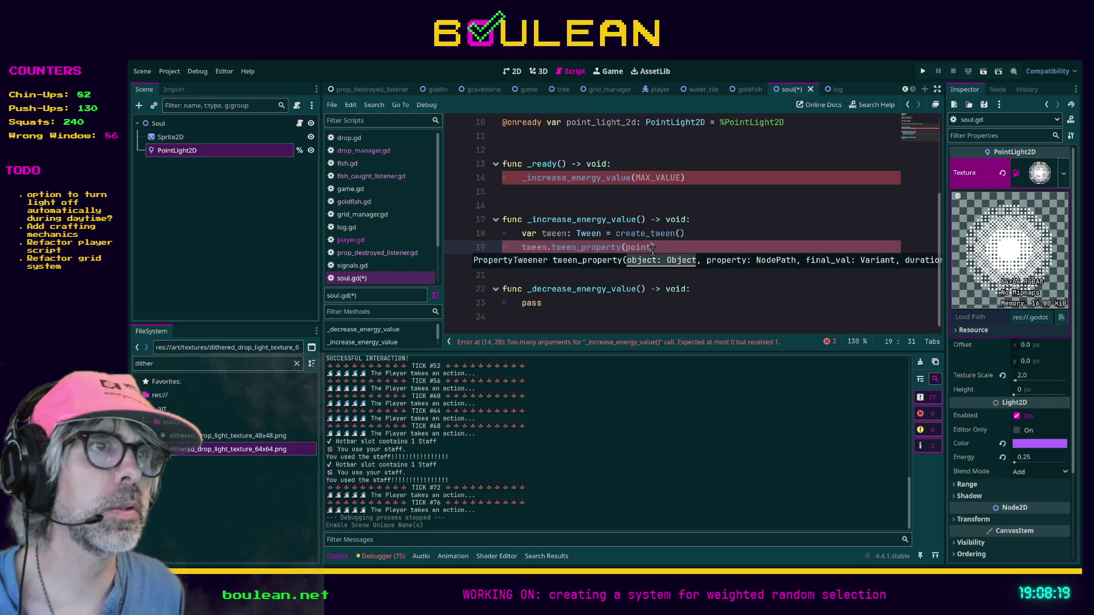
{"action": "key", "text": "Return"}
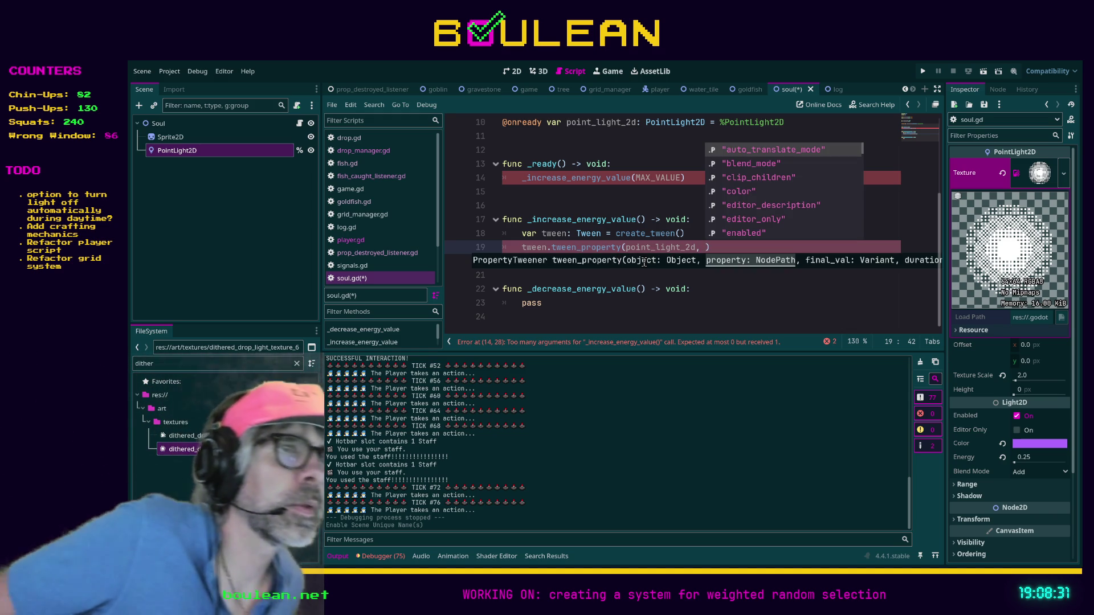
{"action": "scroll", "coordinate": [628, 263], "scroll_direction": "up", "scroll_amount": 3}
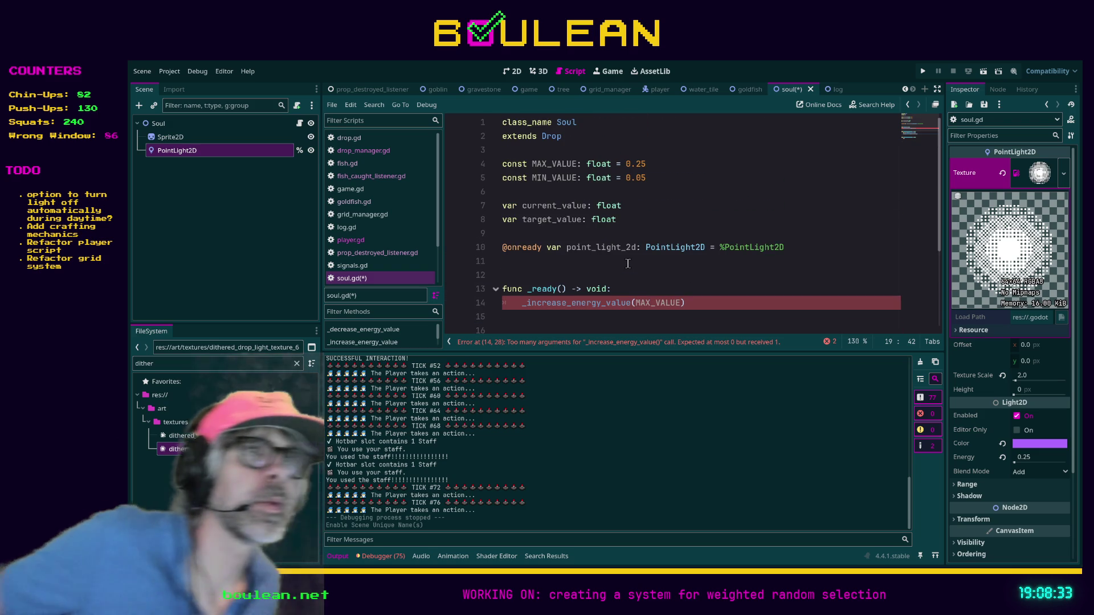
- Initialise current_value with MAX_VALUE
{"action": "left_click", "coordinate": [527, 154]}
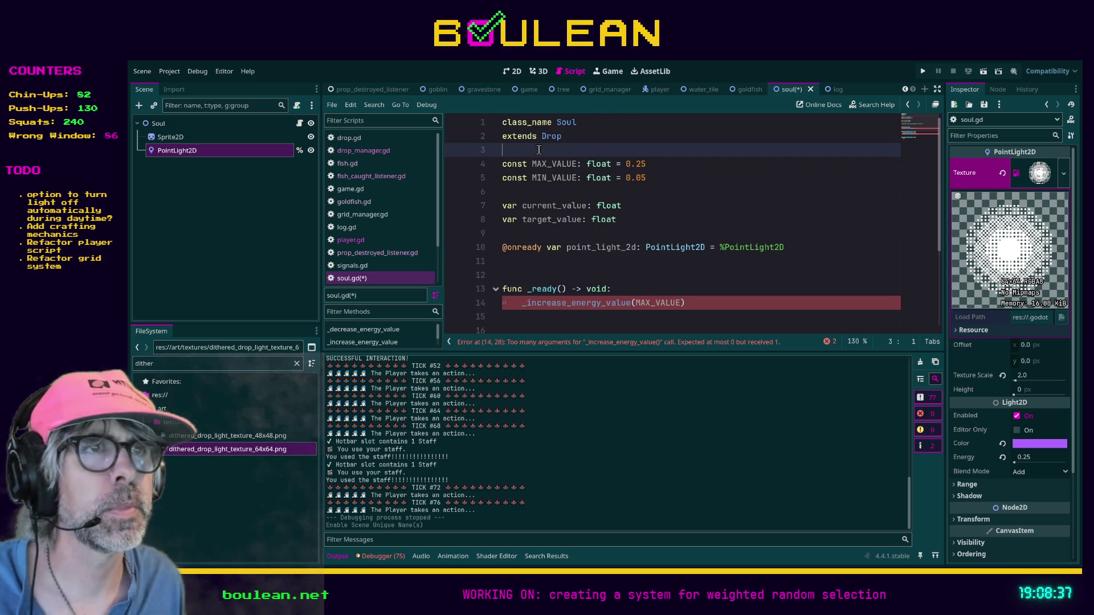
{"action": "left_click", "coordinate": [641, 208]}
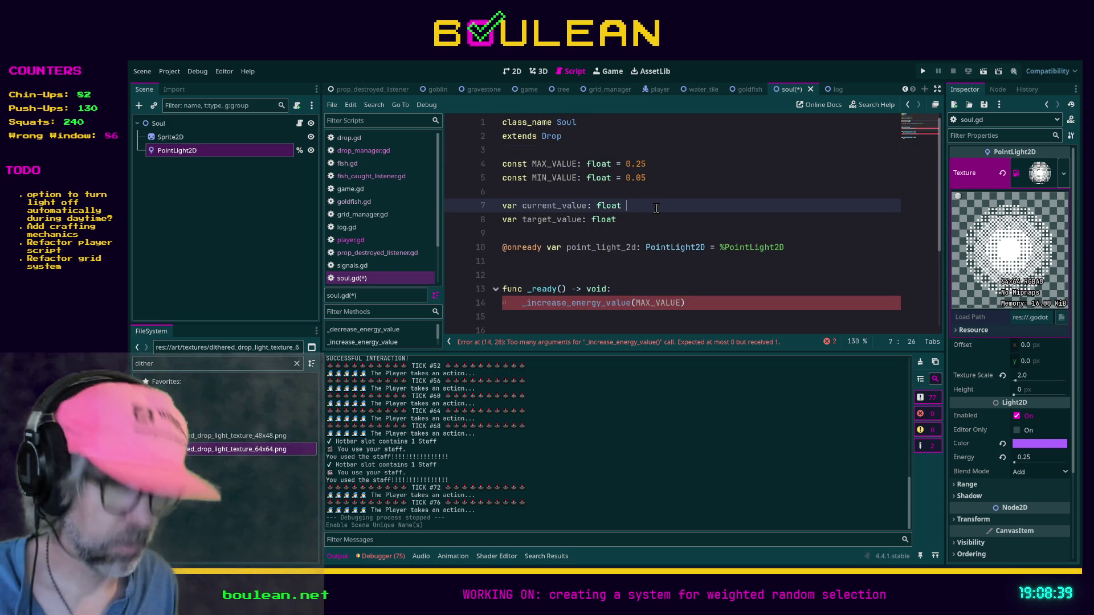
{"action": "type", "text": "= MAX"}
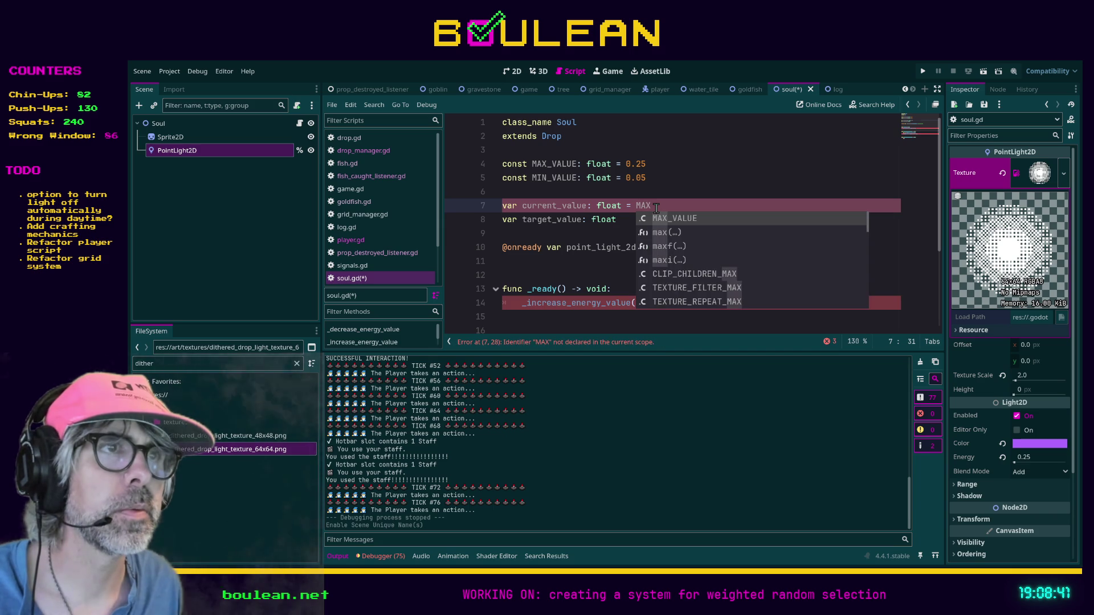
{"action": "key", "text": "Return"}
- Declare const STARTING_VALUE: float = 0.15 and initialise current_value with it instead
{"action": "left_click", "coordinate": [517, 189]}
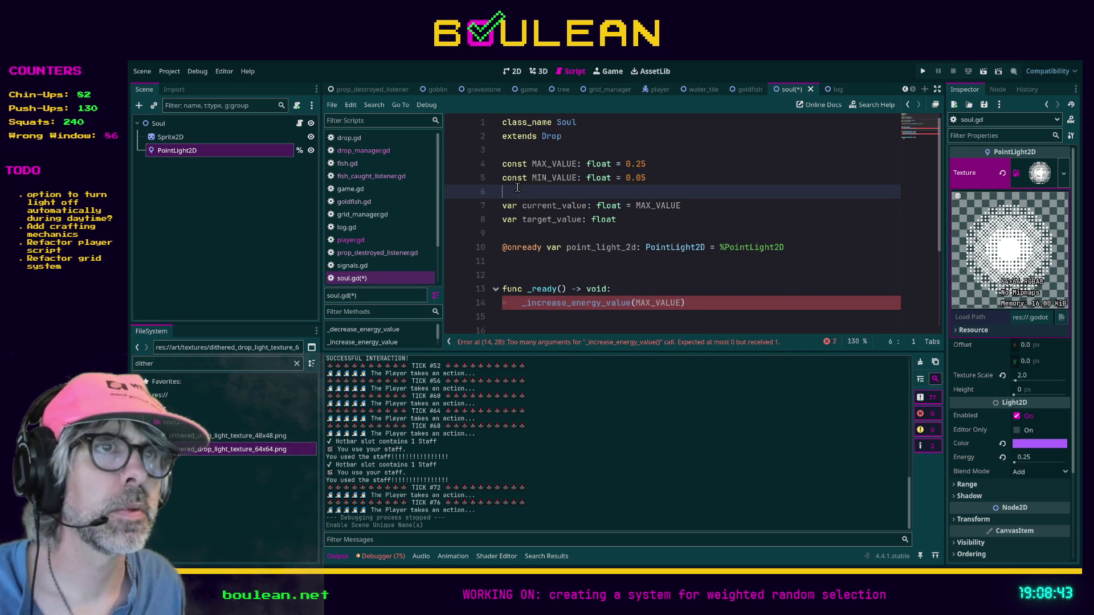
{"action": "type", "text": "const "}
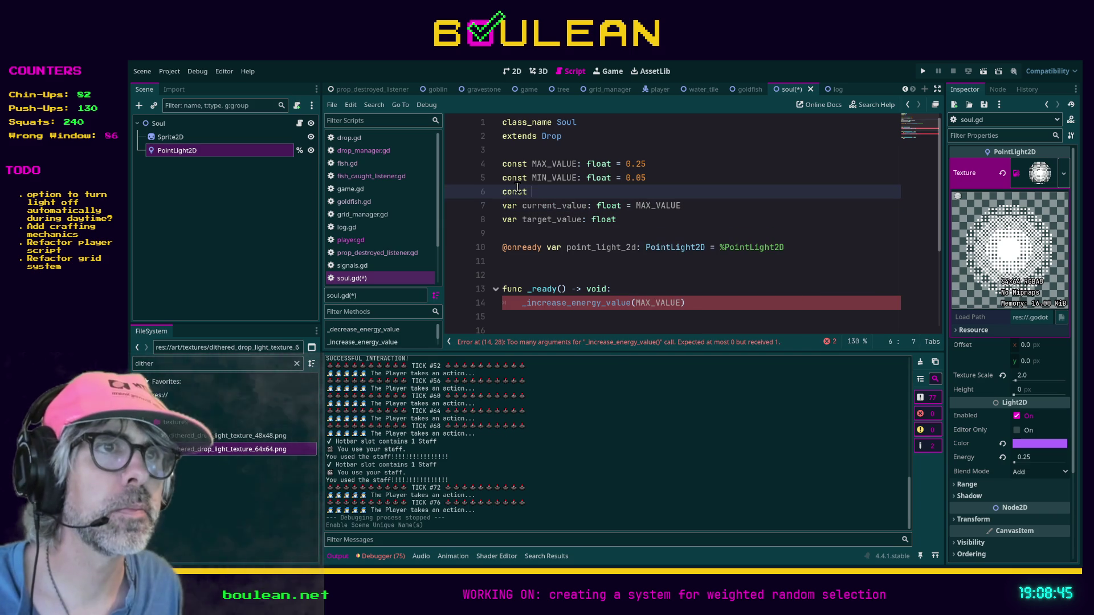
{"action": "type", "text": "STAR"}
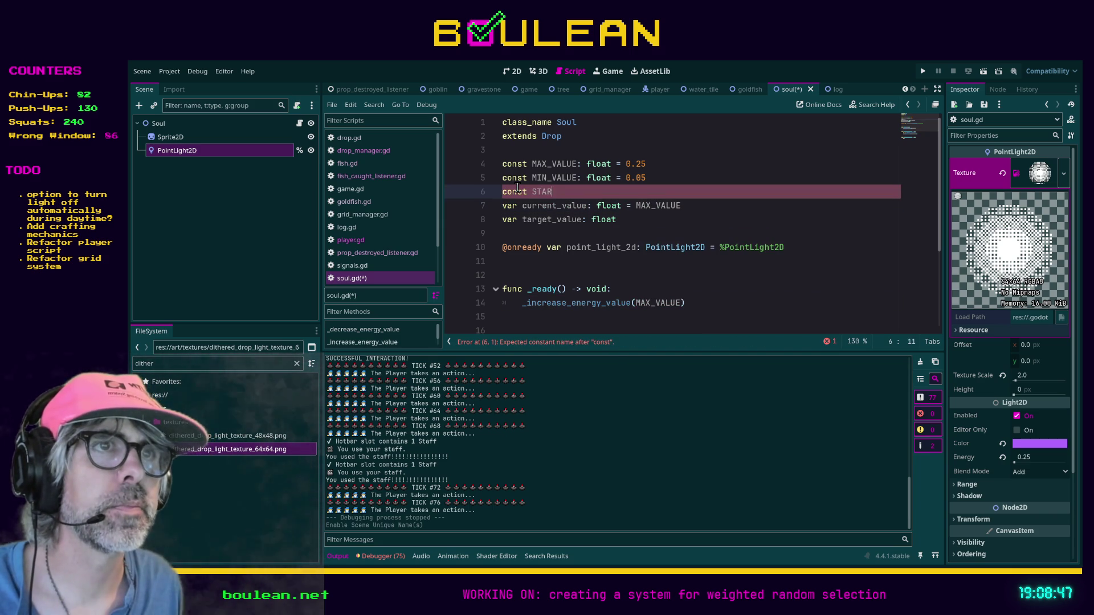
{"action": "type", "text": "TING_VALUE"}
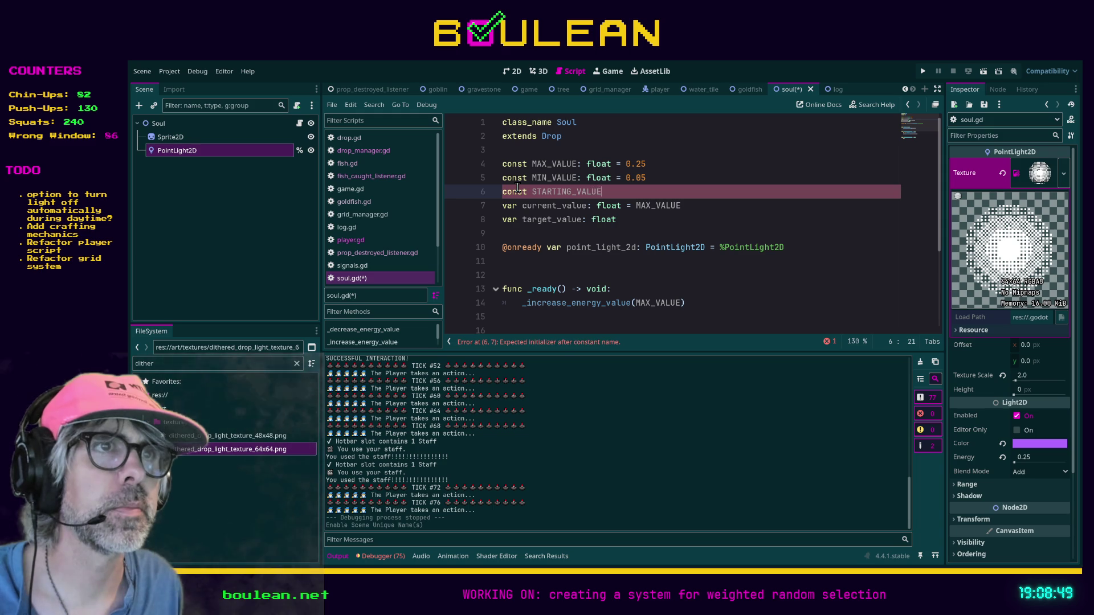
{"action": "type", "text": ": float "}
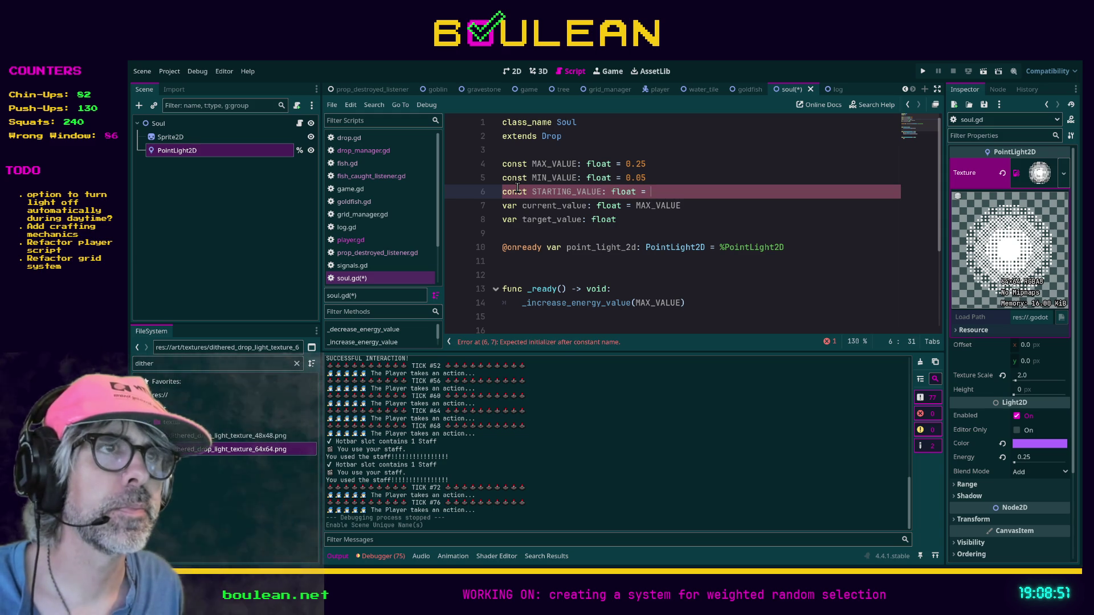
{"action": "type", "text": "="}
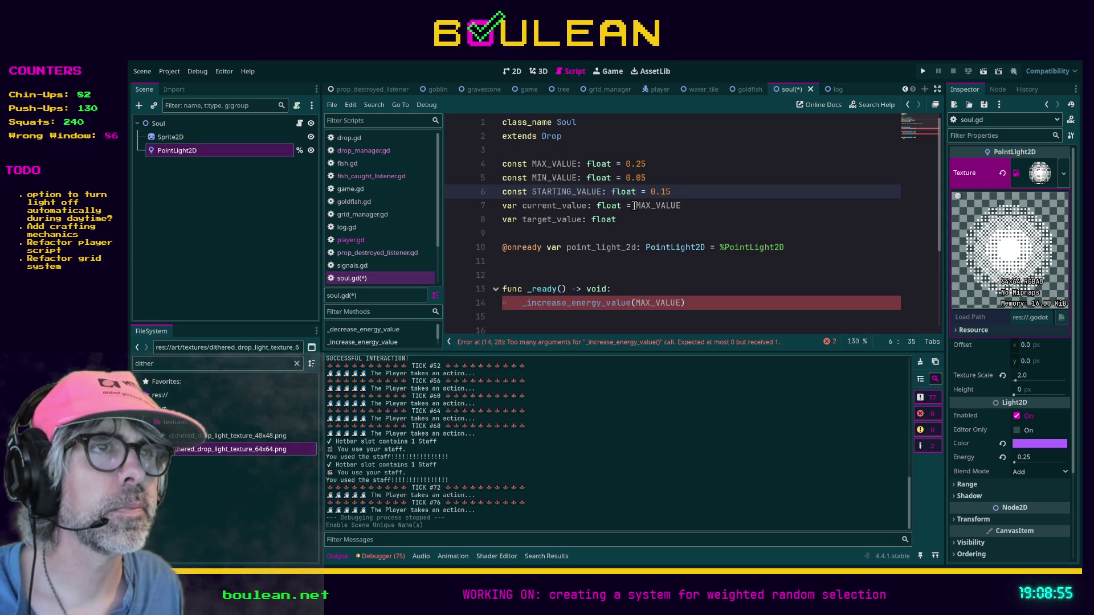
{"action": "double_click", "coordinate": [655, 206]}
{"action": "type", "text": "STARTING_VA"}
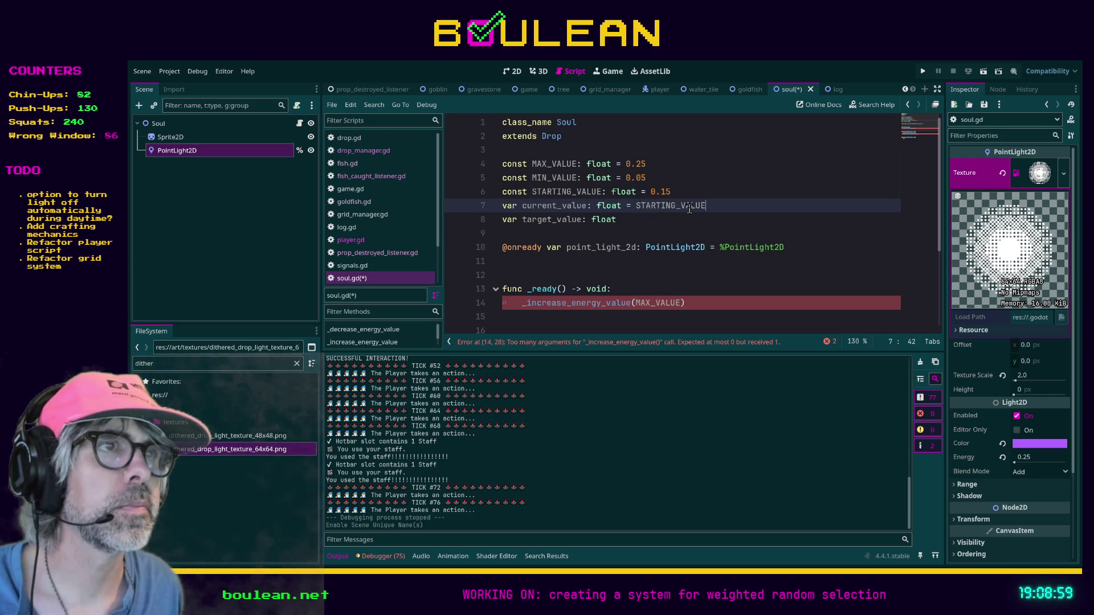
{"action": "key", "text": "Return"}
{"action": "key", "text": "Home"}
{"action": "key", "text": "Return"}
{"action": "key", "text": "Down"}
{"action": "scroll", "coordinate": [689, 209], "scroll_direction": "down", "scroll_amount": 3}
- Add the "energy" property and MAX_VALUE target to the tween_property call
{"action": "left_click", "coordinate": [699, 261]}
{"action": "type", "text": ","}
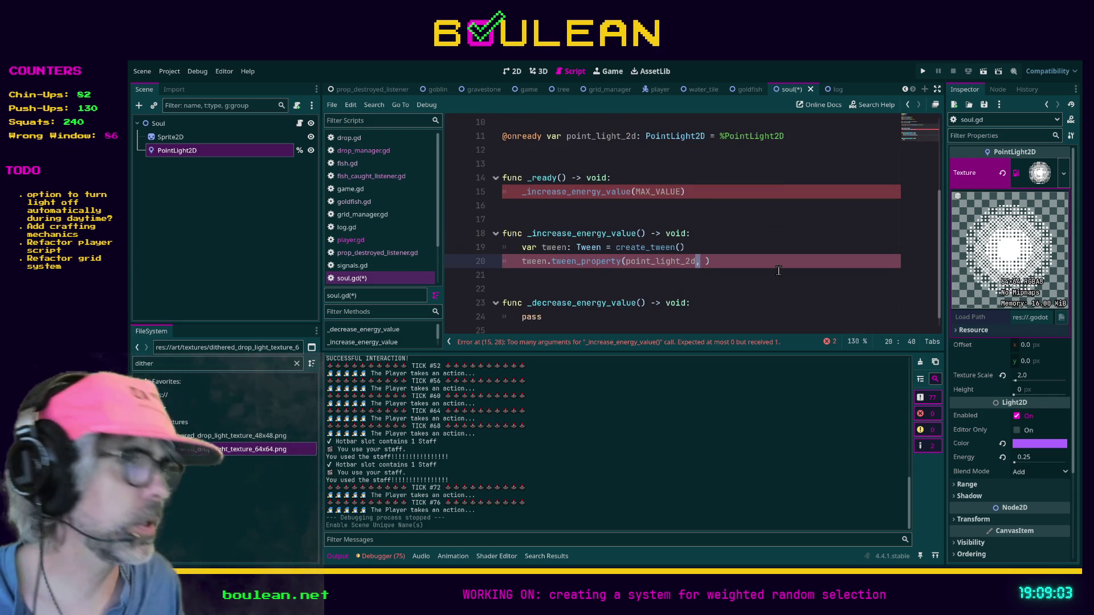
{"action": "key", "text": "Right"}
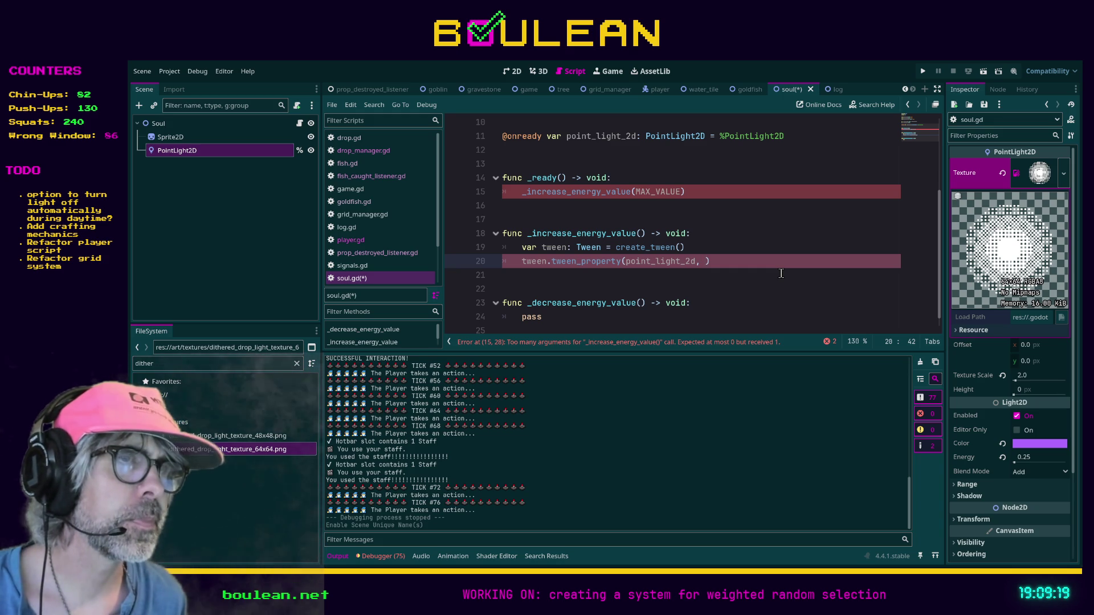
{"action": "key", "text": "BackSpace"}
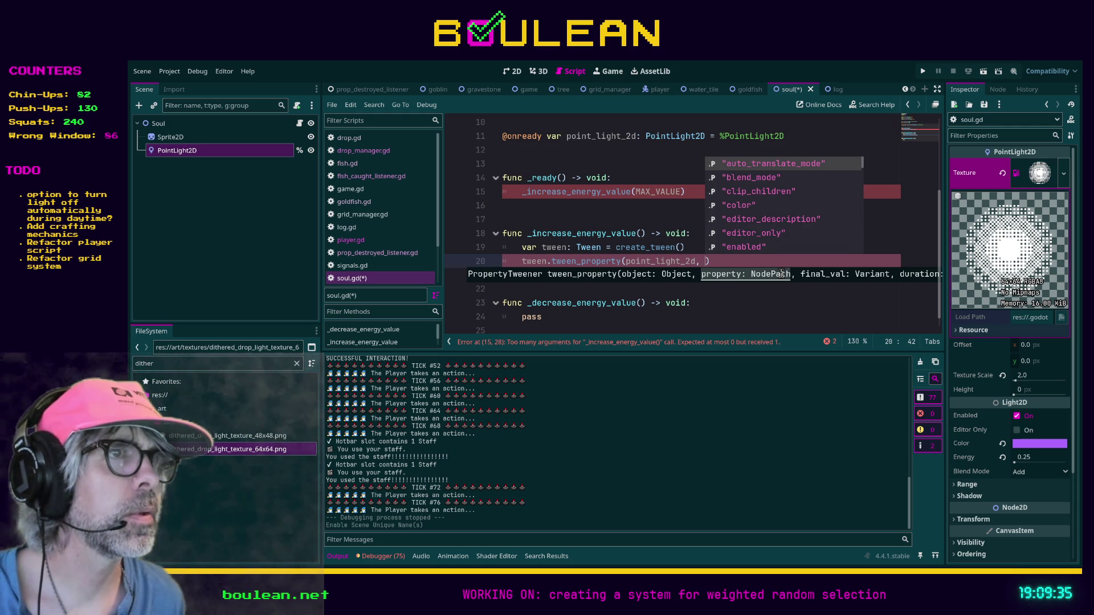
{"action": "key", "text": "Down"}
{"action": "key", "text": "Down"}
{"action": "key", "text": "Down"}
{"action": "key", "text": "Down"}
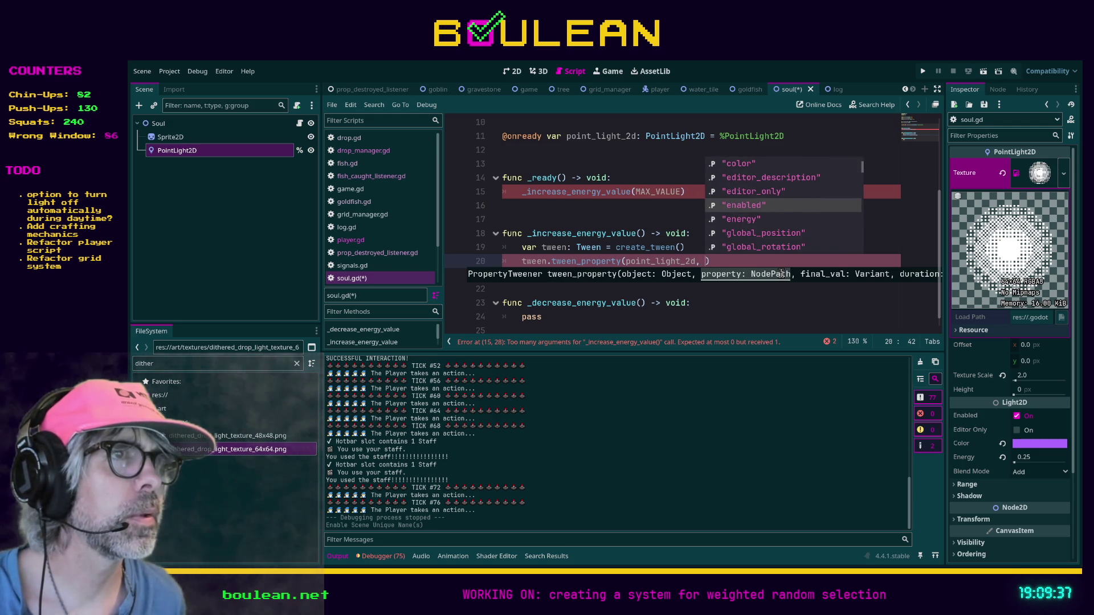
{"action": "key", "text": "Return"}
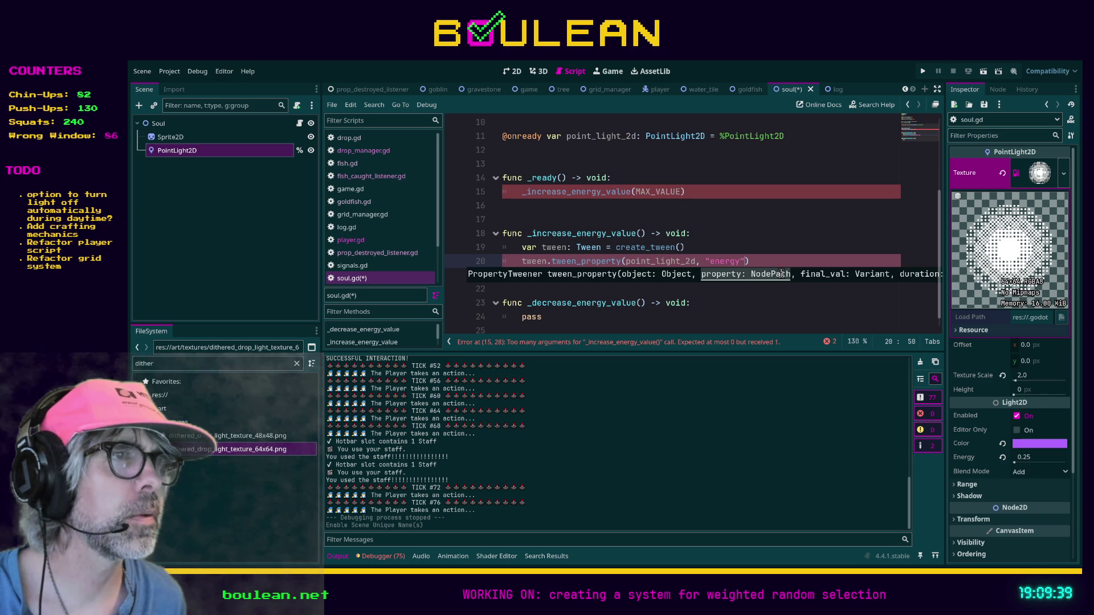
{"action": "type", "text": ", "}
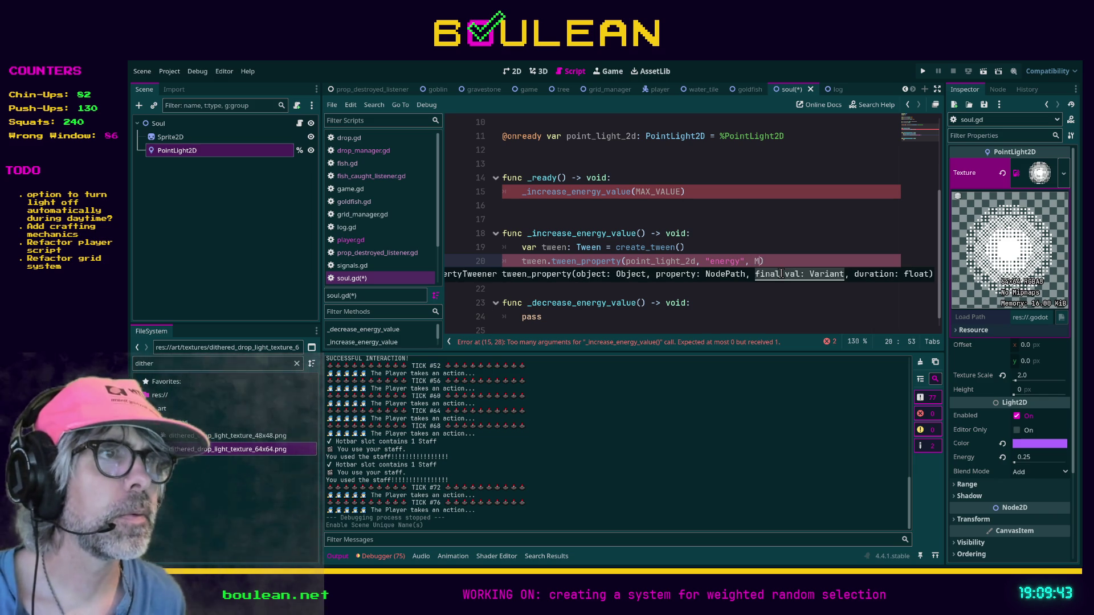
{"action": "type", "text": "MA"}
{"action": "key", "text": "Return"}
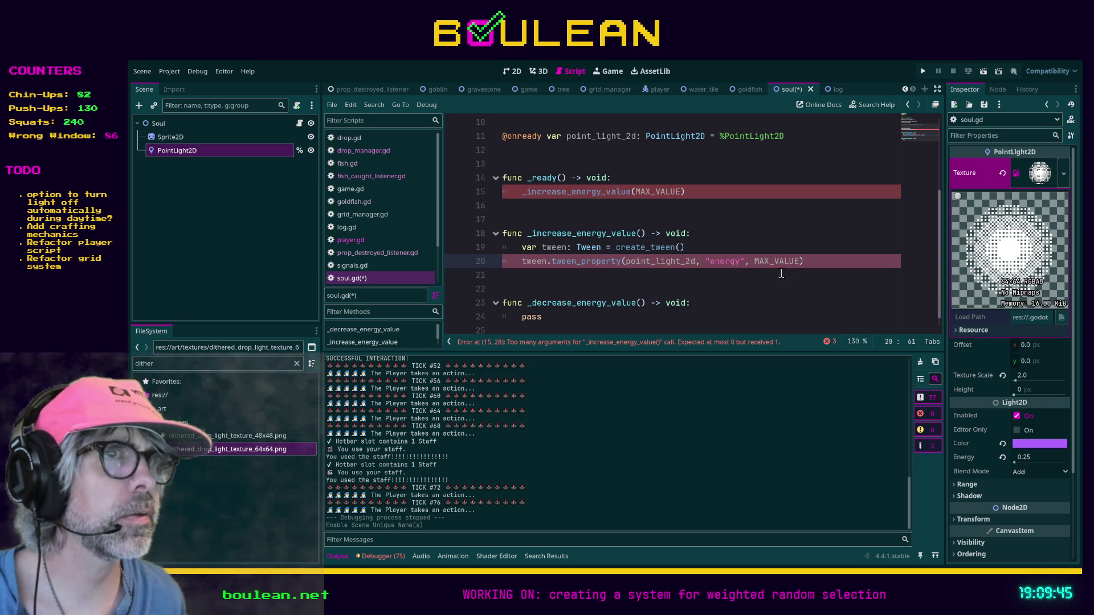
{"action": "left_click", "coordinate": [841, 261]}
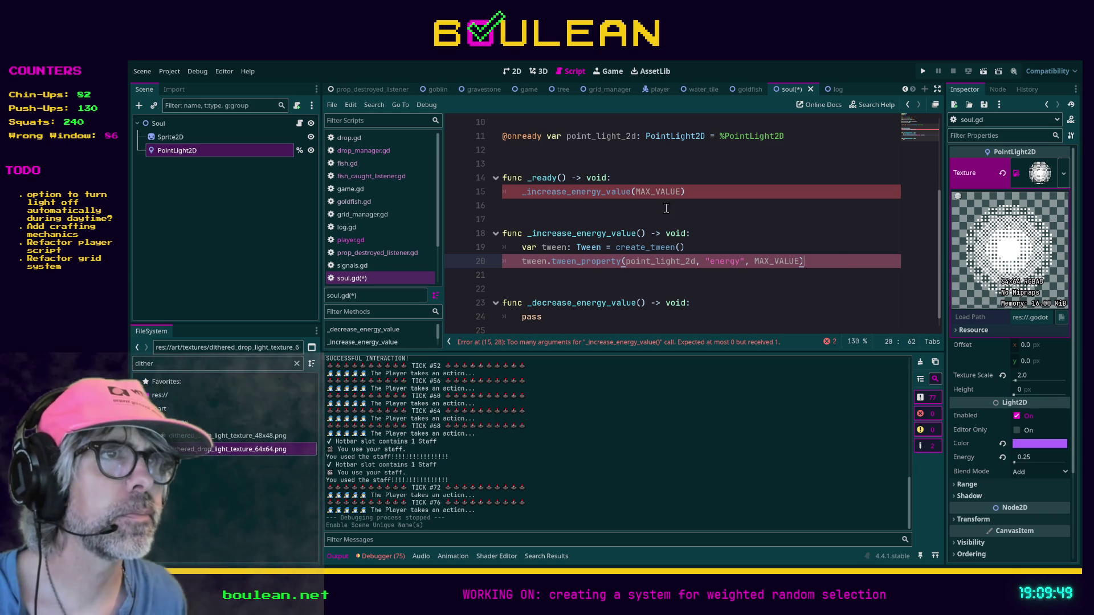
- Remove MAX_VALUE from the _ready call and give the tween a 0.5 duration
{"action": "double_click", "coordinate": [653, 192]}
{"action": "key", "text": "BackSpace"}
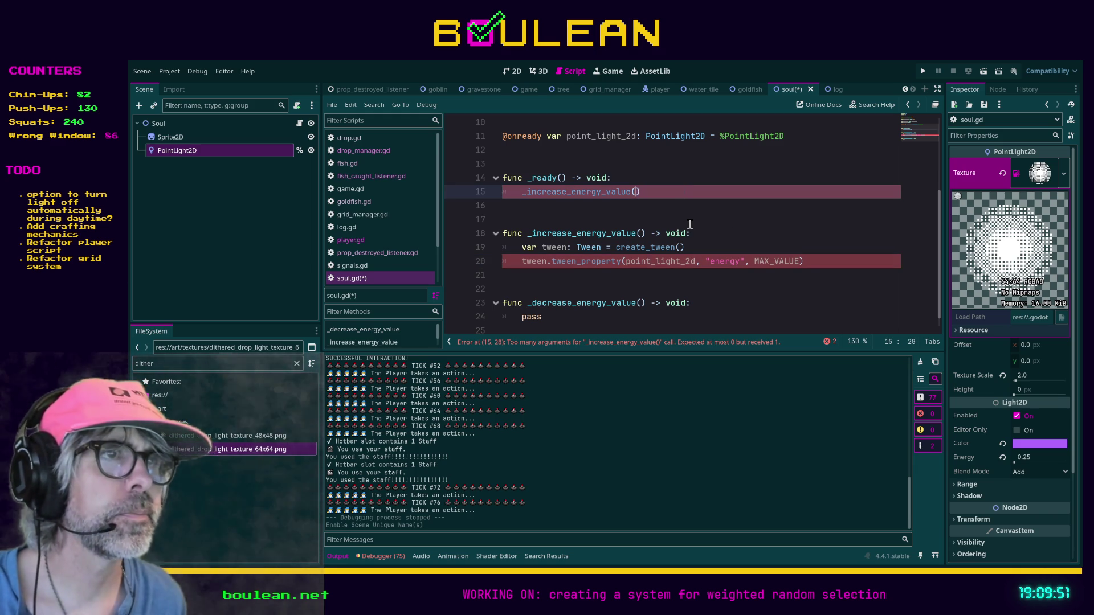
{"action": "left_click", "coordinate": [820, 261]}
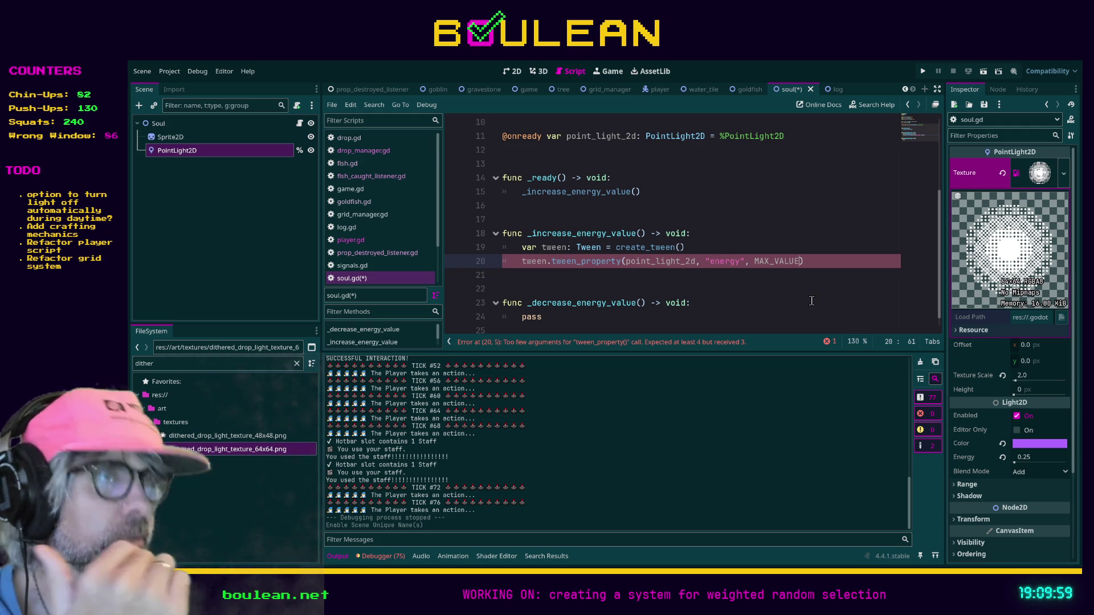
{"action": "type", "text": ","}
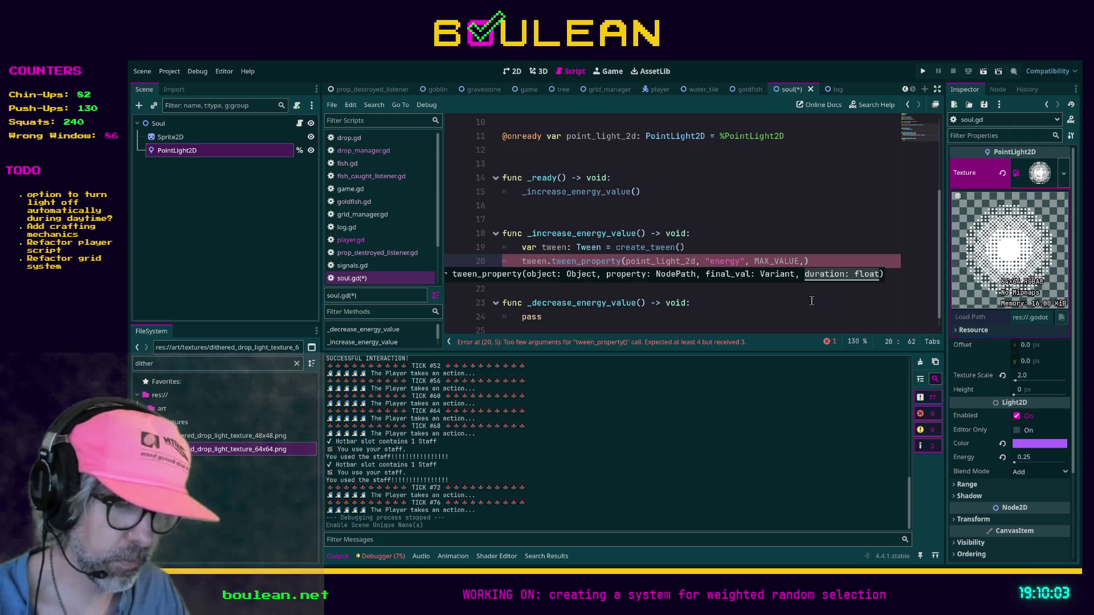
{"action": "type", "text": " 0."}
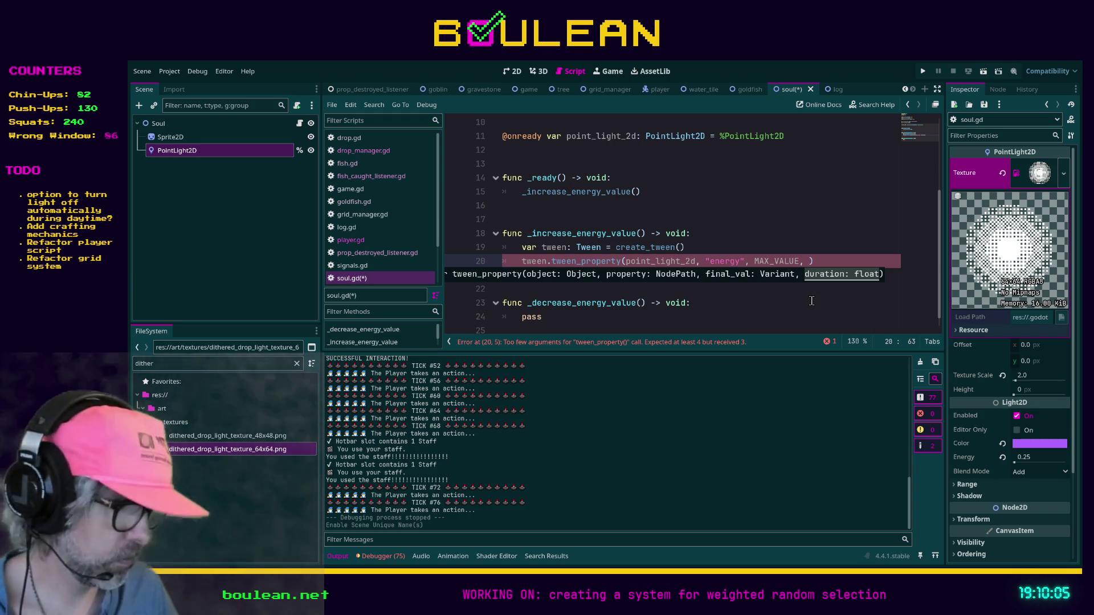
{"action": "type", "text": "5)"}
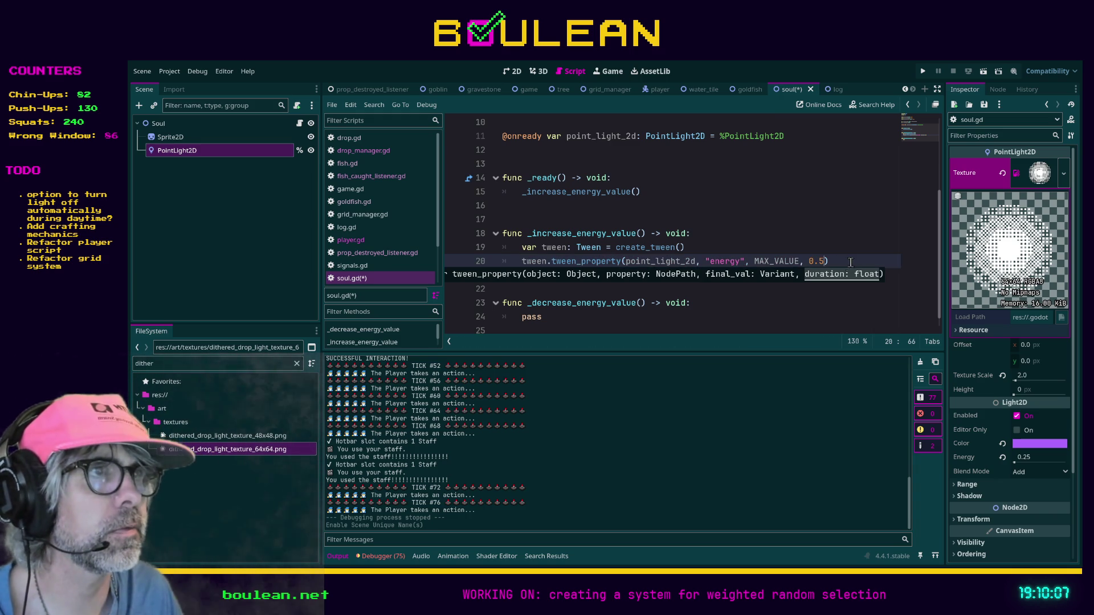
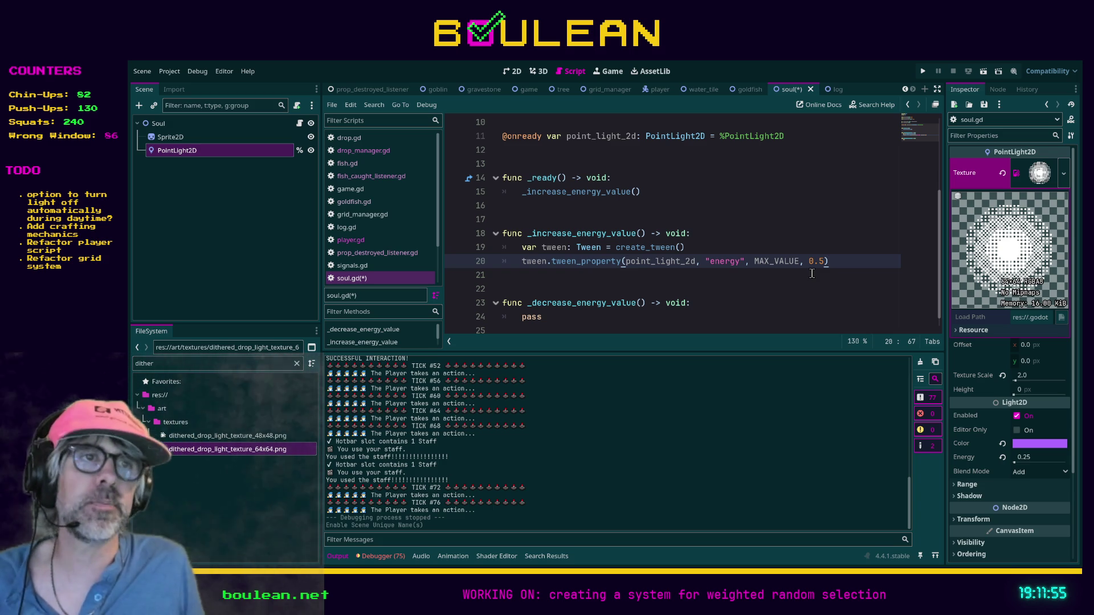
- Prefix the energy tween_property line with await and append .finished
{"action": "scroll", "coordinate": [788, 261], "scroll_direction": "down", "scroll_amount": 1}
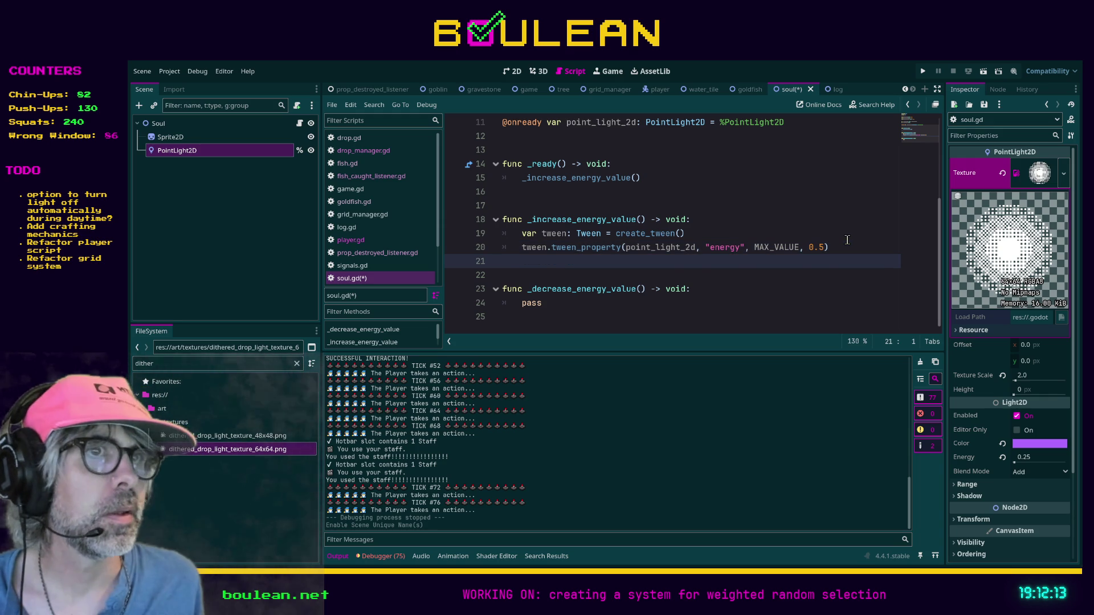
{"action": "key", "text": "shift+Up"}
{"action": "key", "text": "Home"}
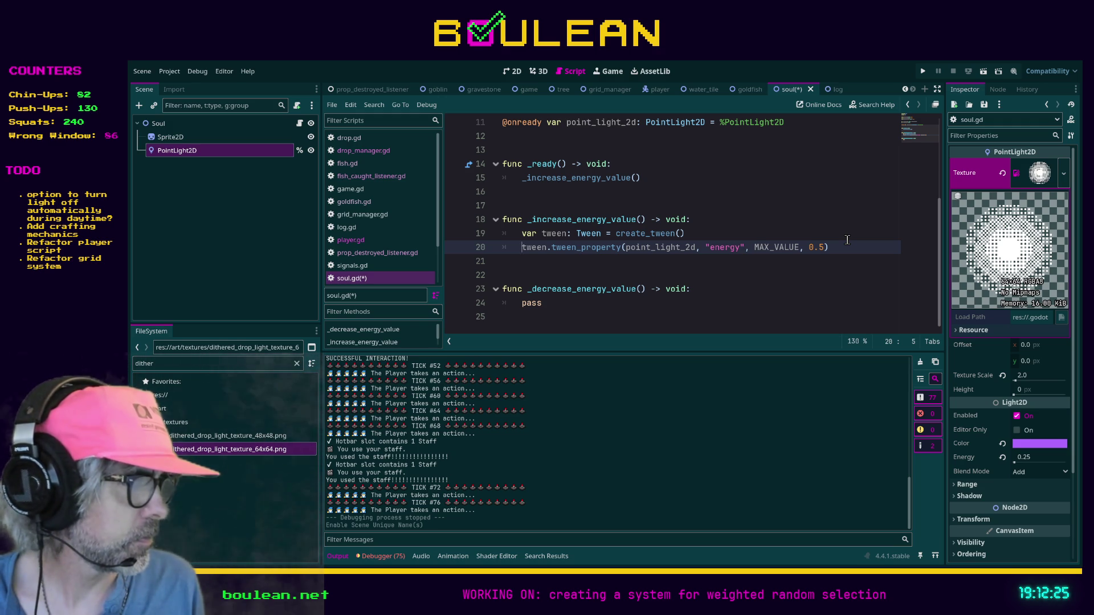
{"action": "type", "text": "awa"}
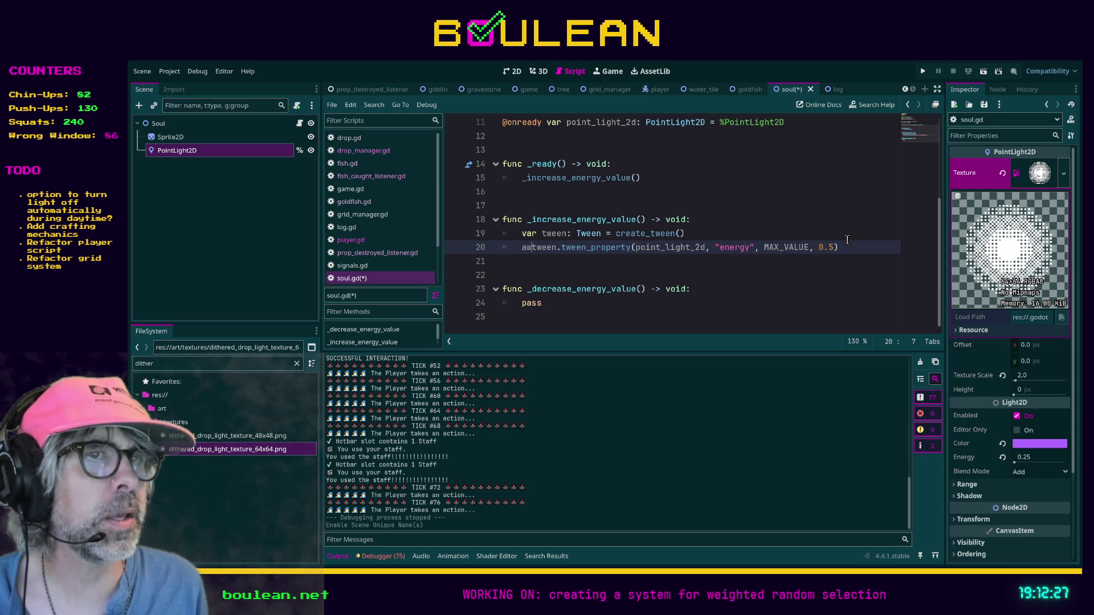
{"action": "type", "text": "it"}
{"action": "key", "text": "End"}
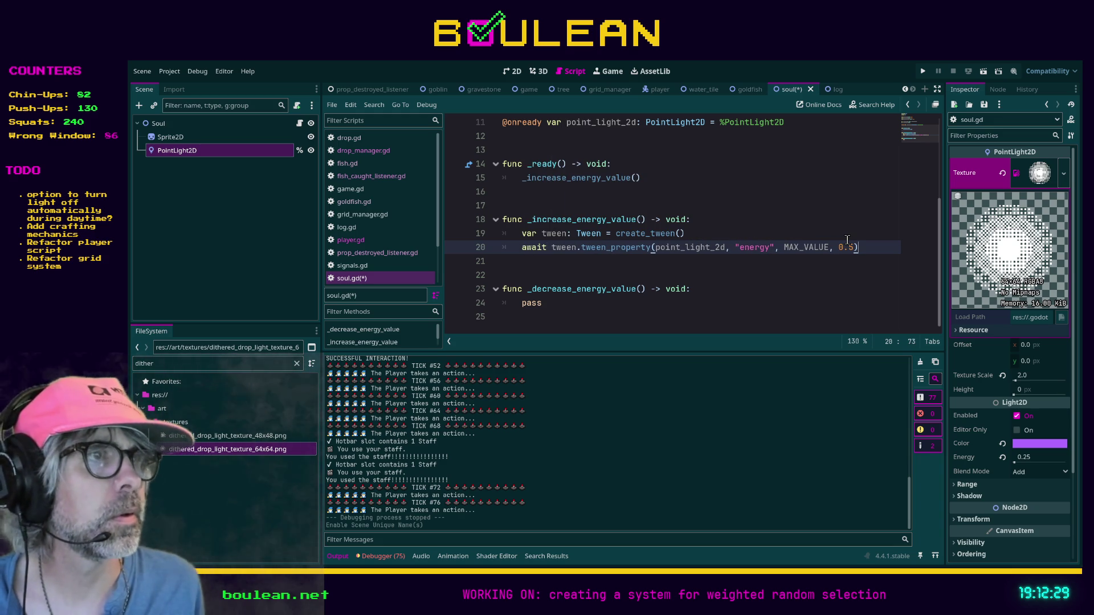
{"action": "type", "text": ".finished"}
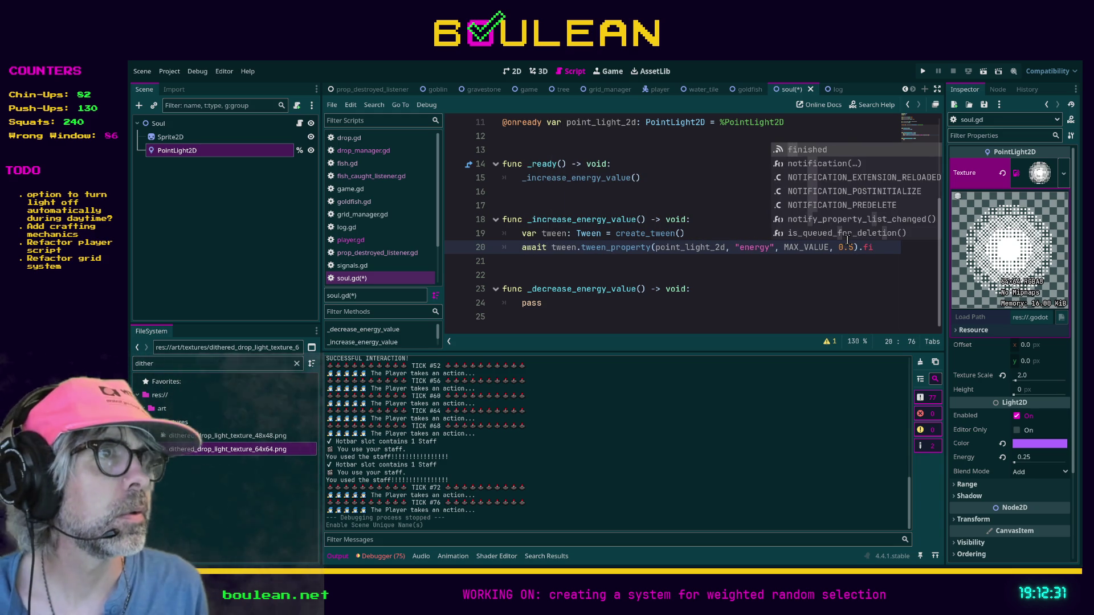
- Add a _decrease_energy_value() call on the line after the tween
{"action": "key", "text": "Return"}
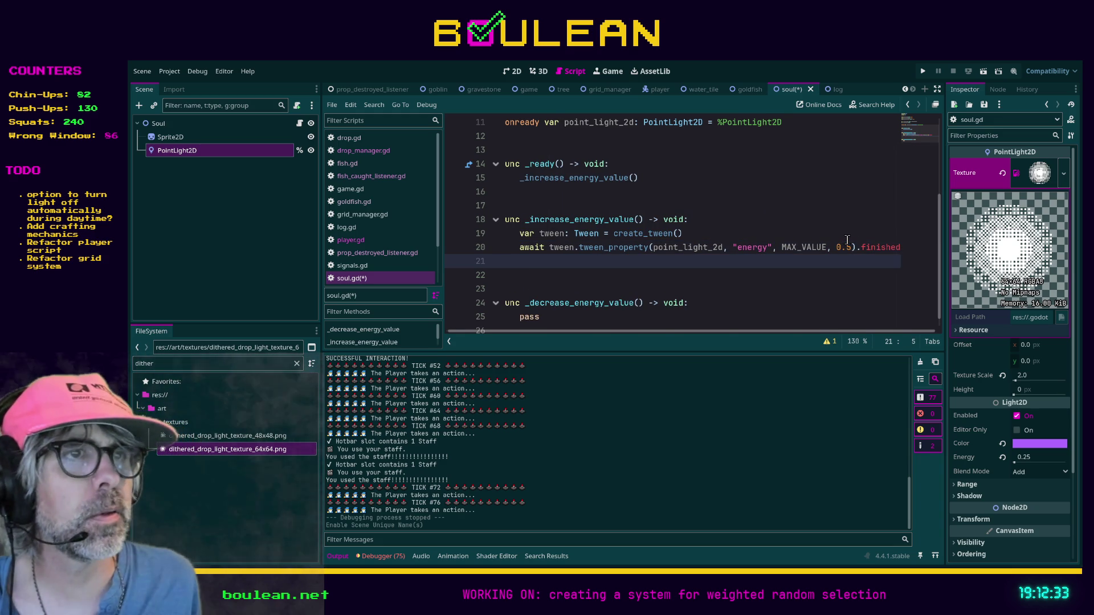
{"action": "left_click_drag", "start_coordinate": [735, 333], "coordinate": [654, 333]}
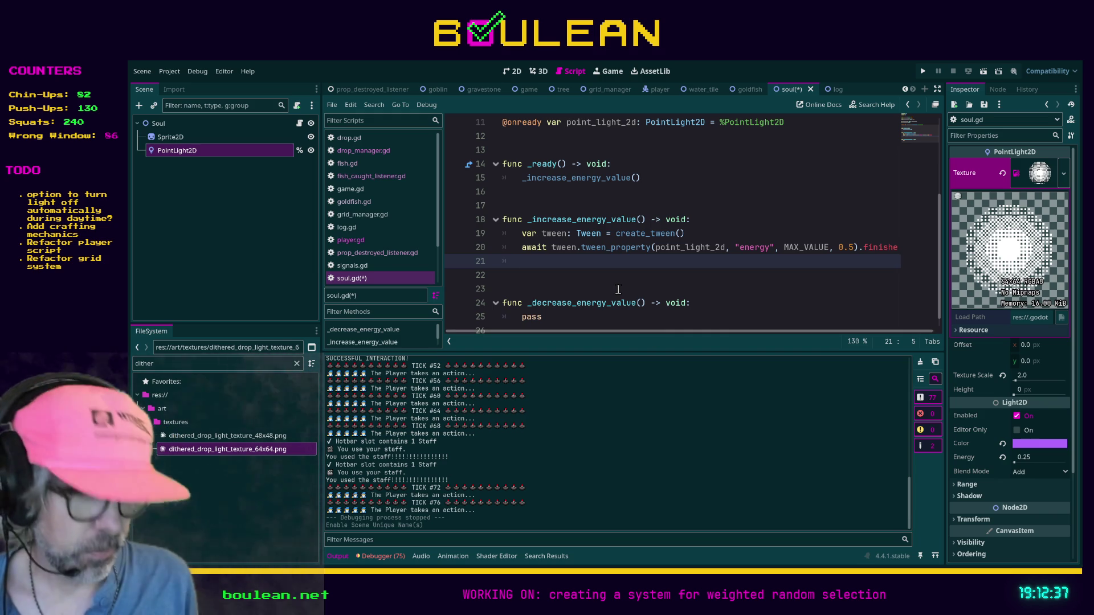
{"action": "type", "text": "_decrease"}
{"action": "key", "text": "Return"}
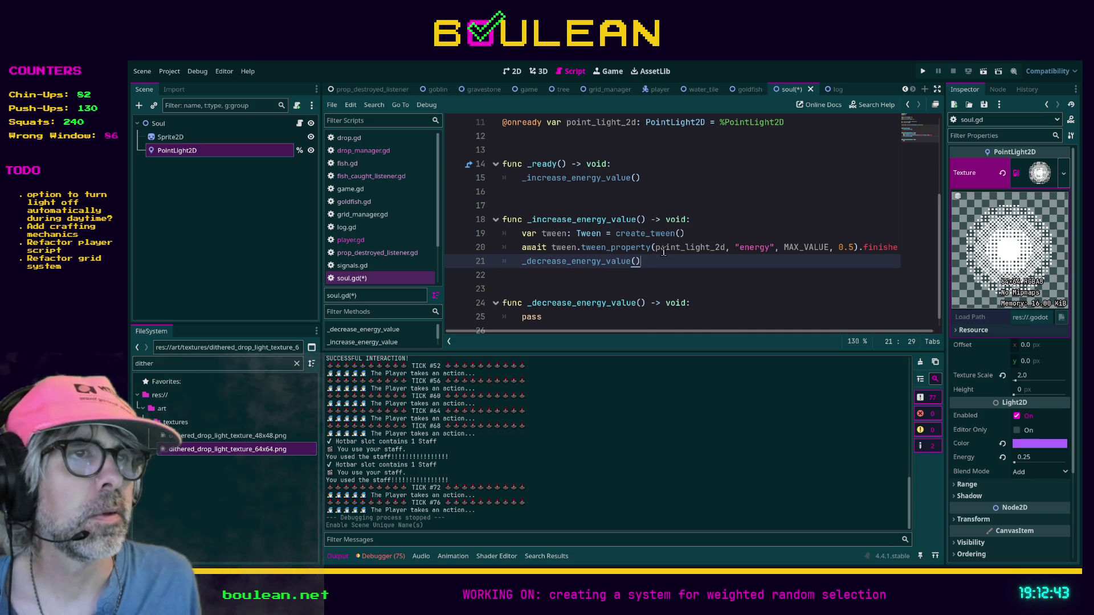
- Remove the target_value variable declaration
{"action": "left_click", "coordinate": [640, 218]}
{"action": "scroll", "coordinate": [698, 243], "scroll_direction": "up", "scroll_amount": 3}
{"action": "scroll", "coordinate": [698, 243], "scroll_direction": "up", "scroll_amount": 1}
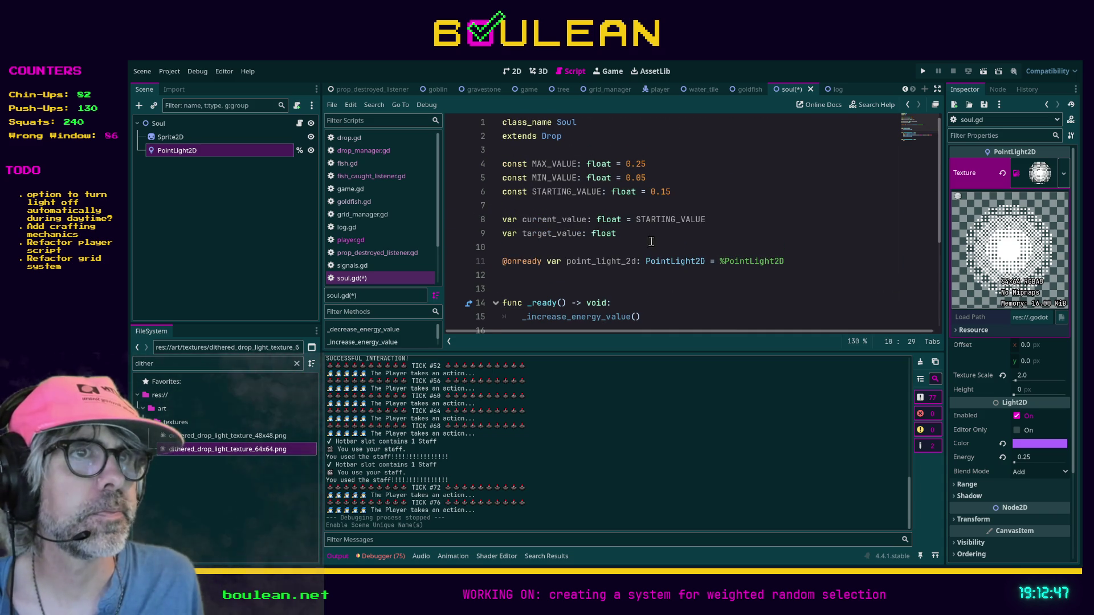
{"action": "left_click_drag", "start_coordinate": [632, 234], "coordinate": [497, 235]}
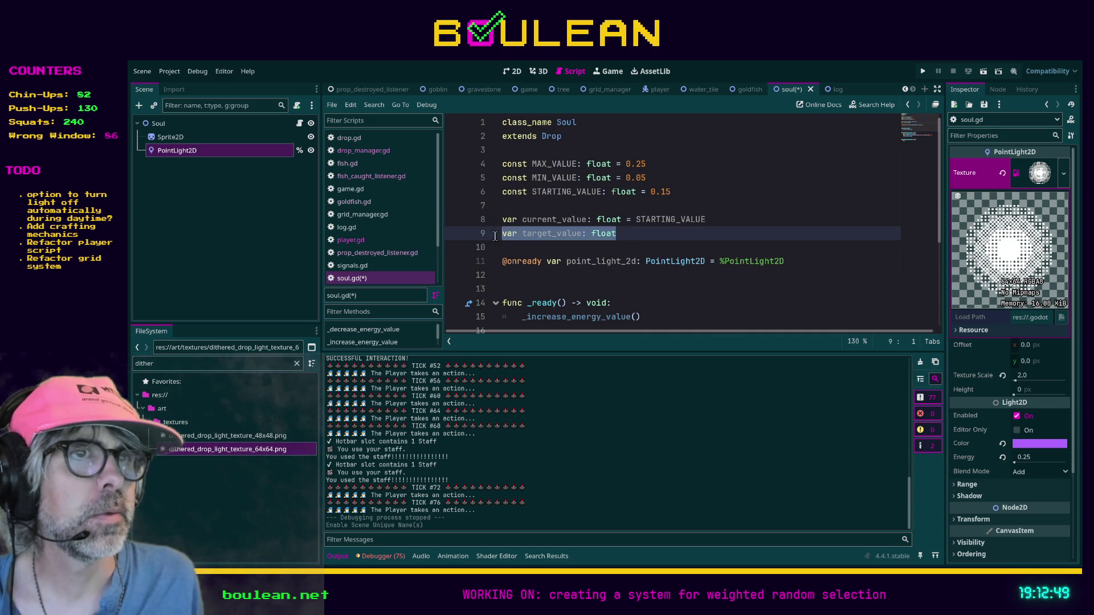
{"action": "scroll", "coordinate": [707, 261], "scroll_direction": "down", "scroll_amount": 3}
- Pass MAX_VALUE to _increase_energy_value in _ready
{"action": "left_click", "coordinate": [636, 192]}
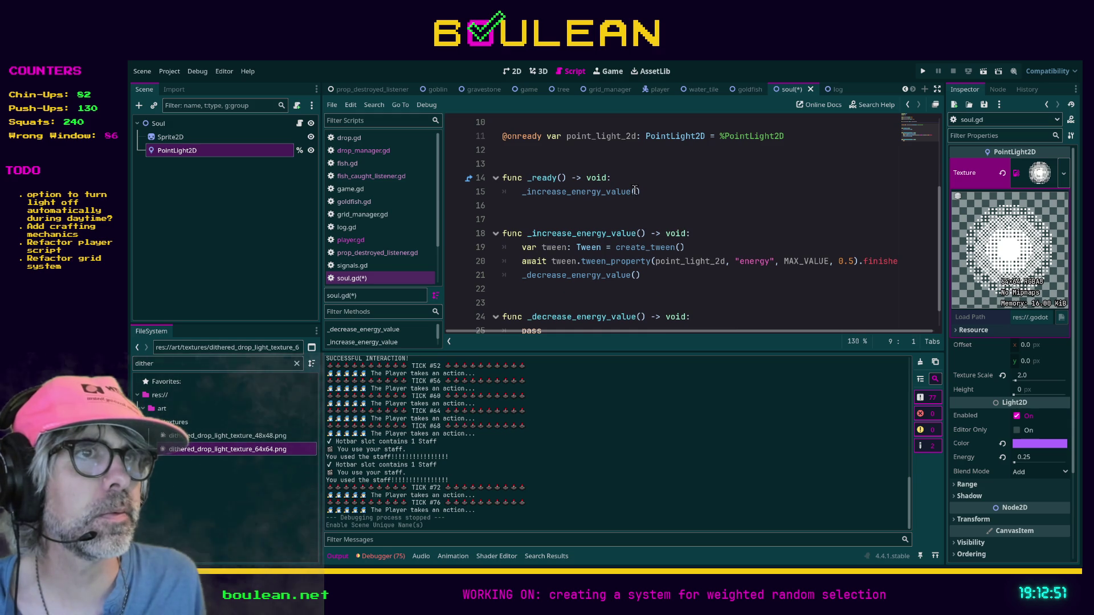
{"action": "type", "text": "MAX"}
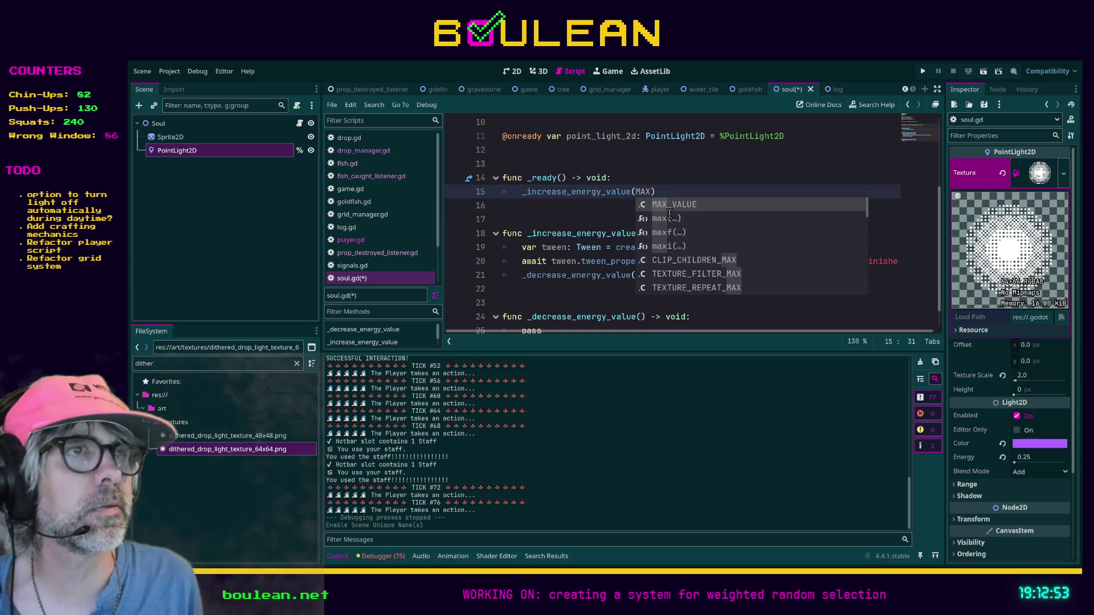
{"action": "key", "text": "Return"}
{"action": "key", "text": "Down"}
{"action": "key", "text": "Down"}
{"action": "key", "text": "Down"}
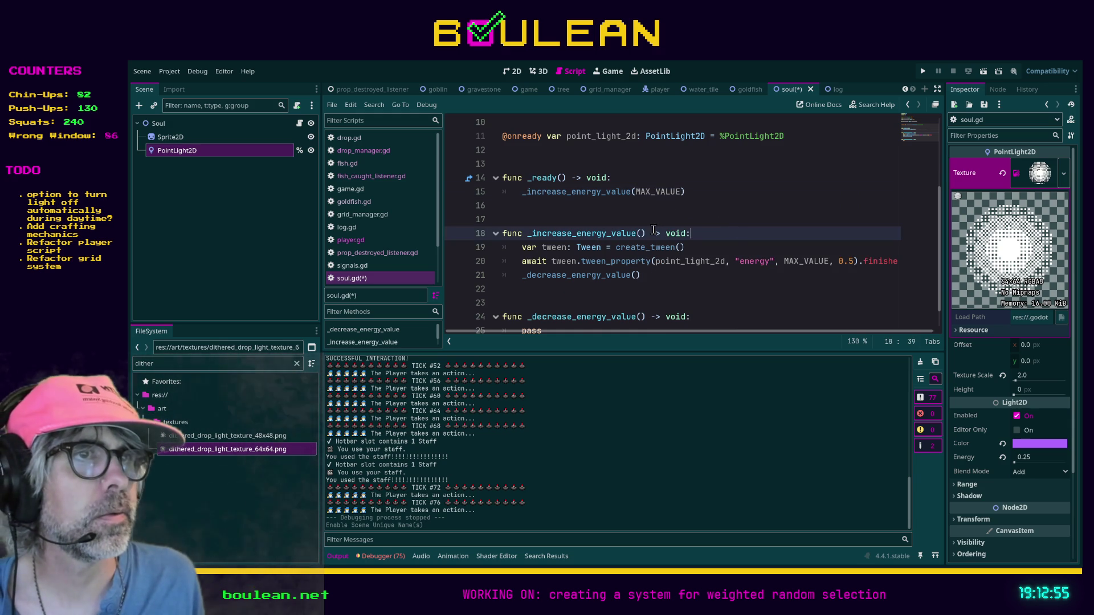
{"action": "double_click", "coordinate": [658, 192]}
- Insert ENERGY_ into the MAX, MIN and STARTING constant names
{"action": "scroll", "coordinate": [570, 188], "scroll_direction": "up", "scroll_amount": 3}
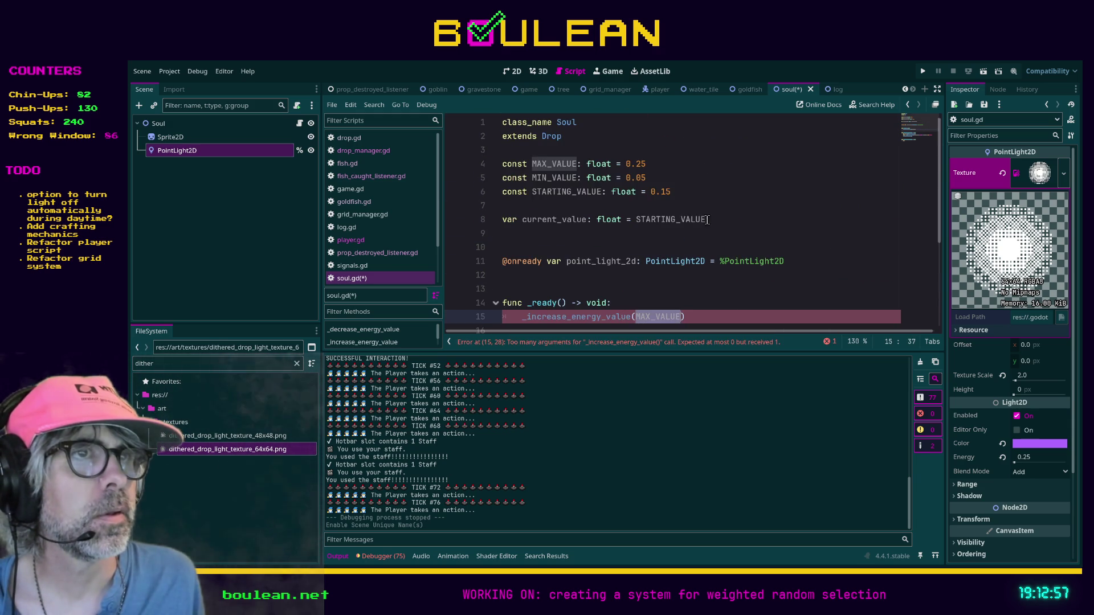
{"action": "left_click", "coordinate": [551, 164]}
{"action": "type", "text": "ENERG"}
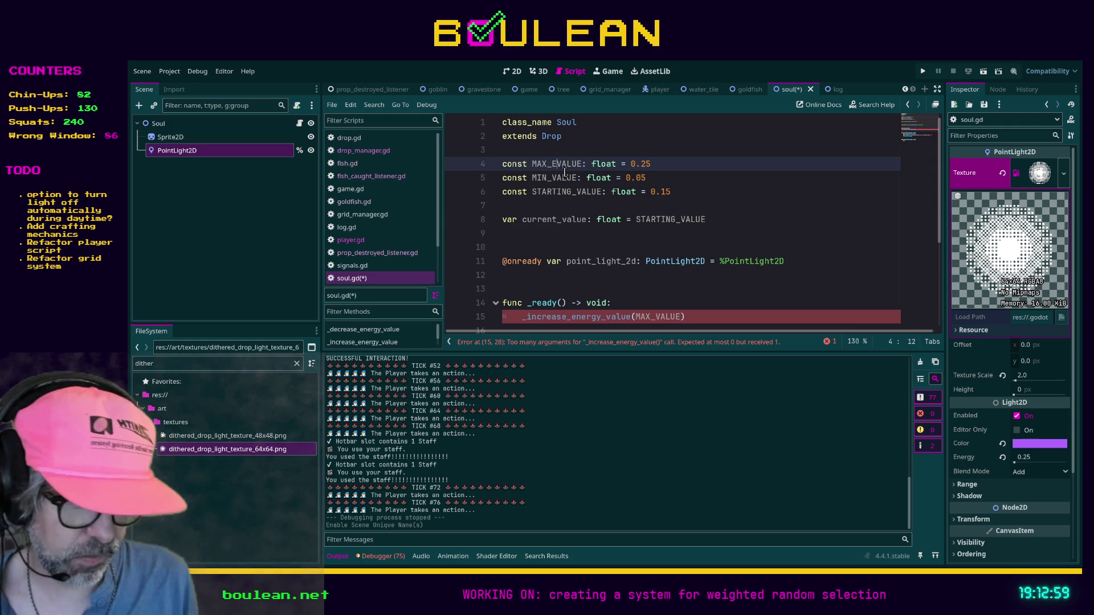
{"action": "type", "text": "Y_"}
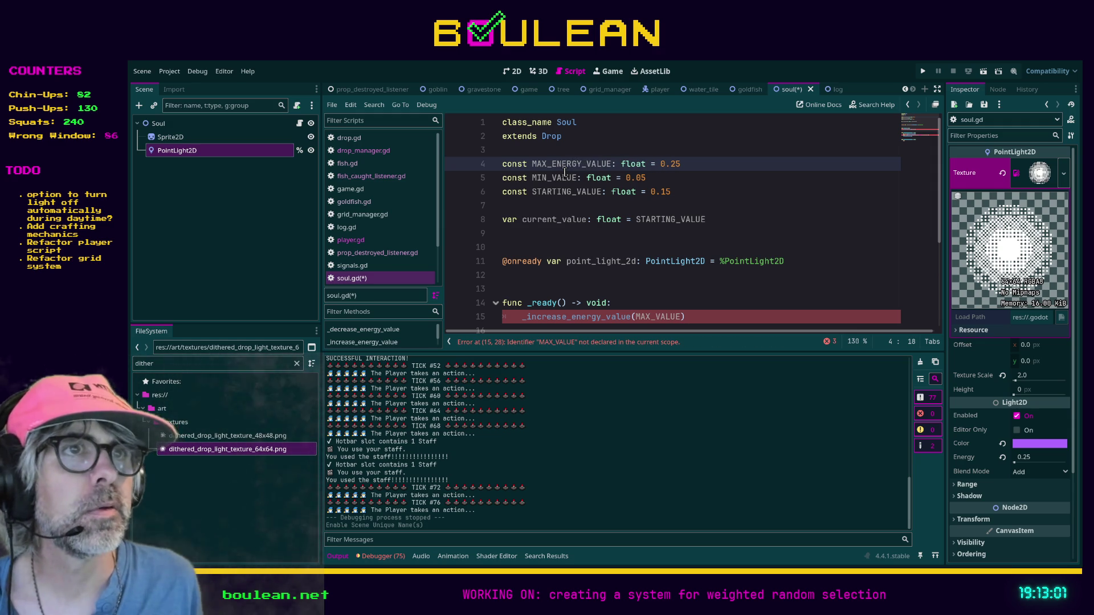
{"action": "left_click", "coordinate": [552, 178]}
{"action": "type", "text": "ENER"}
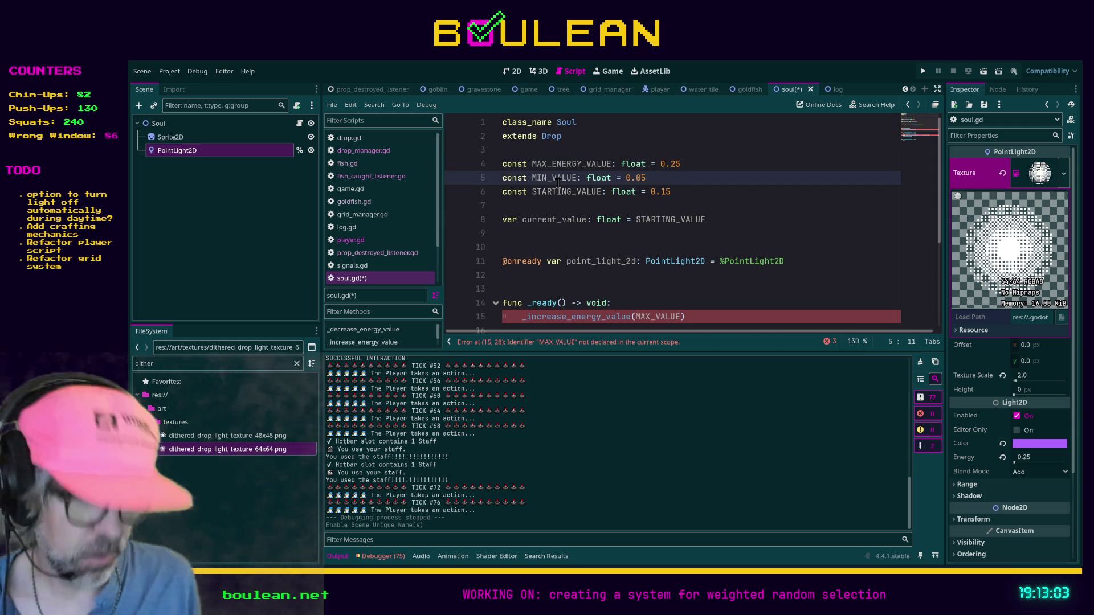
{"action": "type", "text": "GY_"}
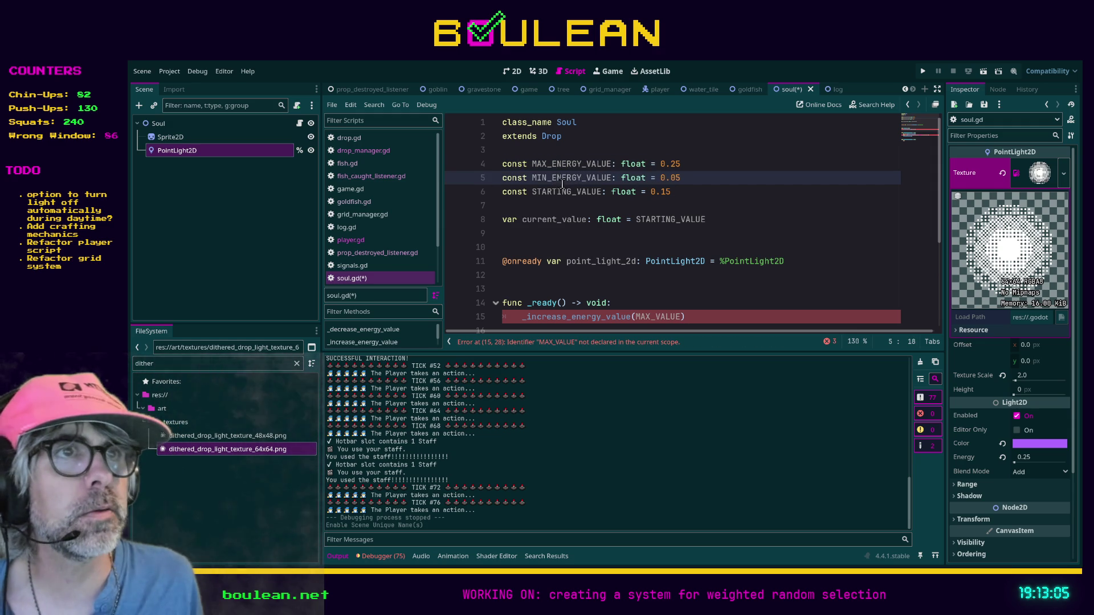
{"action": "left_click", "coordinate": [575, 191]}
{"action": "type", "text": "ENERGY_"}
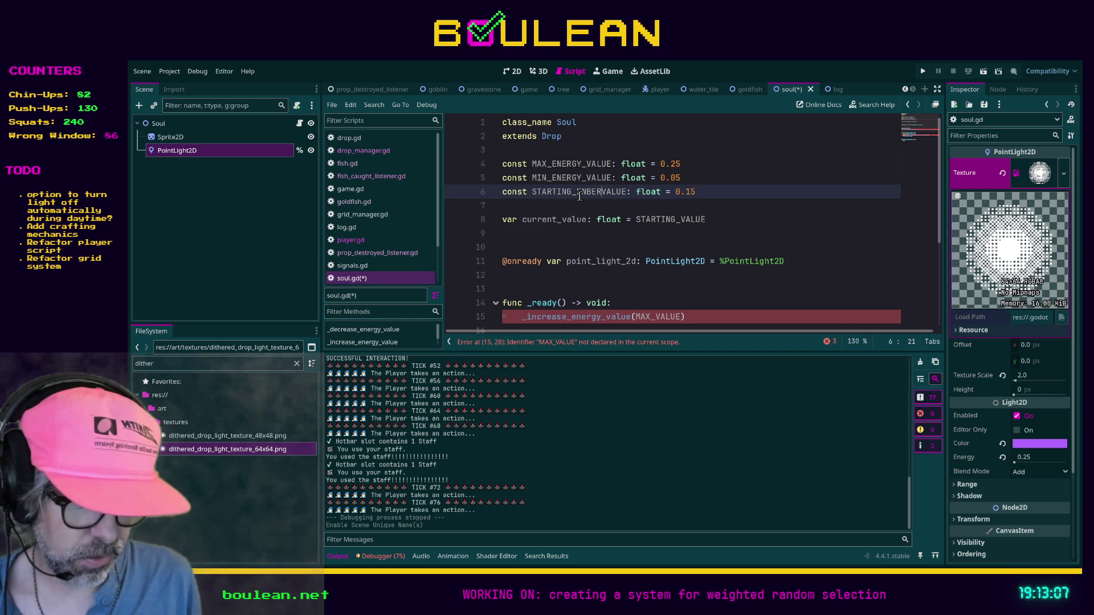
{"action": "type", "text": "_"}
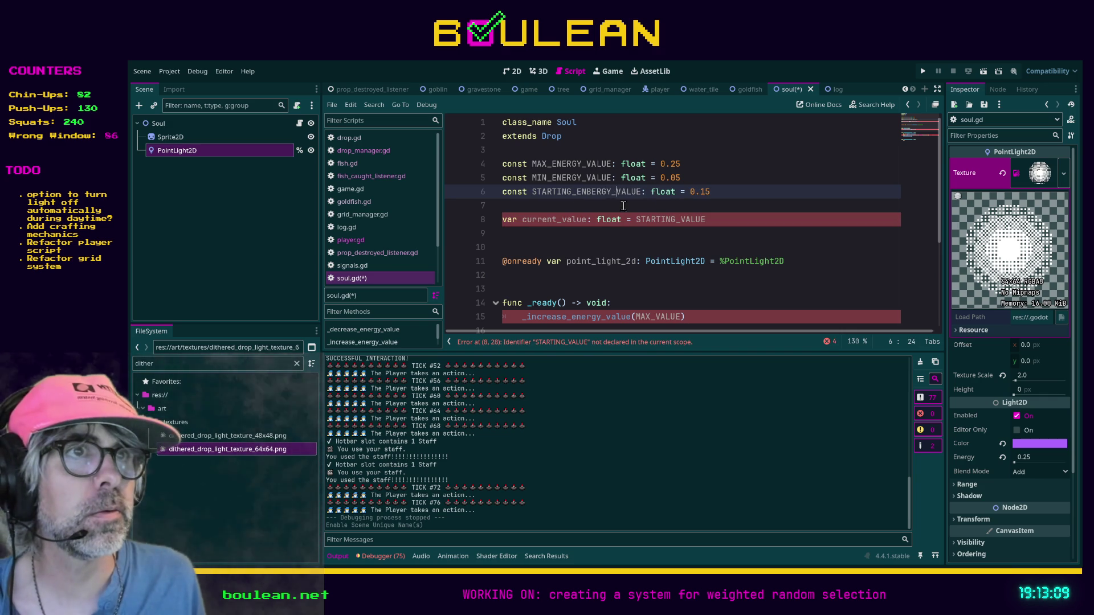
- Fix the starting constant typo and add a target_value: float parameter to _increase_energy_value
{"action": "key", "text": "BackSpace"}
{"action": "left_click", "coordinate": [589, 193]}
{"action": "scroll", "coordinate": [605, 207], "scroll_direction": "down", "scroll_amount": 2}
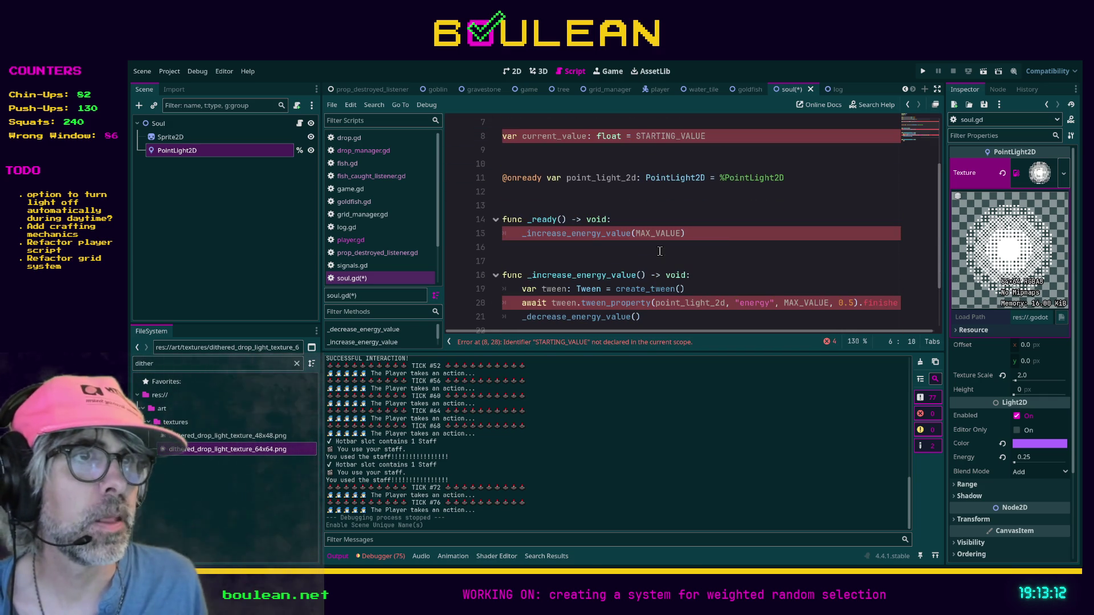
{"action": "left_click", "coordinate": [640, 275]}
{"action": "type", "text": "target_val"}
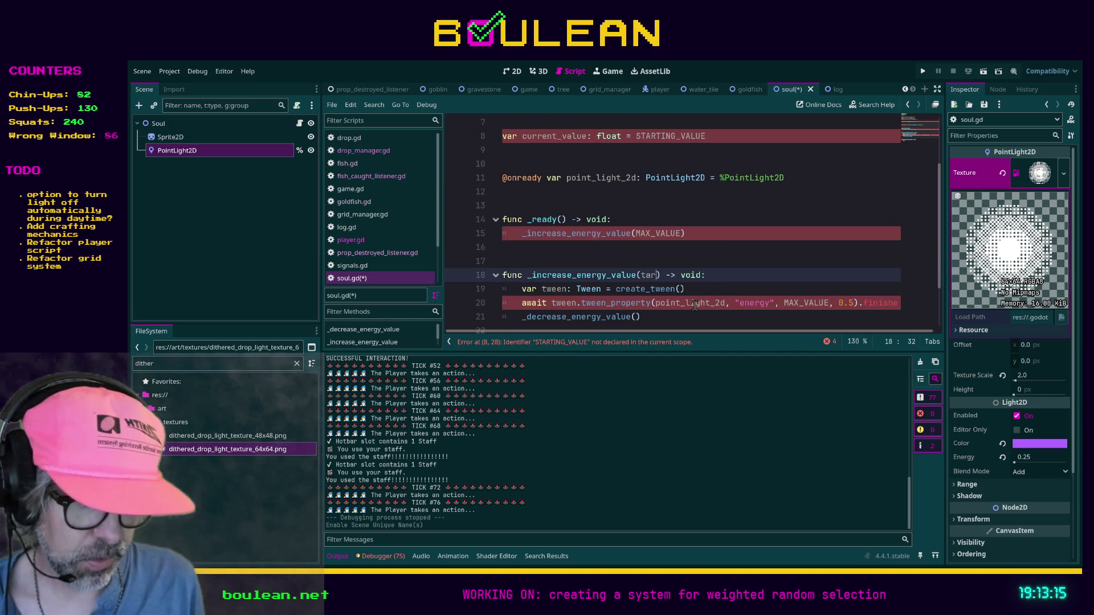
{"action": "type", "text": "ue: float"}
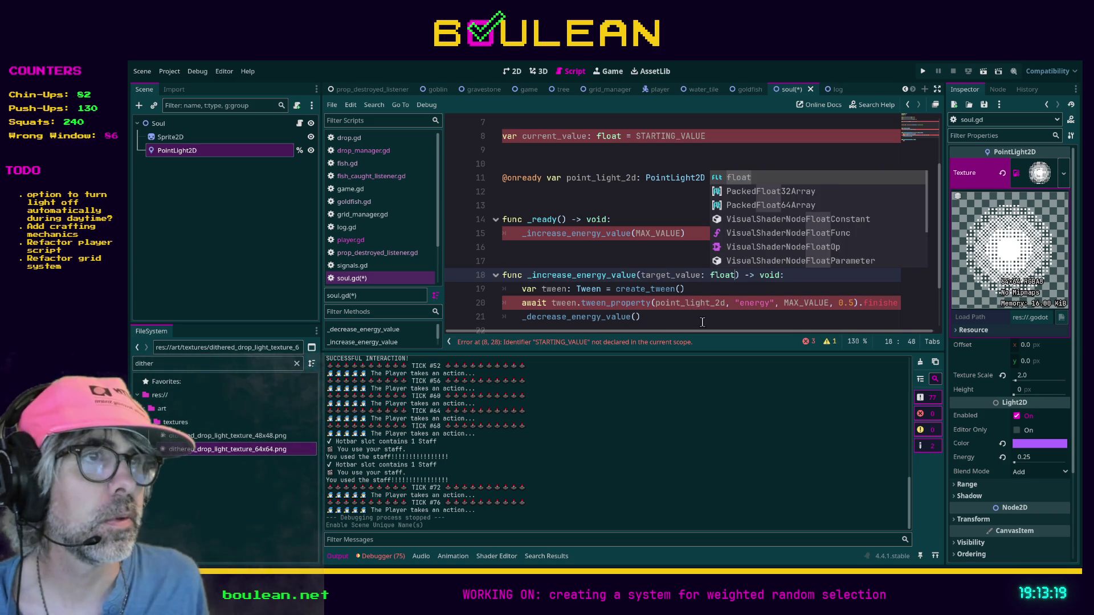
{"action": "key", "text": "Escape"}
- Replace MAX_VALUE in the tween call with target_value
{"action": "double_click", "coordinate": [806, 302]}
{"action": "type", "text": "target_v"}
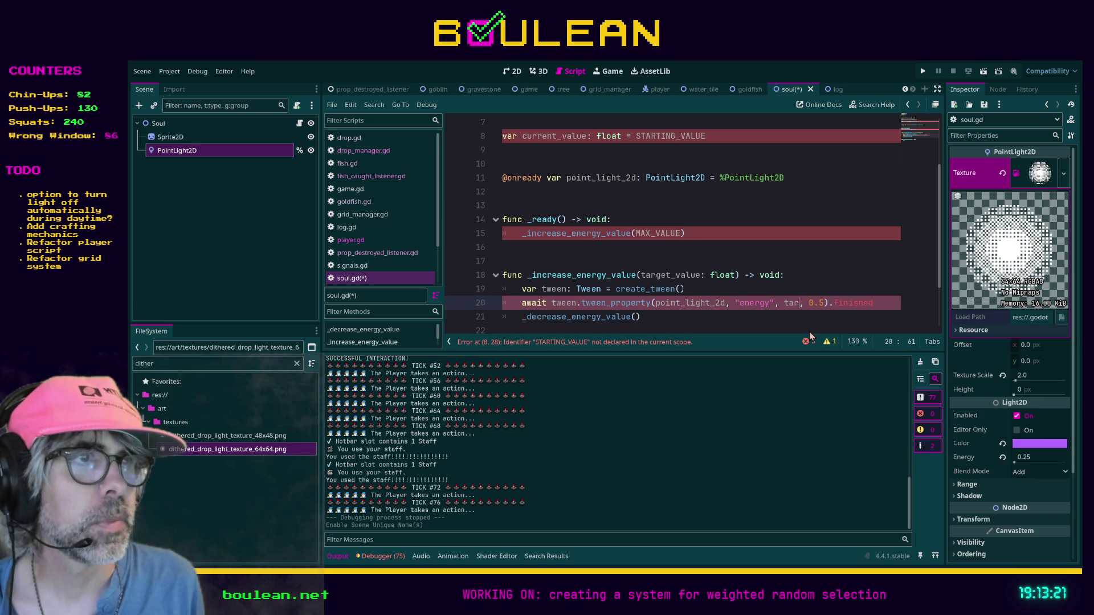
{"action": "key", "text": "Return"}
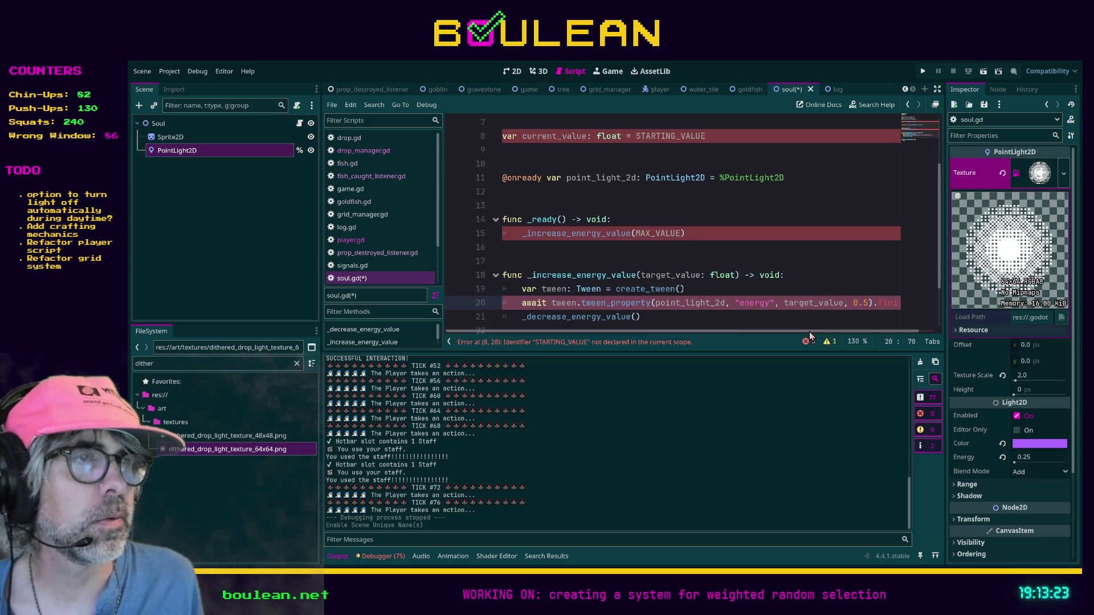
{"action": "left_click", "coordinate": [721, 302]}
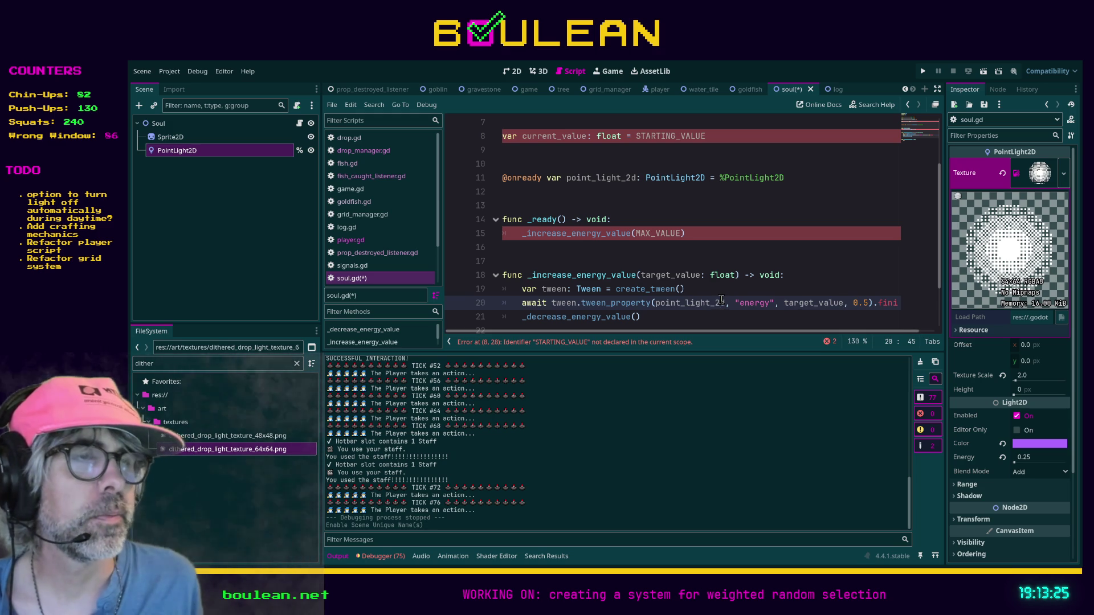
{"action": "key", "text": "End"}
{"action": "key", "text": "shift+Home"}
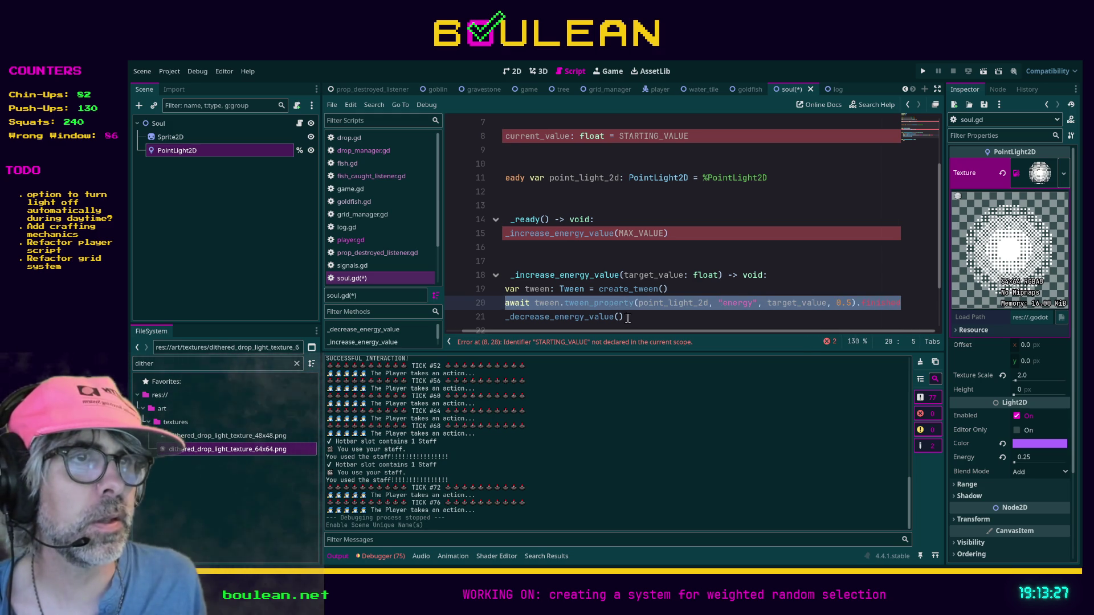
{"action": "left_click", "coordinate": [640, 320]}
{"action": "left_click_drag", "start_coordinate": [641, 330], "coordinate": [593, 330]}
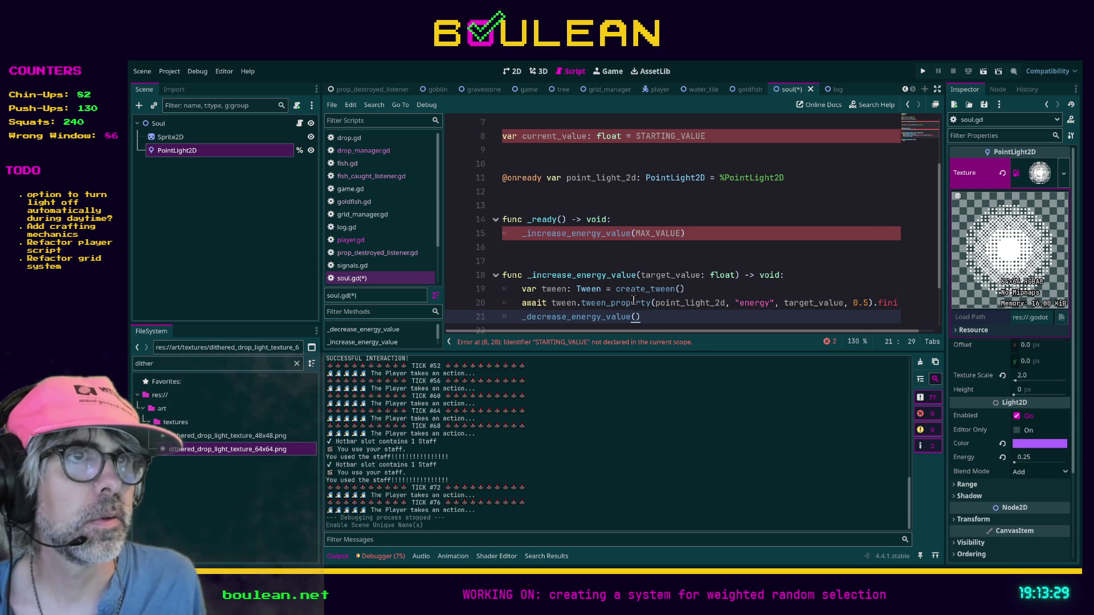
- Comment out the current_value declaration on line 8
{"action": "scroll", "coordinate": [672, 287], "scroll_direction": "down", "scroll_amount": 1}
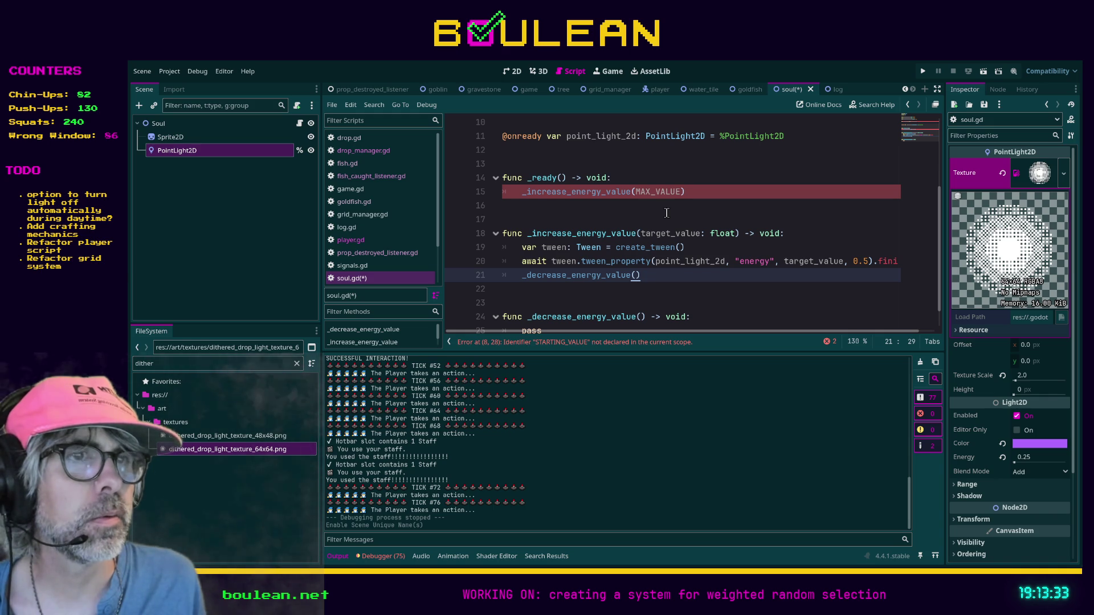
{"action": "scroll", "coordinate": [662, 247], "scroll_direction": "up", "scroll_amount": 3}
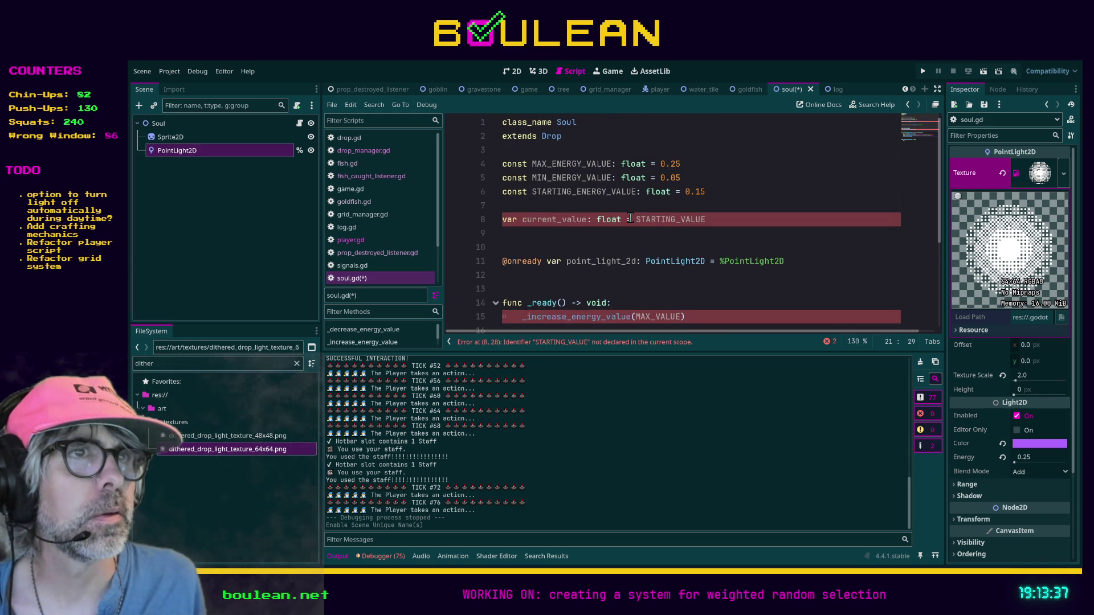
{"action": "left_click", "coordinate": [680, 220]}
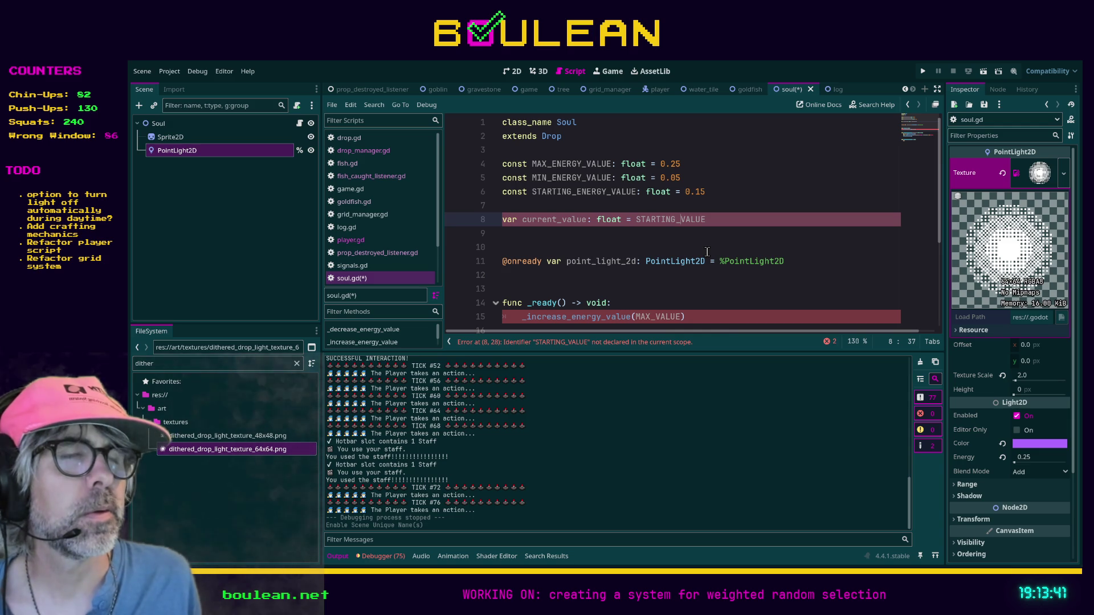
{"action": "left_click", "coordinate": [717, 226]}
{"action": "key", "text": "ctrl+k"}
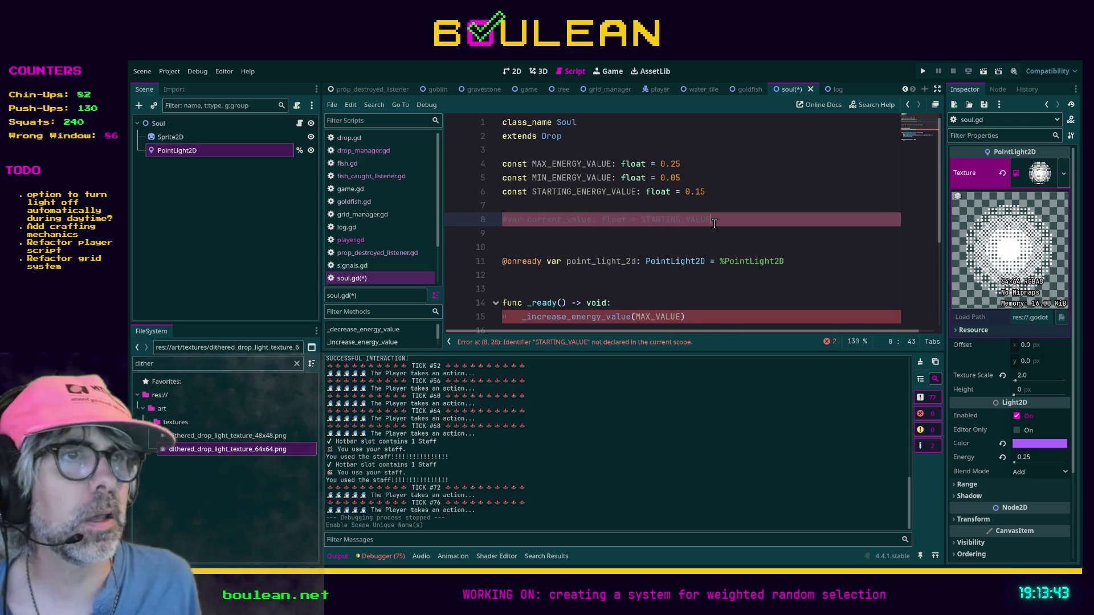
- Change MAX_VALUE to MAX_ENERGY_VALUE in _ready's call on line 15
{"action": "scroll", "coordinate": [718, 229], "scroll_direction": "down", "scroll_amount": 3}
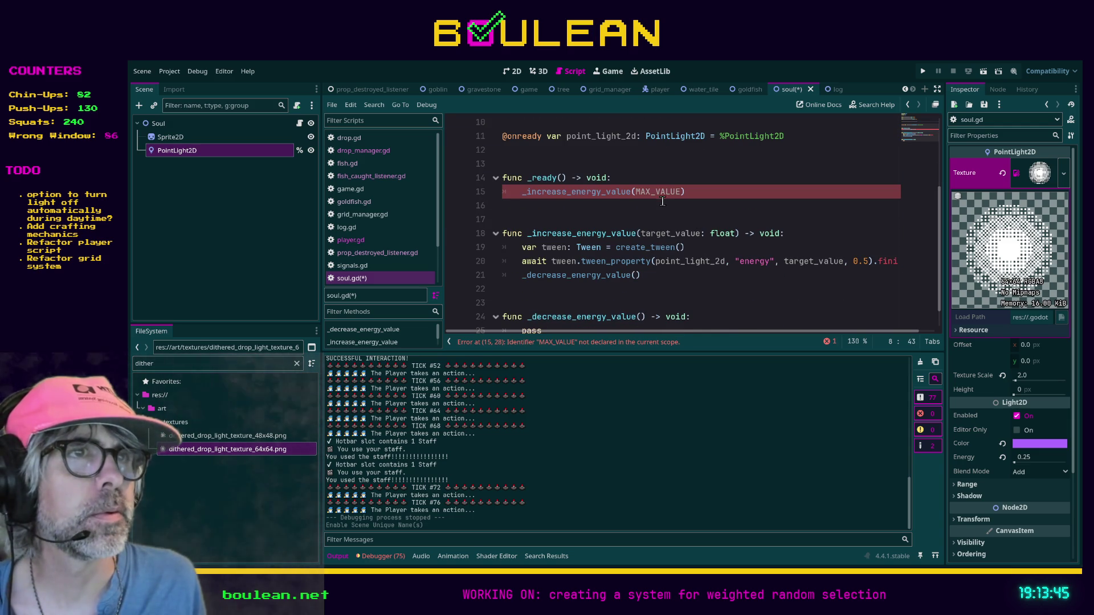
{"action": "left_click", "coordinate": [660, 191]}
{"action": "type", "text": "ENERGY_"}
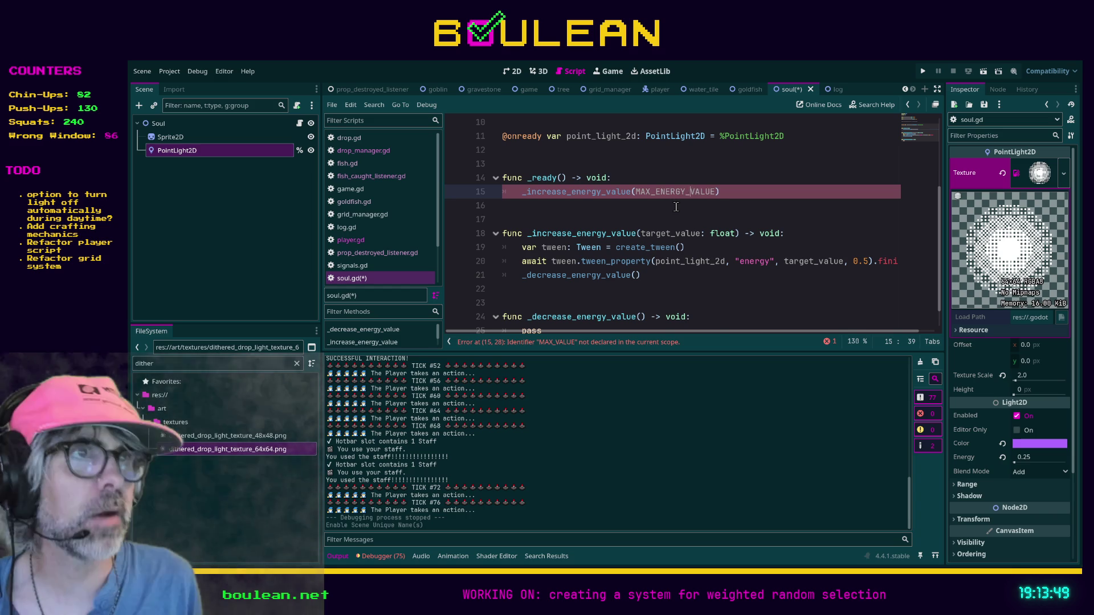
{"action": "left_click", "coordinate": [608, 208]}
{"action": "scroll", "coordinate": [647, 226], "scroll_direction": "down", "scroll_amount": 1}
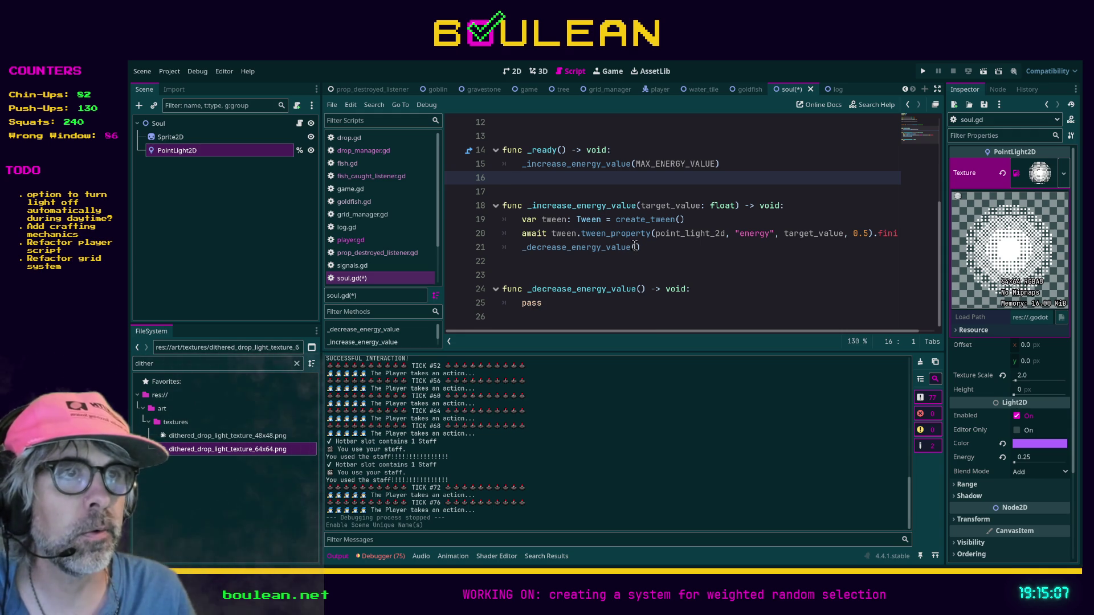
- Pass MIN_ENERGY_VALUE into the _decrease_energy_value call on line 21
{"action": "left_click", "coordinate": [637, 247]}
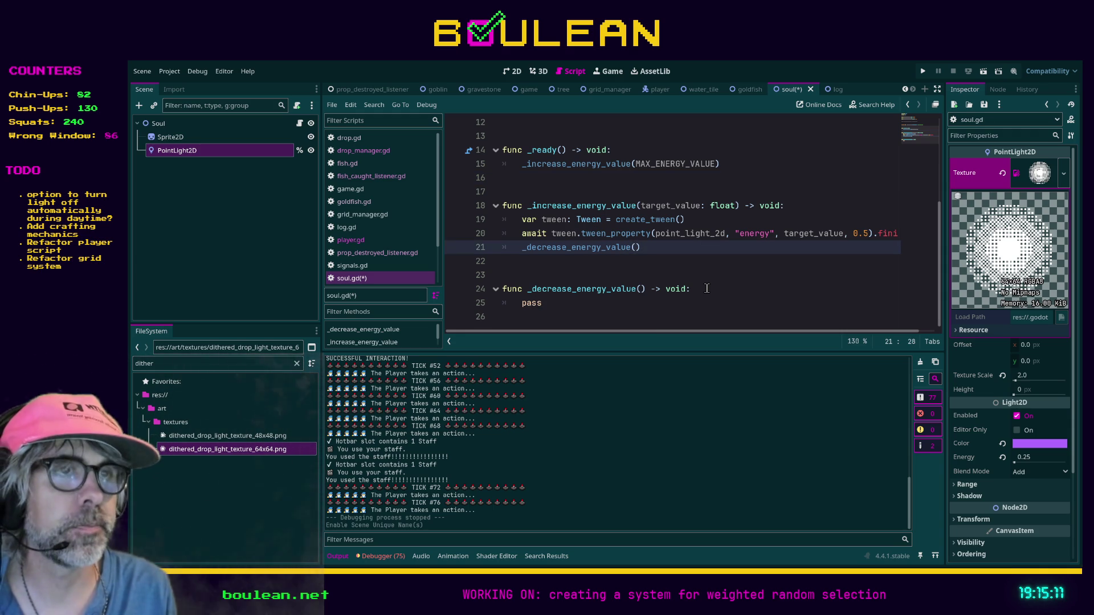
{"action": "type", "text": "MIN_ENER"}
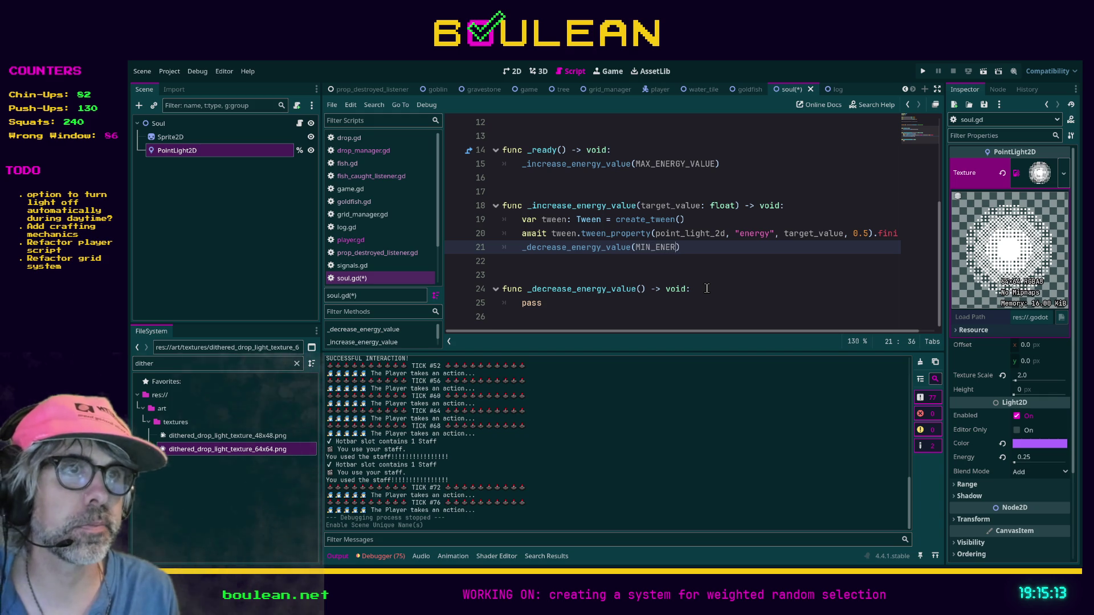
{"action": "key", "text": "Return"}
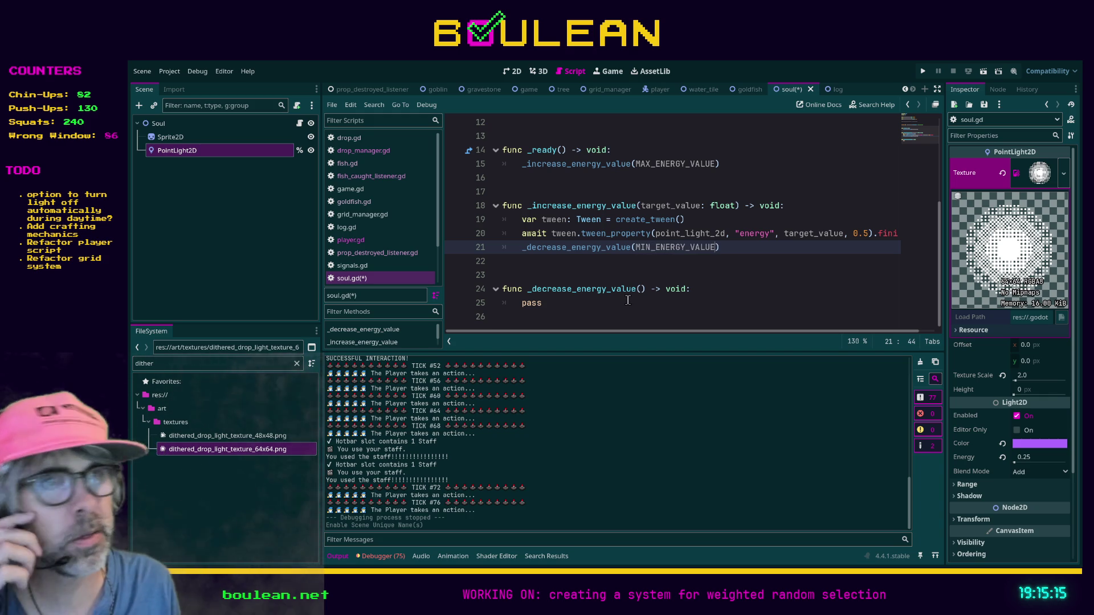
- Copy the await tween statement from line 20
{"action": "double_click", "coordinate": [542, 303]}
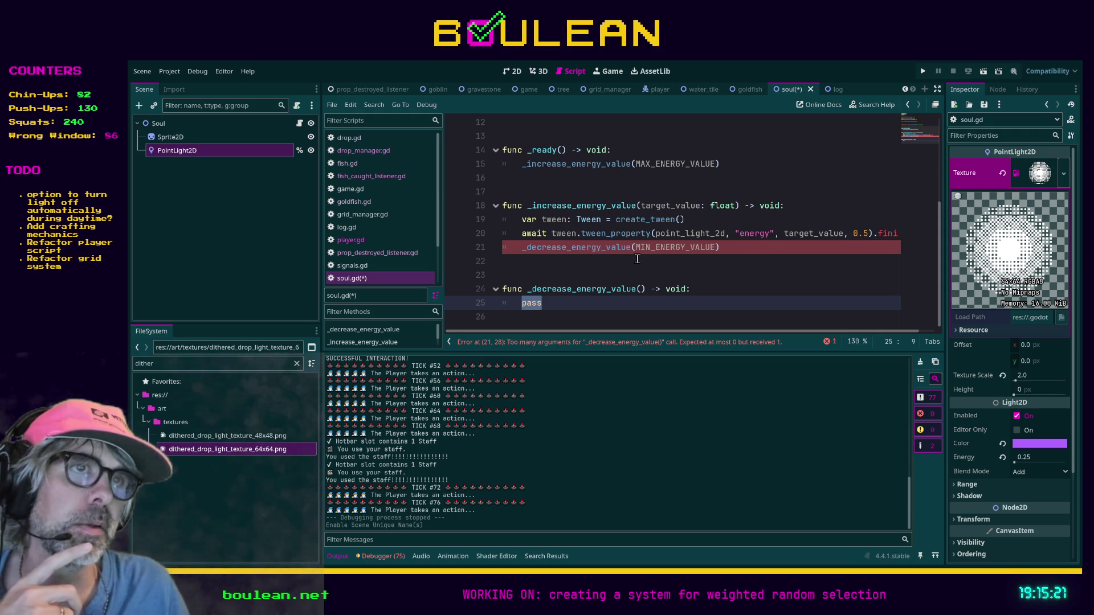
{"action": "left_click", "coordinate": [781, 233]}
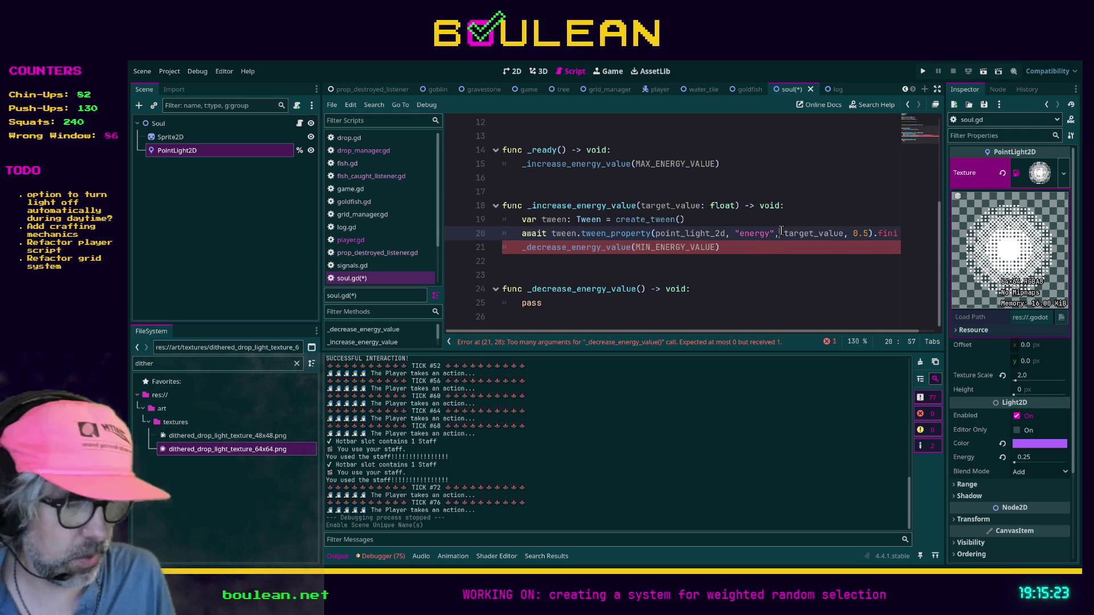
{"action": "key", "text": "End"}
{"action": "key", "text": "shift+Home"}
{"action": "key", "text": "ctrl+c"}
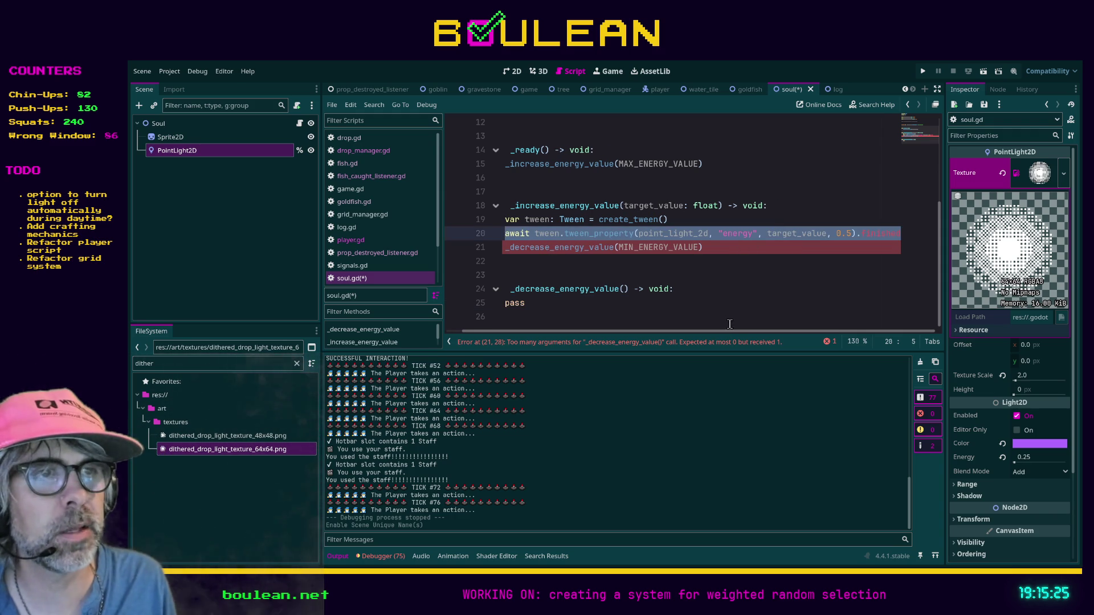
- Replace pass in _decrease_energy_value with the create_tween and await tween_property lines
{"action": "left_click_drag", "start_coordinate": [725, 330], "coordinate": [710, 330]}
{"action": "left_click", "coordinate": [558, 302]}
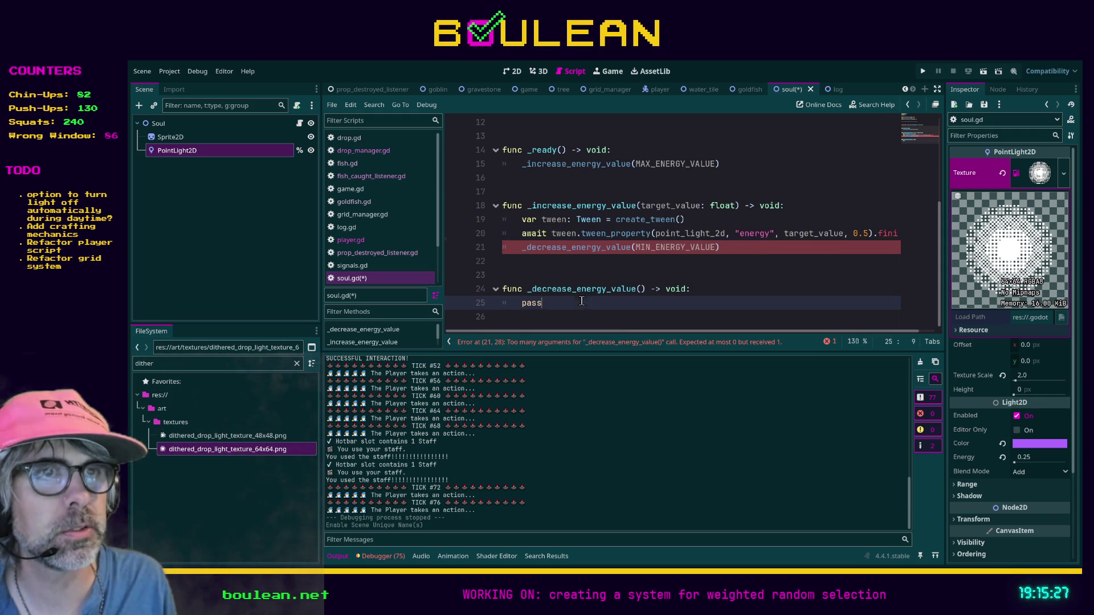
{"action": "key", "text": "BackSpace"}
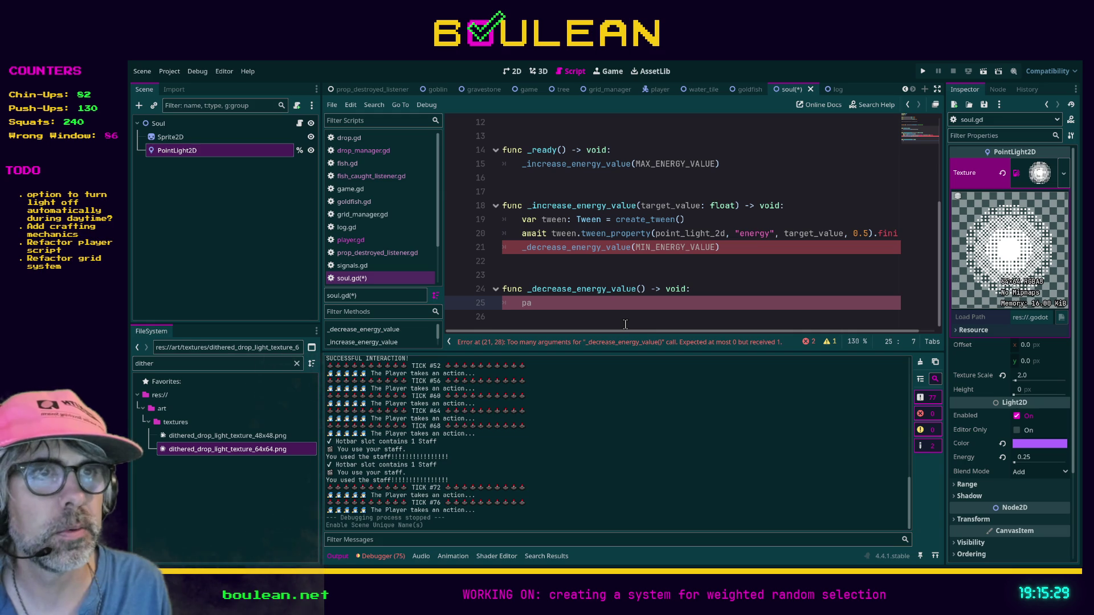
{"action": "key", "text": "Return"}
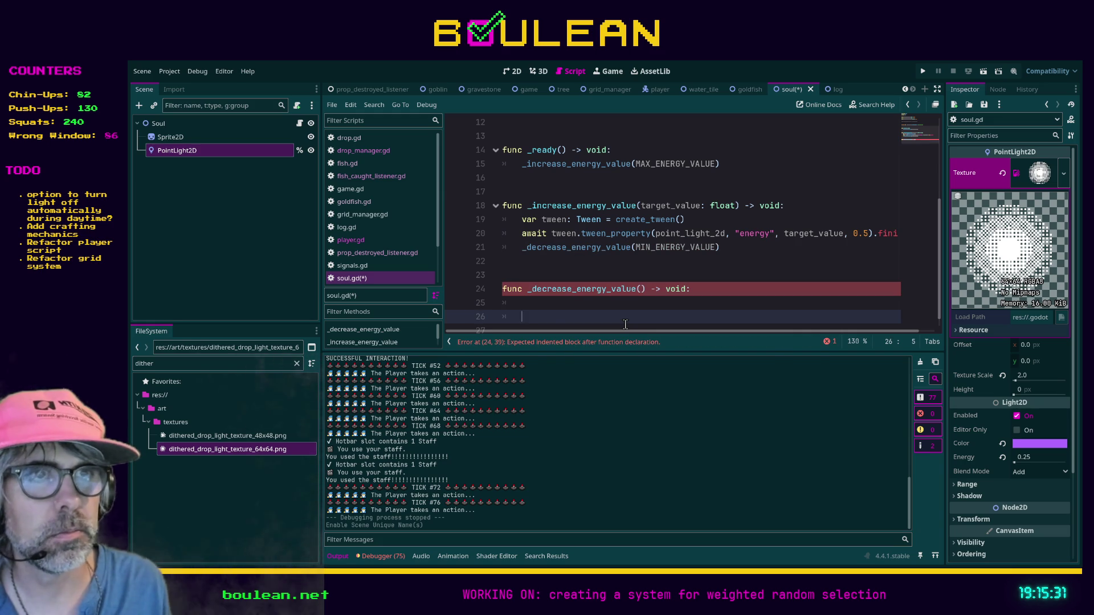
{"action": "key", "text": "ctrl+v"}
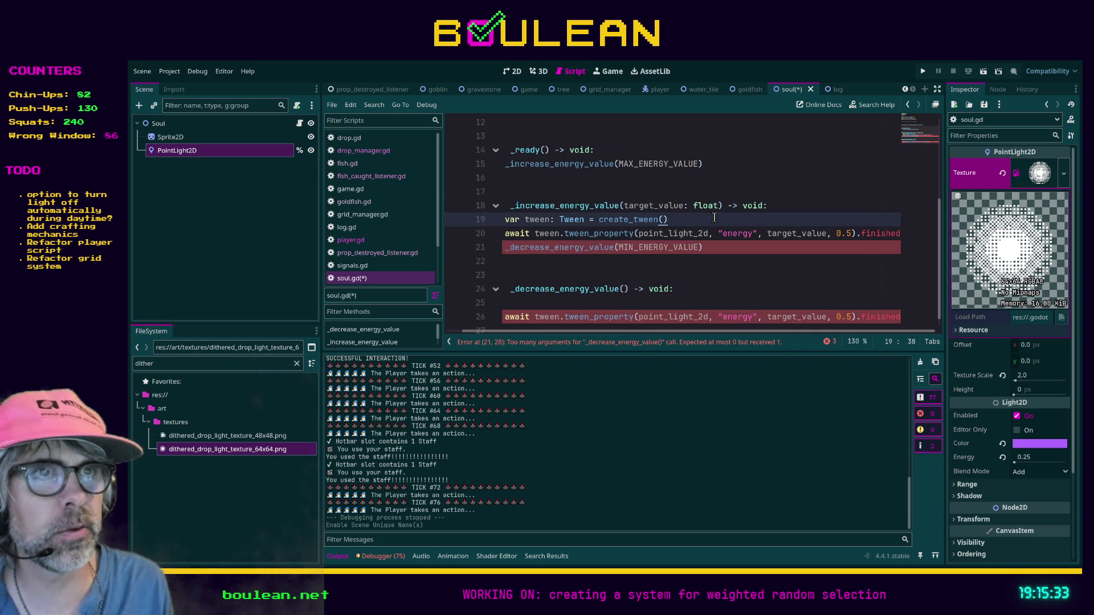
{"action": "left_click", "coordinate": [523, 305]}
{"action": "type", "text": "var tween: Tween = create_tween()"}
- End _decrease_energy_value with an _increase_energy_value(MAX_ENERGY_VALUE) call
{"action": "scroll", "coordinate": [563, 319], "scroll_direction": "down", "scroll_amount": 1}
{"action": "scroll", "coordinate": [554, 333], "scroll_direction": "left", "scroll_amount": 2}
{"action": "left_click", "coordinate": [734, 236]}
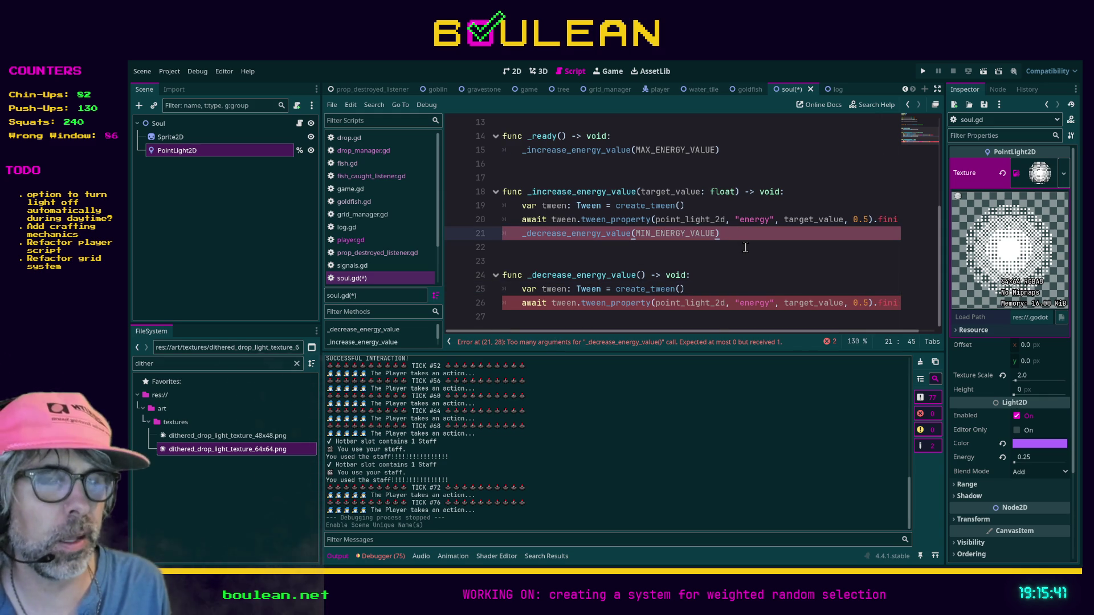
{"action": "key", "text": "shift+Home"}
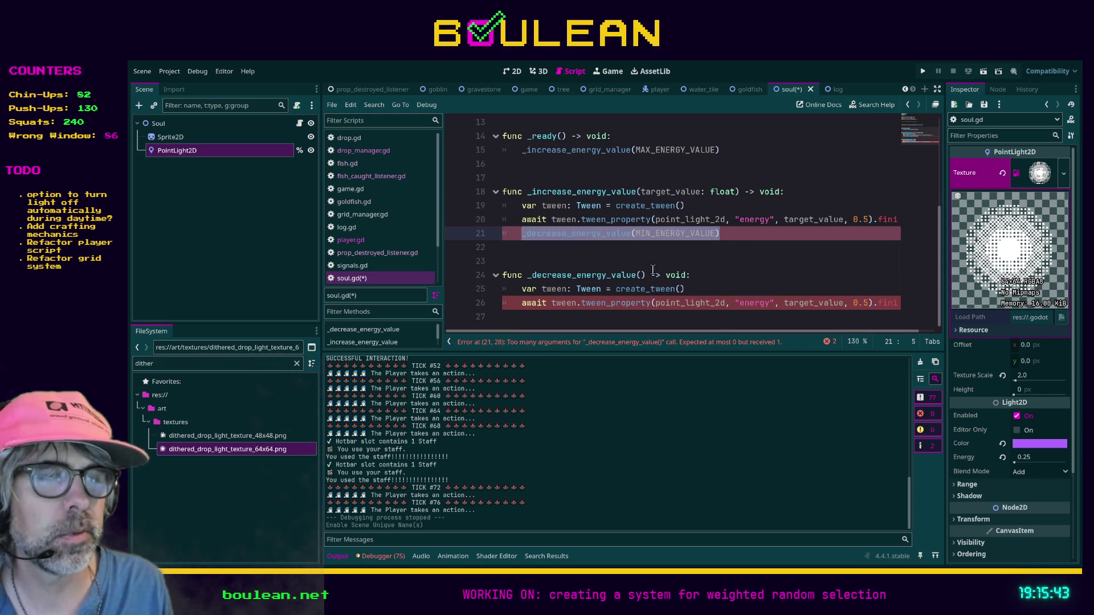
{"action": "left_click", "coordinate": [538, 317]}
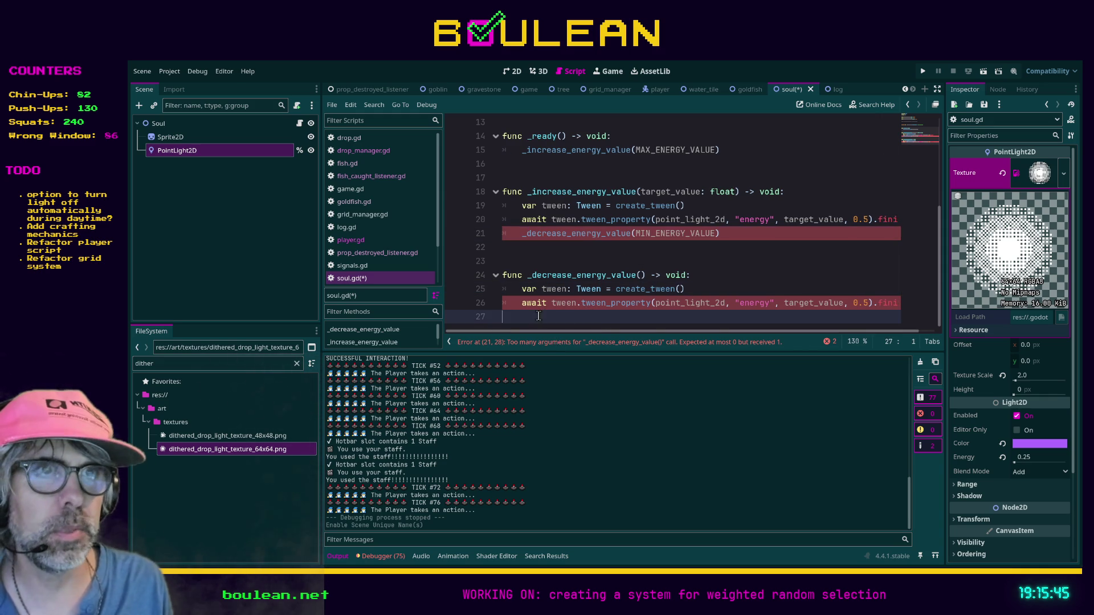
{"action": "left_click", "coordinate": [741, 148]}
{"action": "key", "text": "shift+Home"}
{"action": "key", "text": "ctrl+c"}
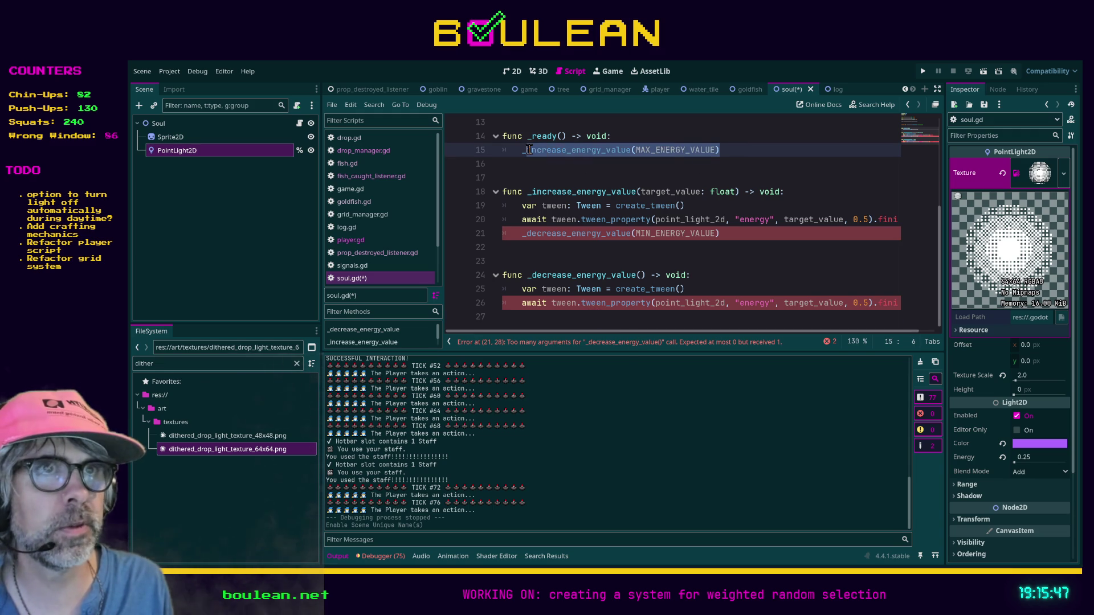
{"action": "left_click", "coordinate": [532, 318]}
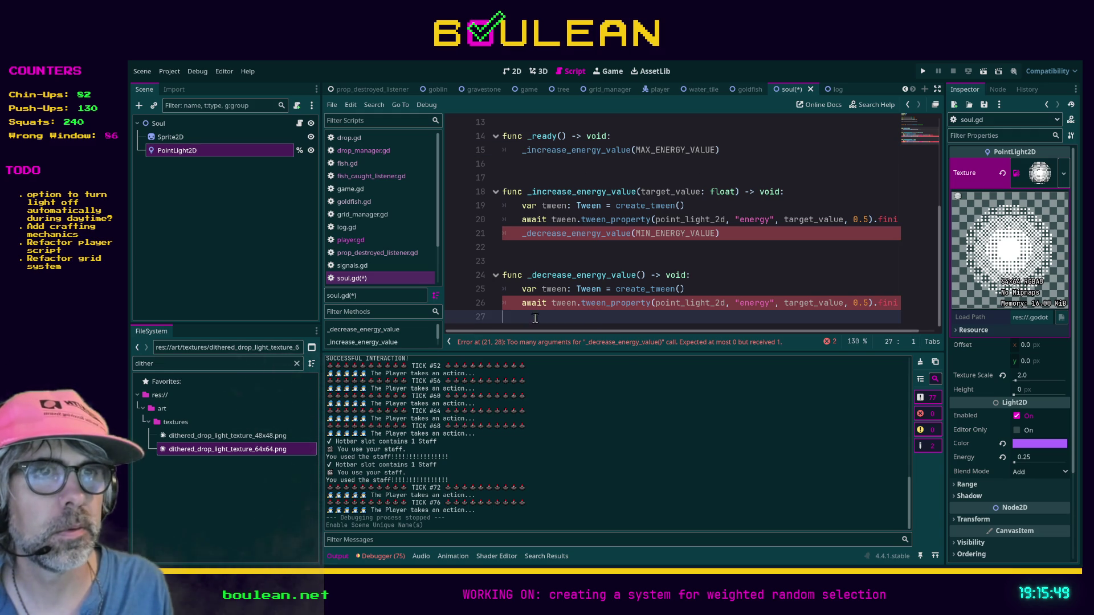
{"action": "key", "text": "ctrl+v"}
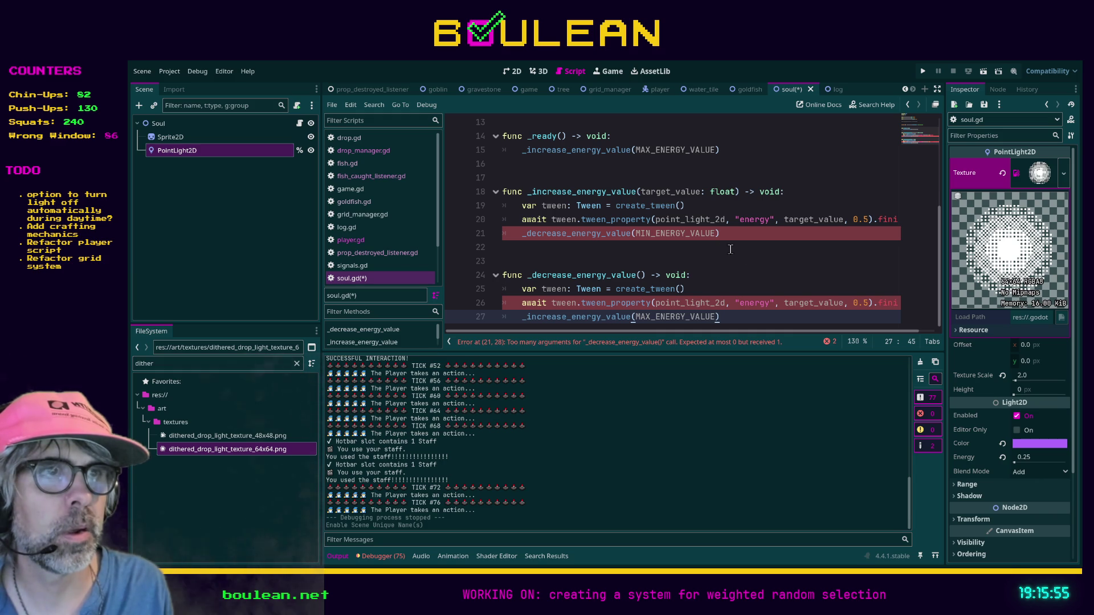
- Give _decrease_energy_value a target_value: float parameter
{"action": "left_click", "coordinate": [639, 276]}
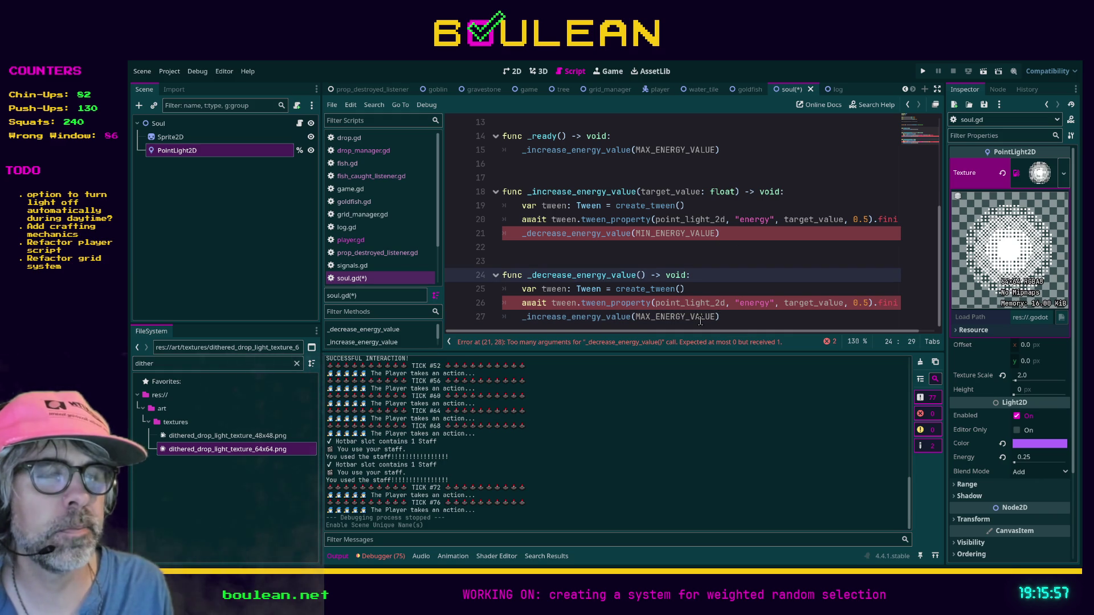
{"action": "type", "text": "target_val"}
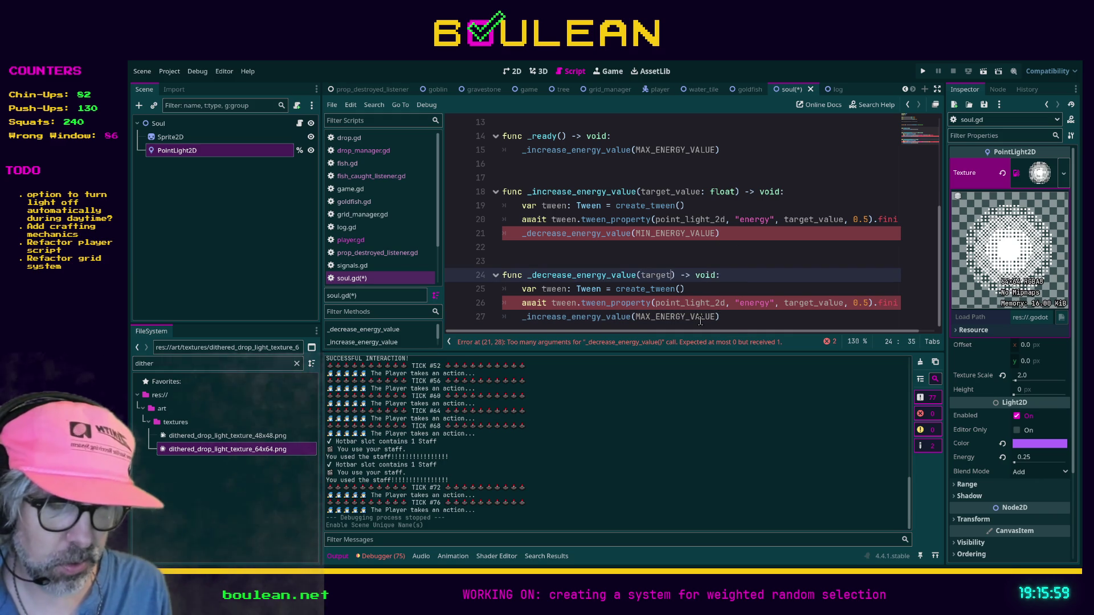
{"action": "type", "text": "ue: float"}
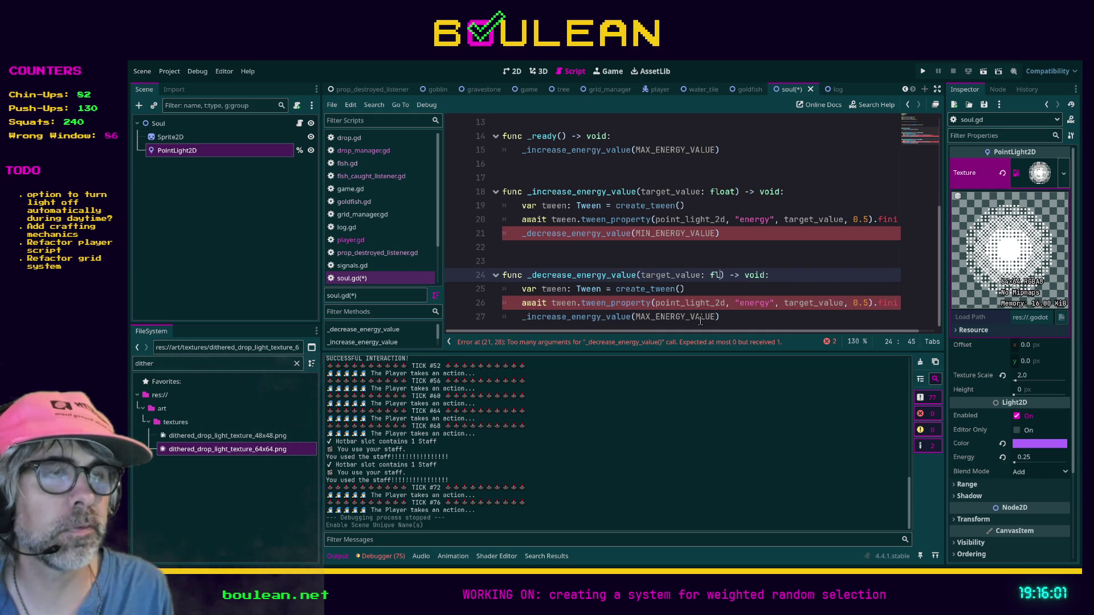
{"action": "left_click", "coordinate": [766, 316]}
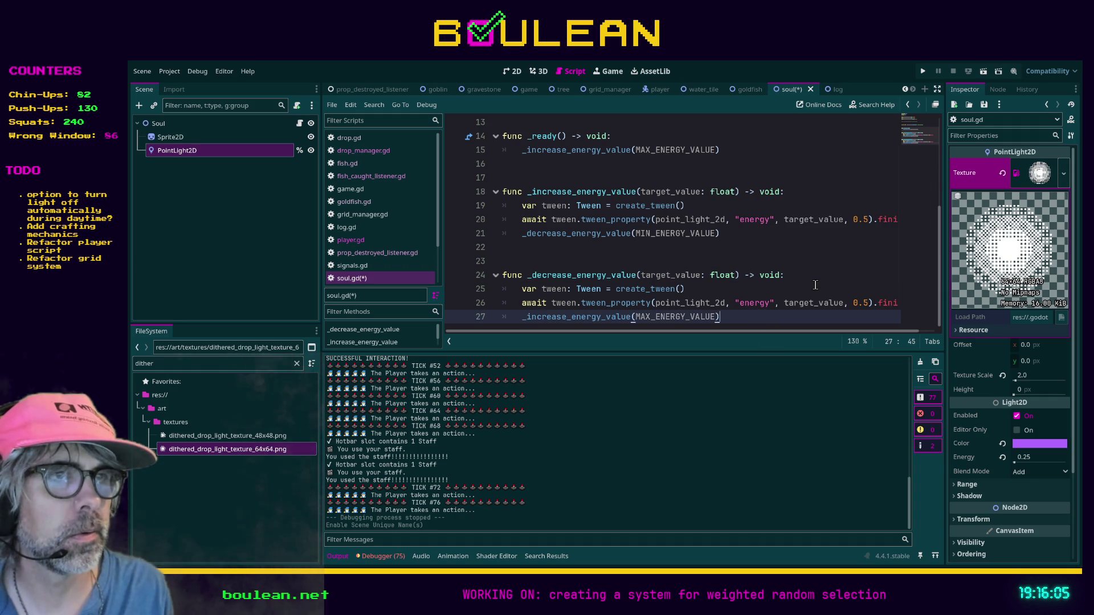
- Save soul.gd and run the project
{"action": "key", "text": "ctrl+s"}
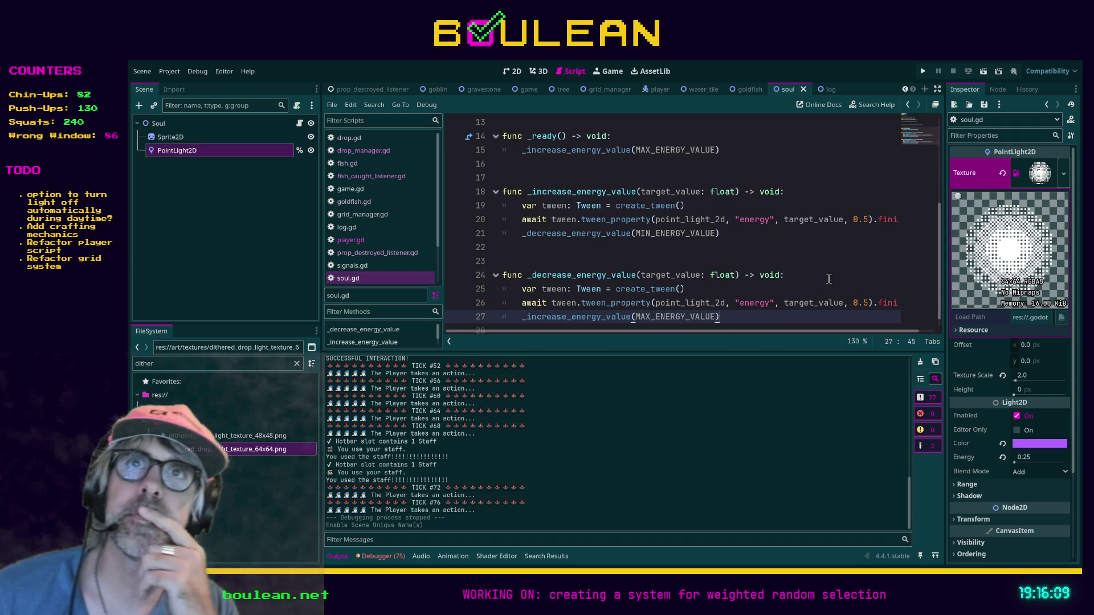
{"action": "key", "text": "F5"}
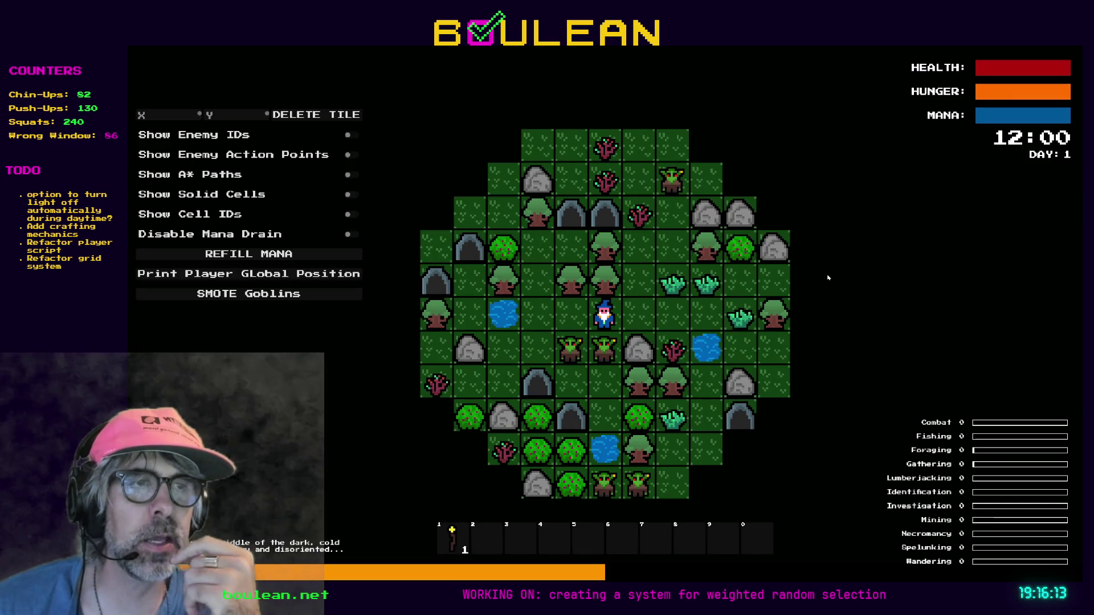
- Attack the goblins surrounding the wizard
{"action": "key", "text": "Down"}
{"action": "key", "text": "Down"}
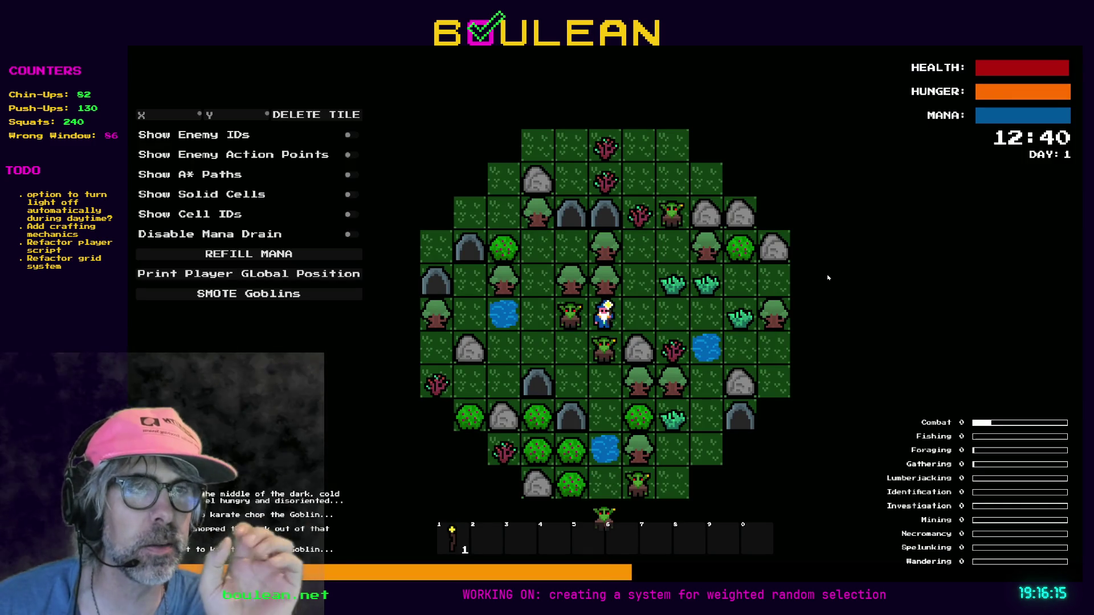
{"action": "key", "text": "Down"}
{"action": "key", "text": "Down"}
{"action": "key", "text": "Down"}
{"action": "key", "text": "Down"}
{"action": "key", "text": "Down"}
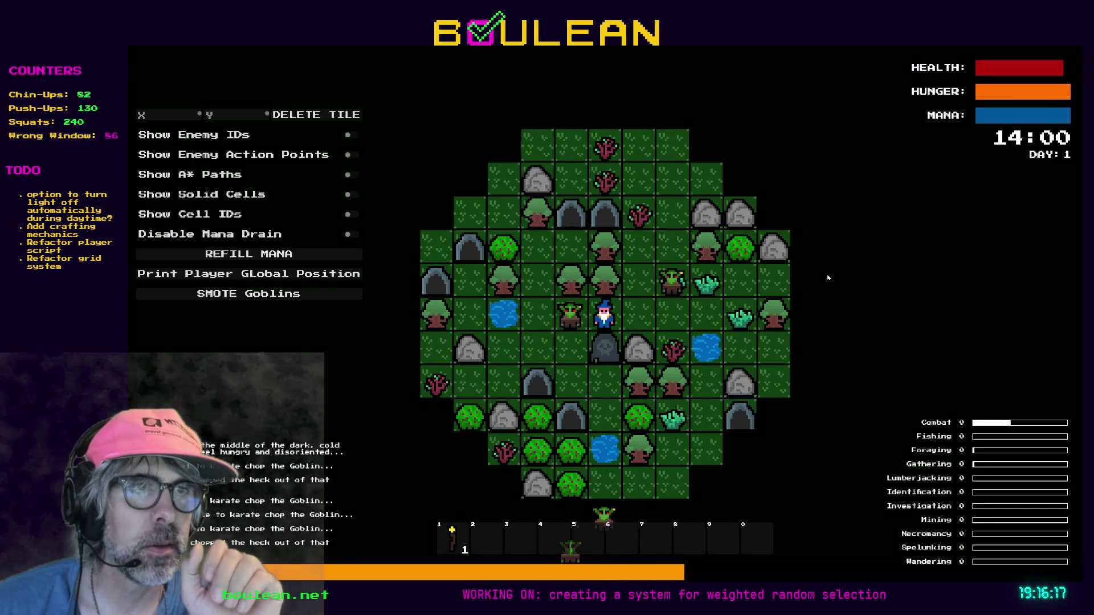
{"action": "key", "text": "Left"}
{"action": "key", "text": "Left"}
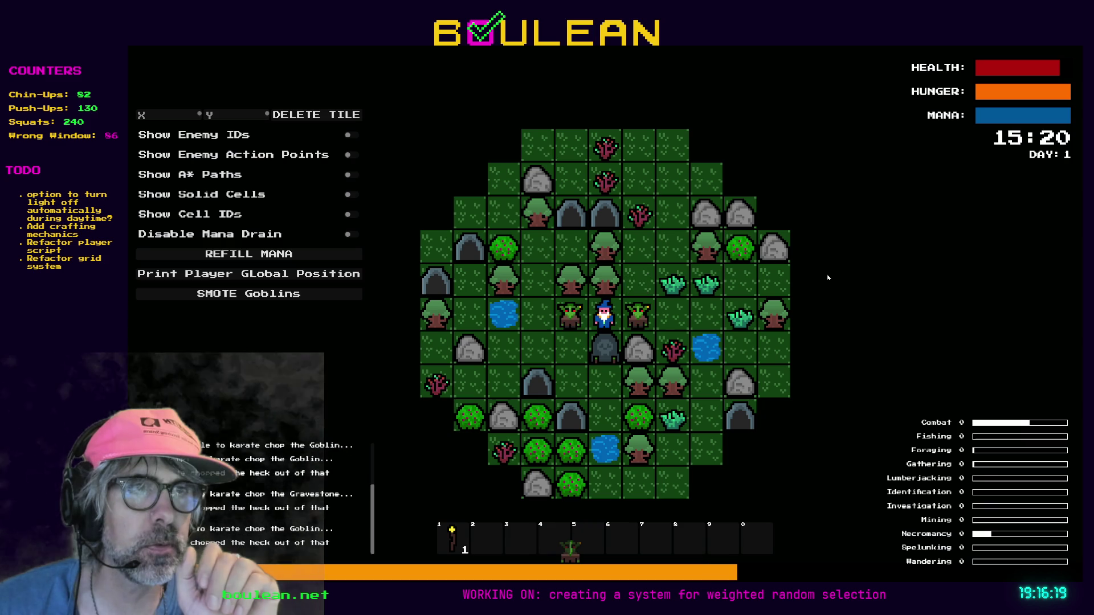
{"action": "key", "text": "Left"}
{"action": "key", "text": "Left"}
{"action": "key", "text": "Left"}
{"action": "key", "text": "Left"}
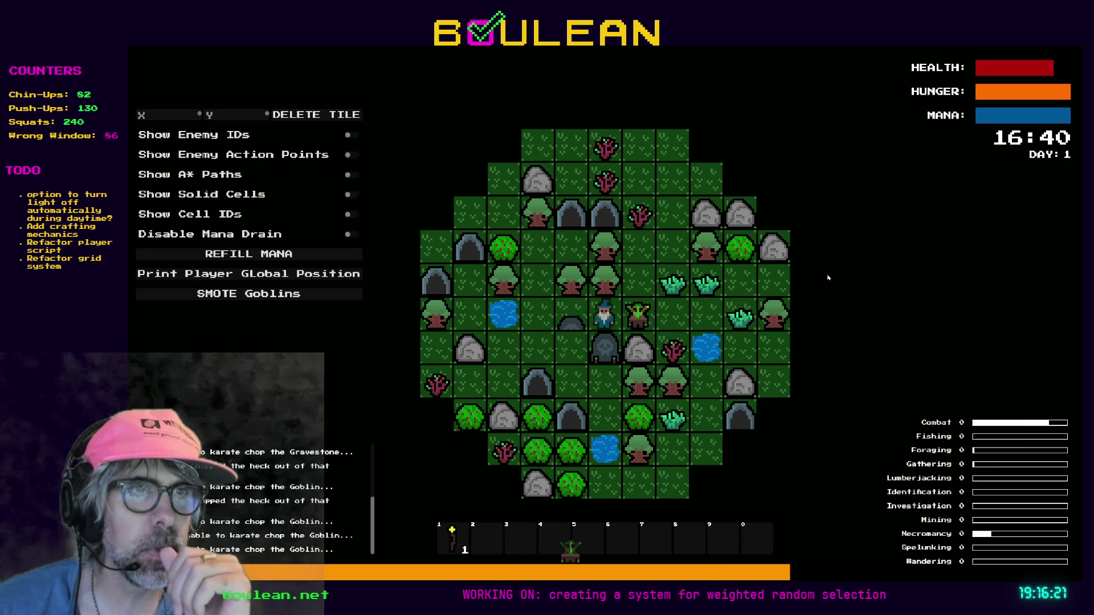
{"action": "key", "text": "Right"}
{"action": "key", "text": "Right"}
{"action": "key", "text": "Right"}
{"action": "key", "text": "Right"}
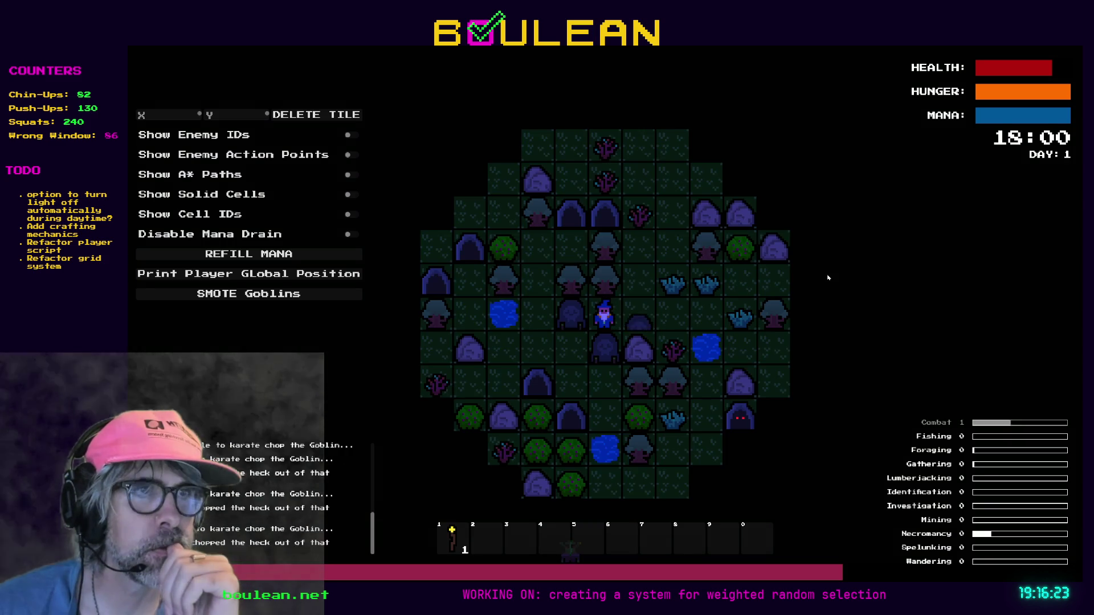
- Chop the nearby gravestones for glowing souls, zoom in, then stop the game
{"action": "key", "text": "Down"}
{"action": "key", "text": "Down"}
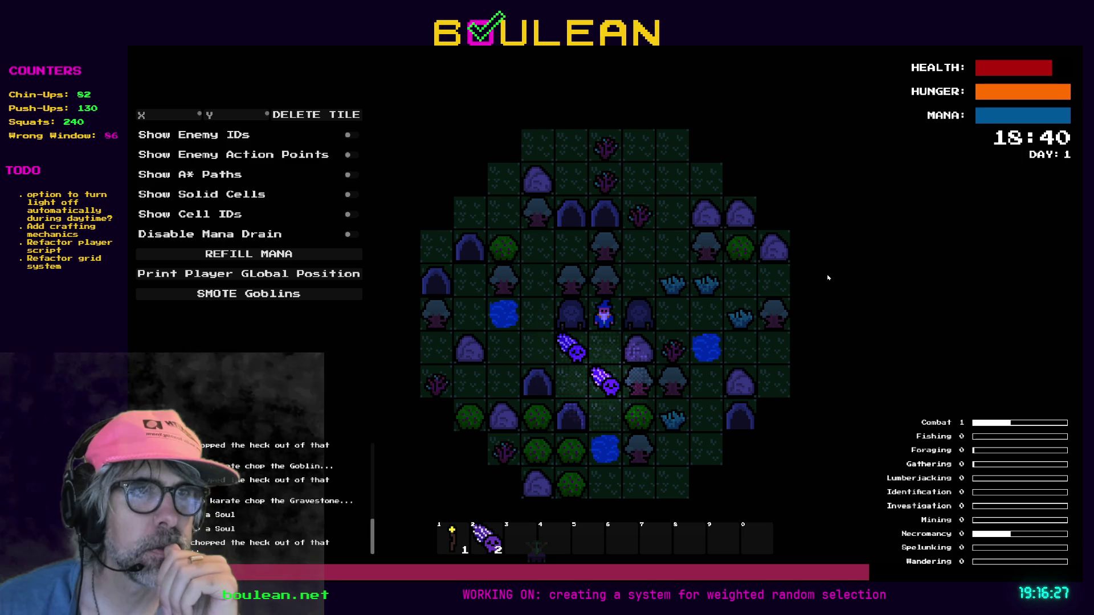
{"action": "key", "text": "Right"}
{"action": "key", "text": "Right"}
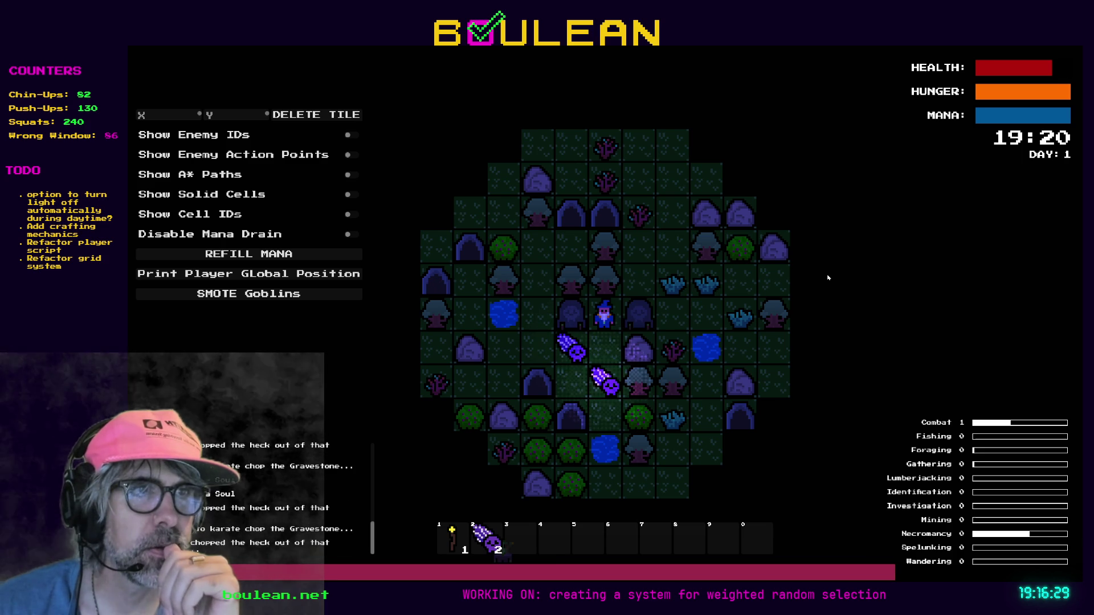
{"action": "key", "text": "Right"}
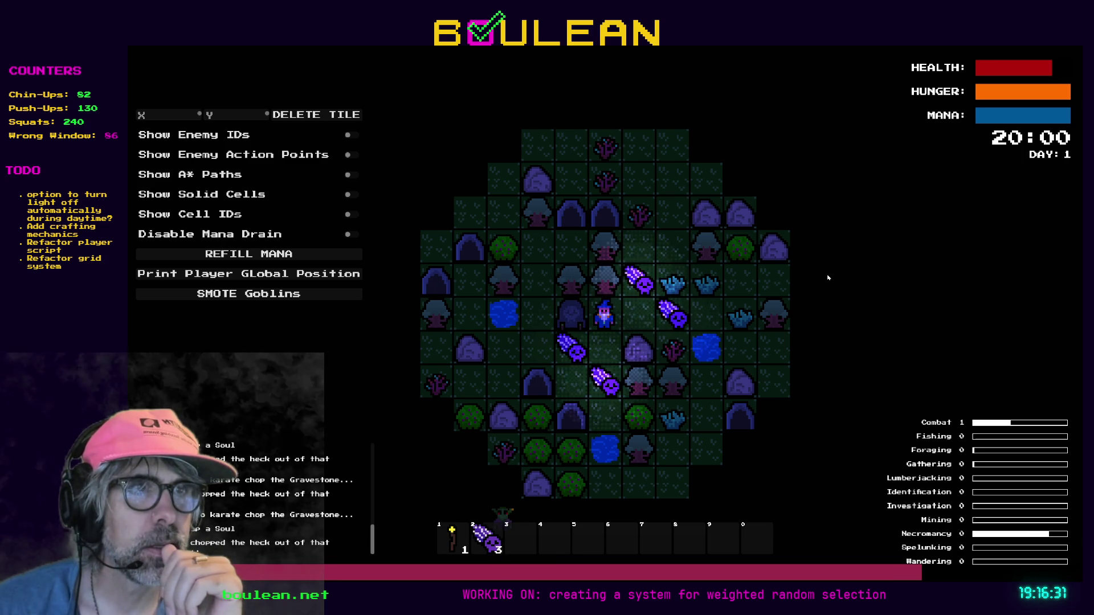
{"action": "key", "text": "Left"}
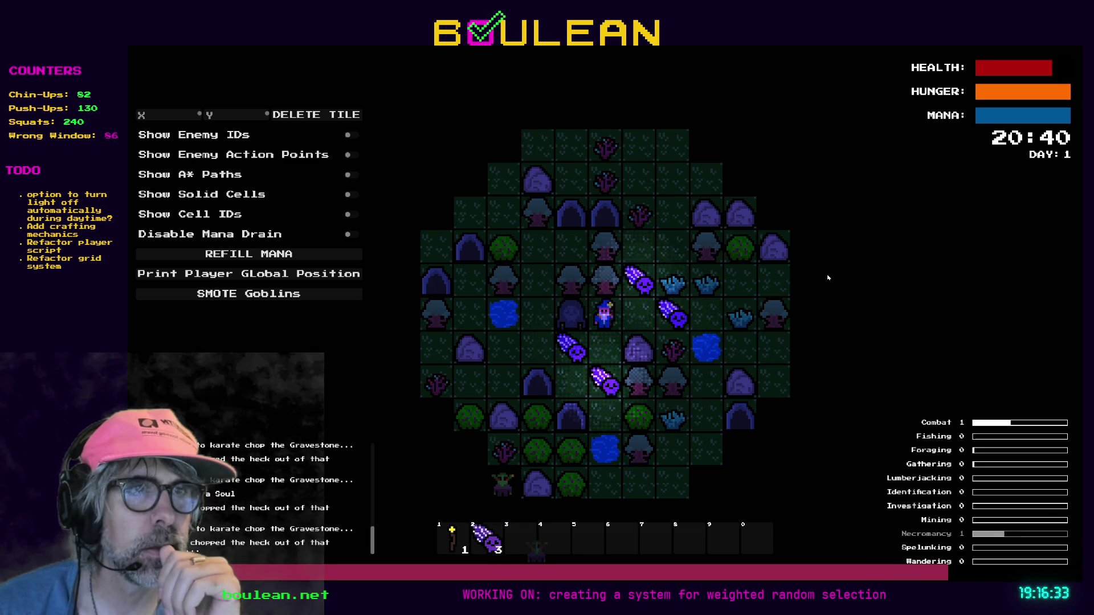
{"action": "key", "text": "Left"}
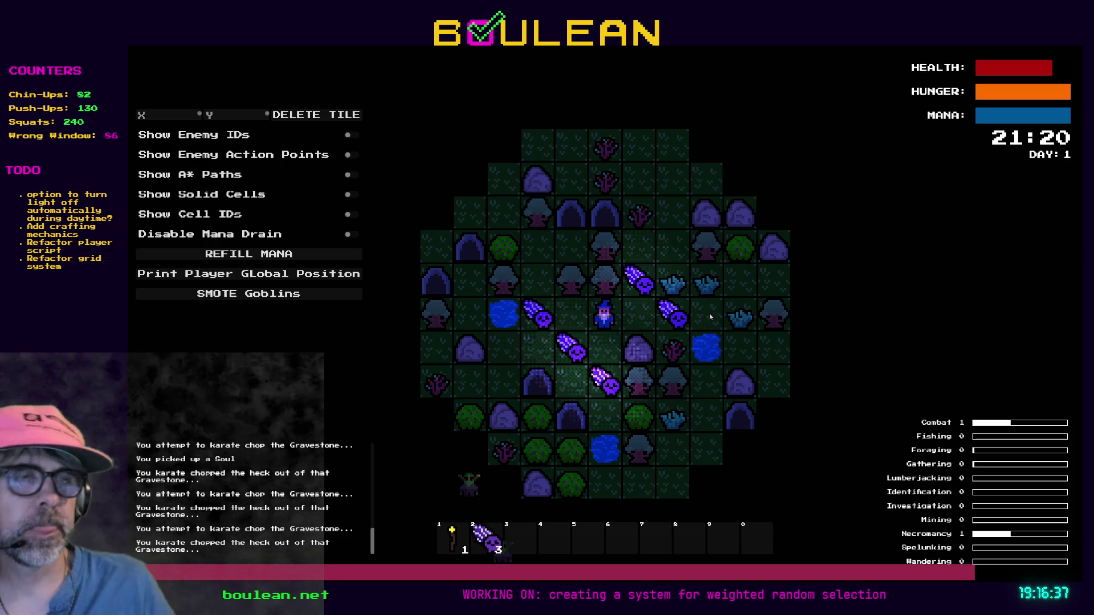
{"action": "scroll", "coordinate": [710, 316], "scroll_direction": "up", "scroll_amount": 1}
{"action": "scroll", "coordinate": [710, 316], "scroll_direction": "up", "scroll_amount": 1}
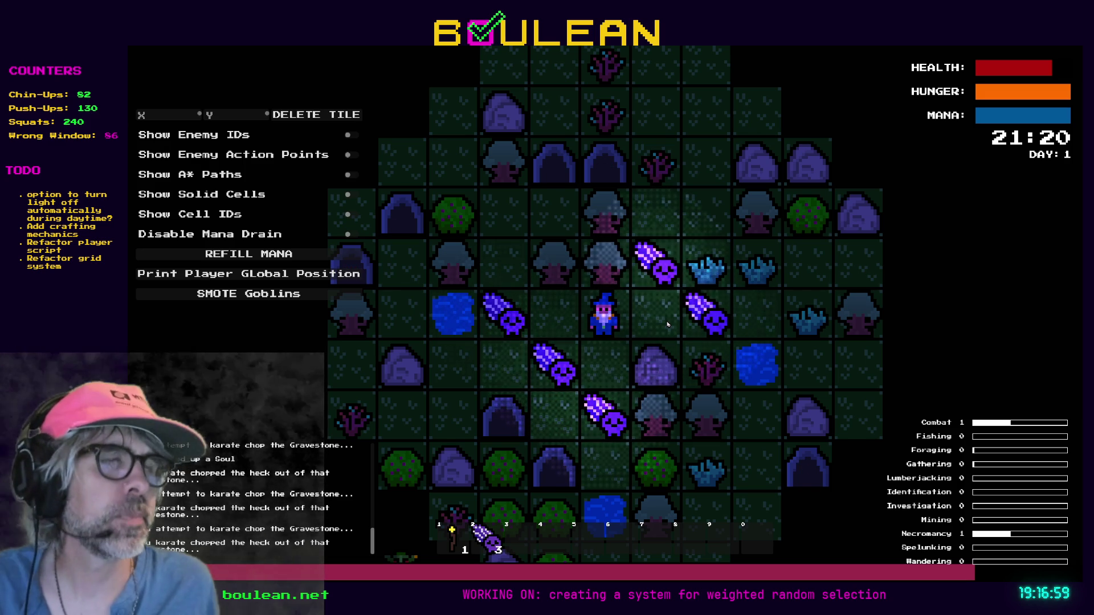
{"action": "key", "text": "F8"}
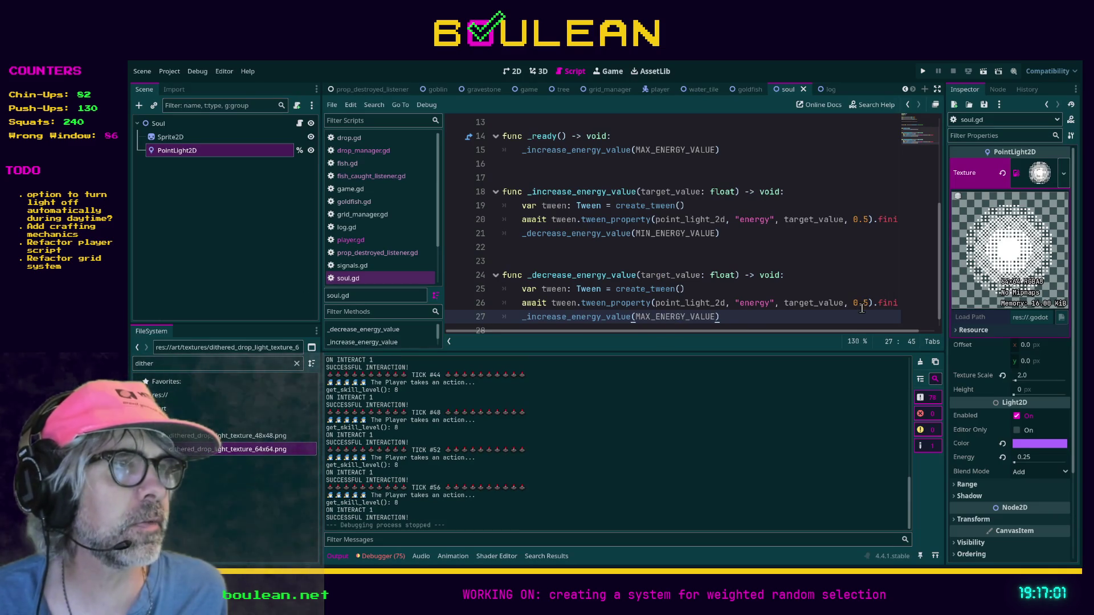
- Declare a float constant ENERGY_TWEEN_SPEED on line 7
{"action": "left_click_drag", "start_coordinate": [854, 305], "coordinate": [867, 303]}
{"action": "type", "text": "0.1"}
{"action": "scroll", "coordinate": [718, 251], "scroll_direction": "up", "scroll_amount": 4}
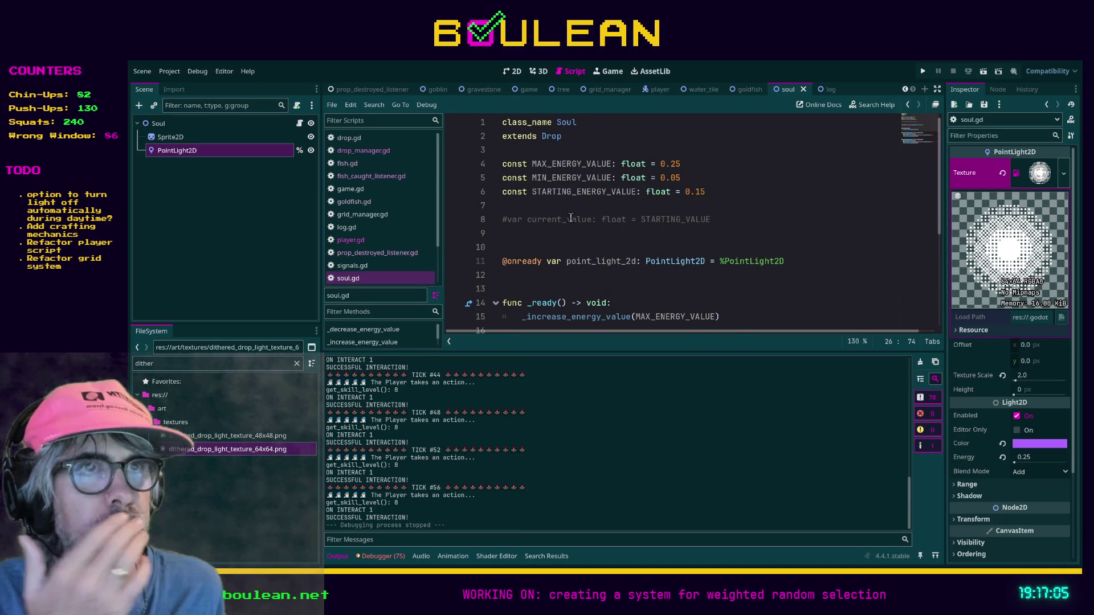
{"action": "left_click", "coordinate": [549, 206]}
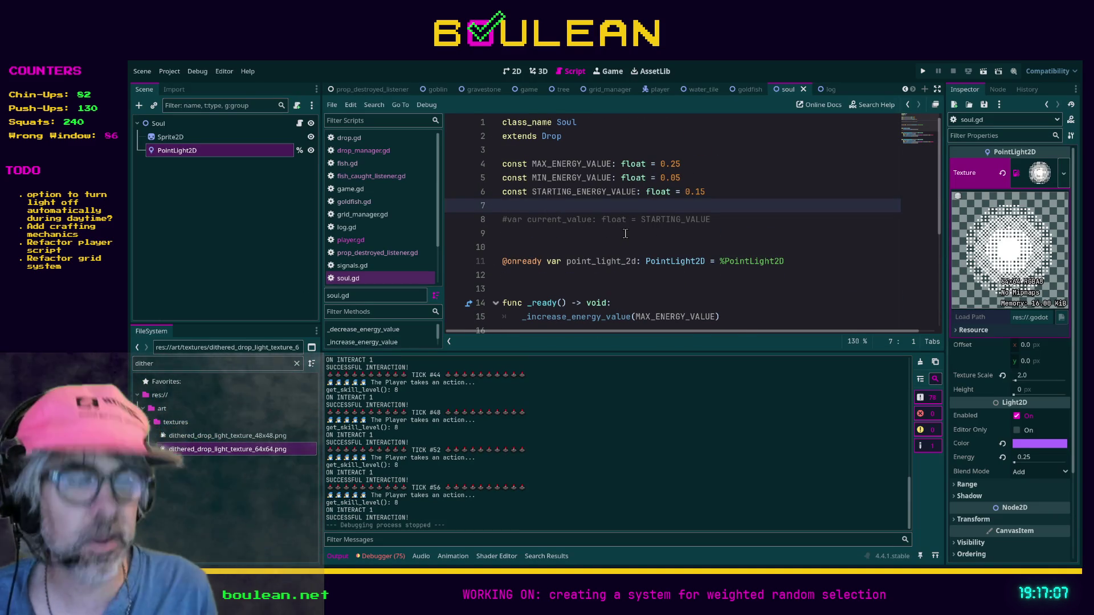
{"action": "type", "text": "const "}
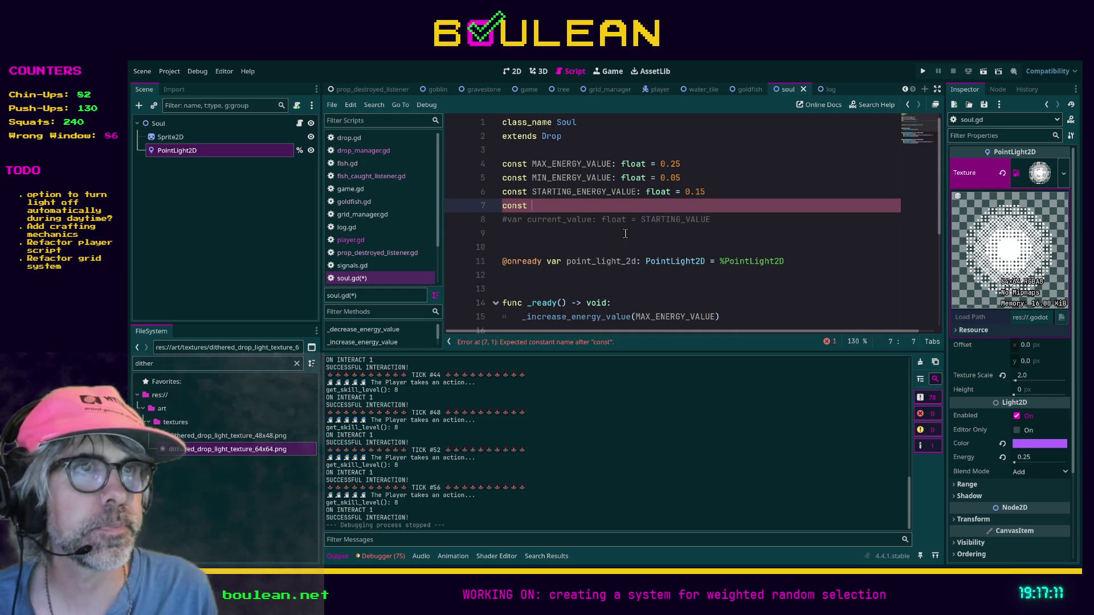
{"action": "type", "text": "ENERGY_TWEE"}
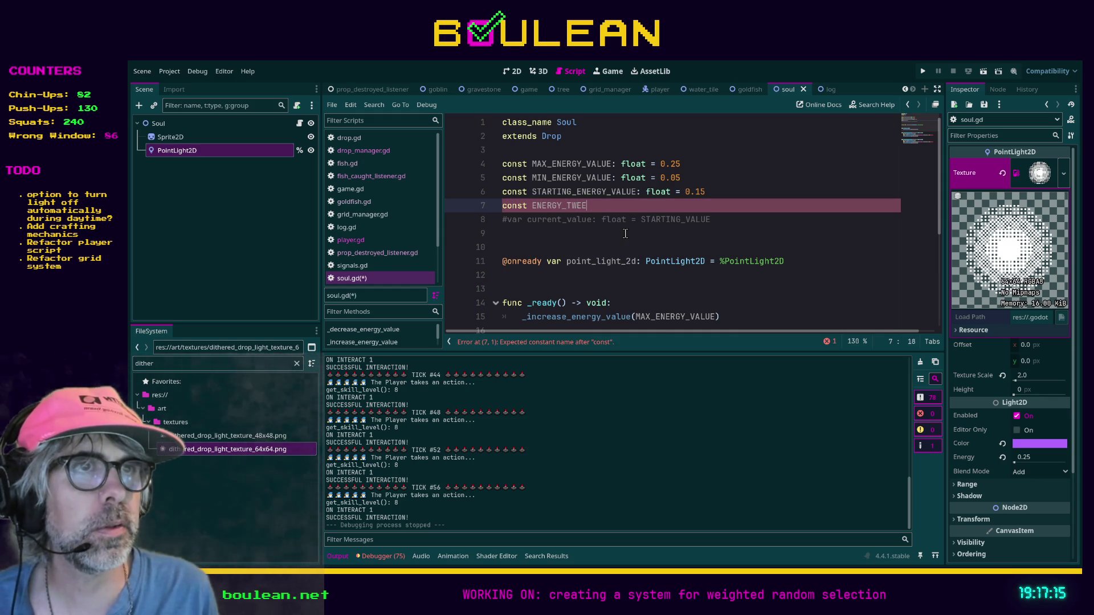
{"action": "type", "text": "N_SPEED: "}
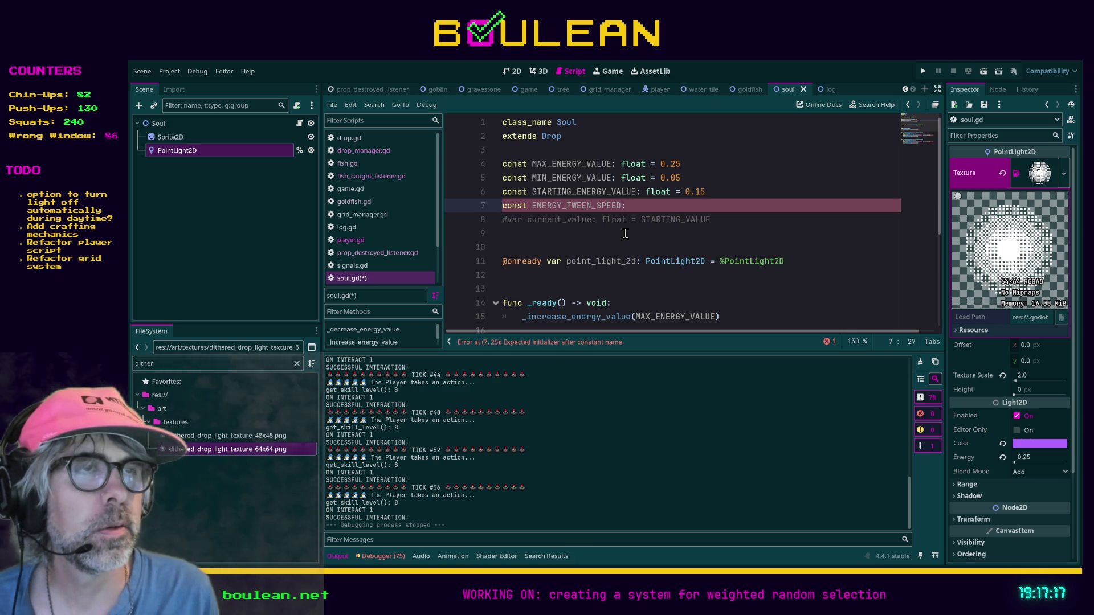
{"action": "type", "text": "float ="}
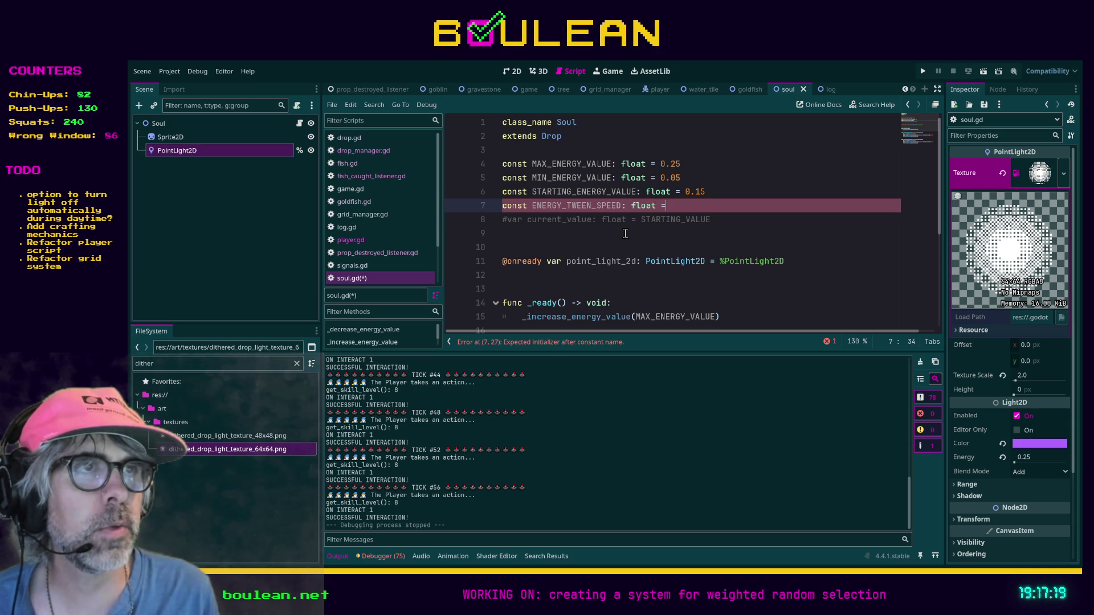
{"action": "type", "text": " 0."}
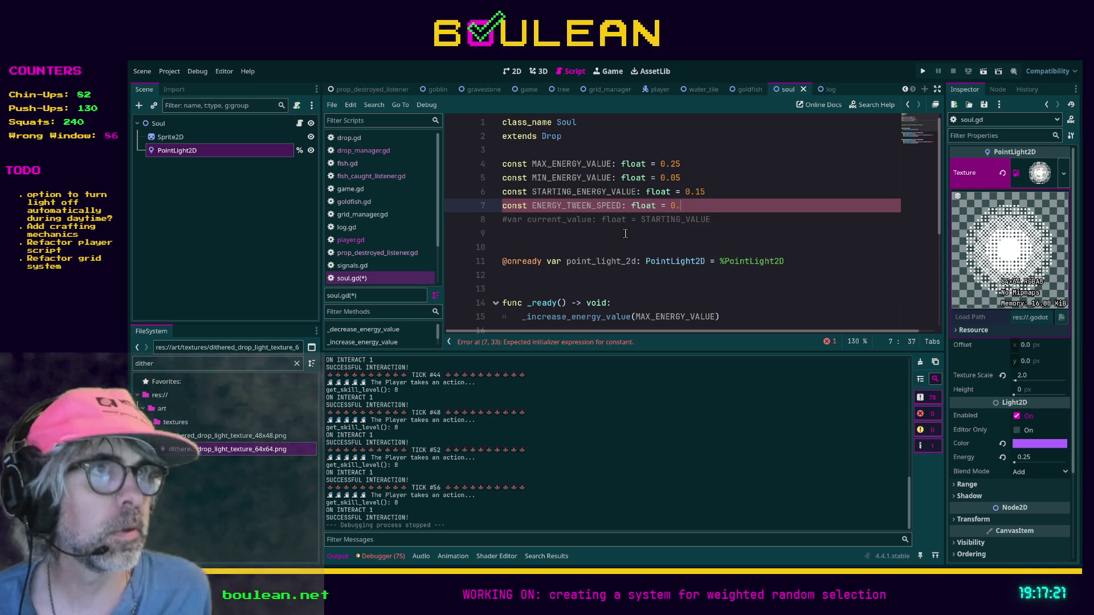
- Replace 0.5 with ENERGY_TWEEN_SPEED in both tween_property calls and save
{"action": "scroll", "coordinate": [625, 233], "scroll_direction": "down", "scroll_amount": 3}
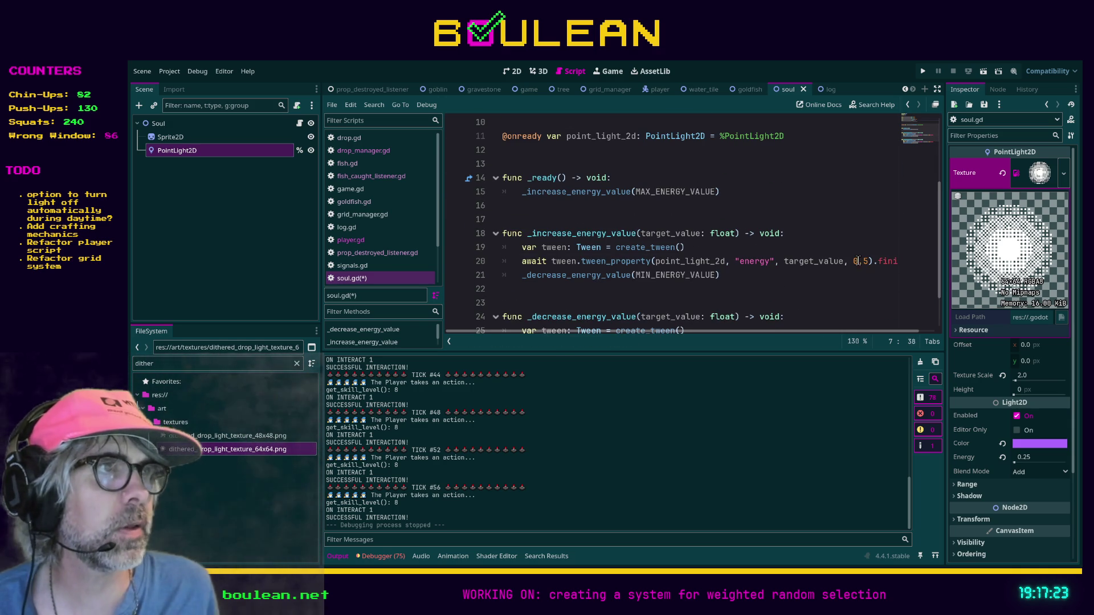
{"action": "left_click", "coordinate": [861, 263]}
{"action": "key", "text": "Right"}
{"action": "key", "text": "Right"}
{"action": "key", "text": "shift+Left"}
{"action": "key", "text": "shift+Left"}
{"action": "key", "text": "shift+Left"}
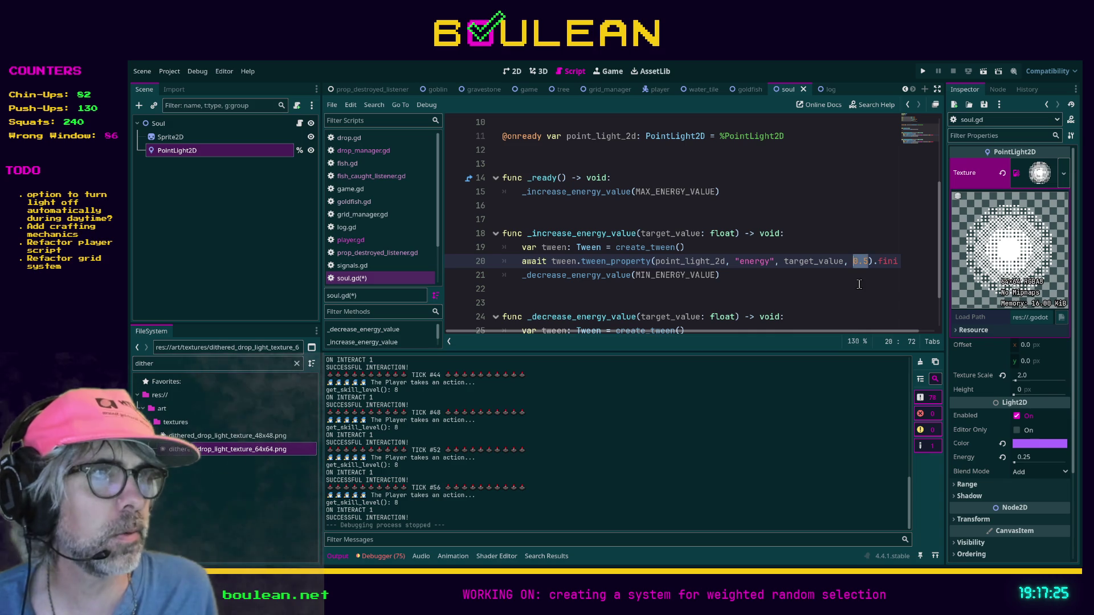
{"action": "type", "text": "ENERGY"}
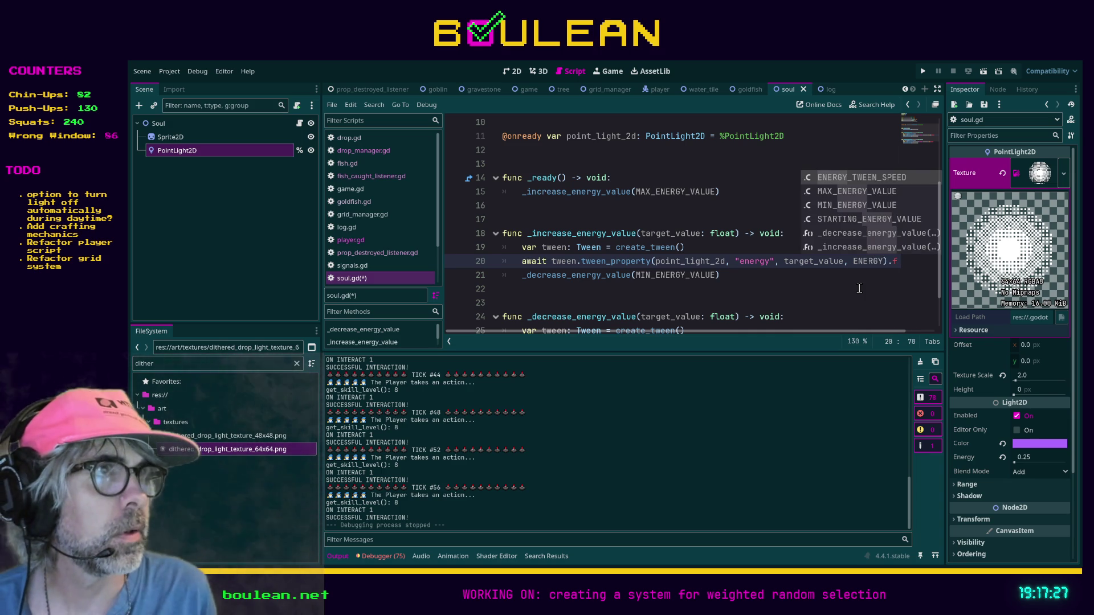
{"action": "key", "text": "Return"}
{"action": "scroll", "coordinate": [847, 255], "scroll_direction": "down", "scroll_amount": 2}
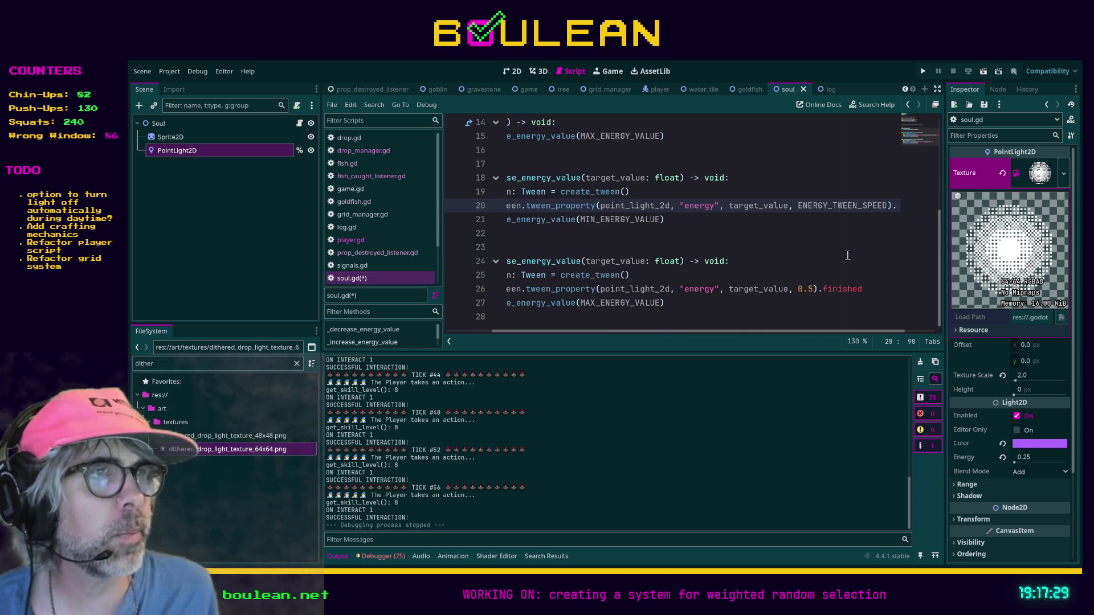
{"action": "left_click_drag", "start_coordinate": [816, 289], "coordinate": [799, 290]}
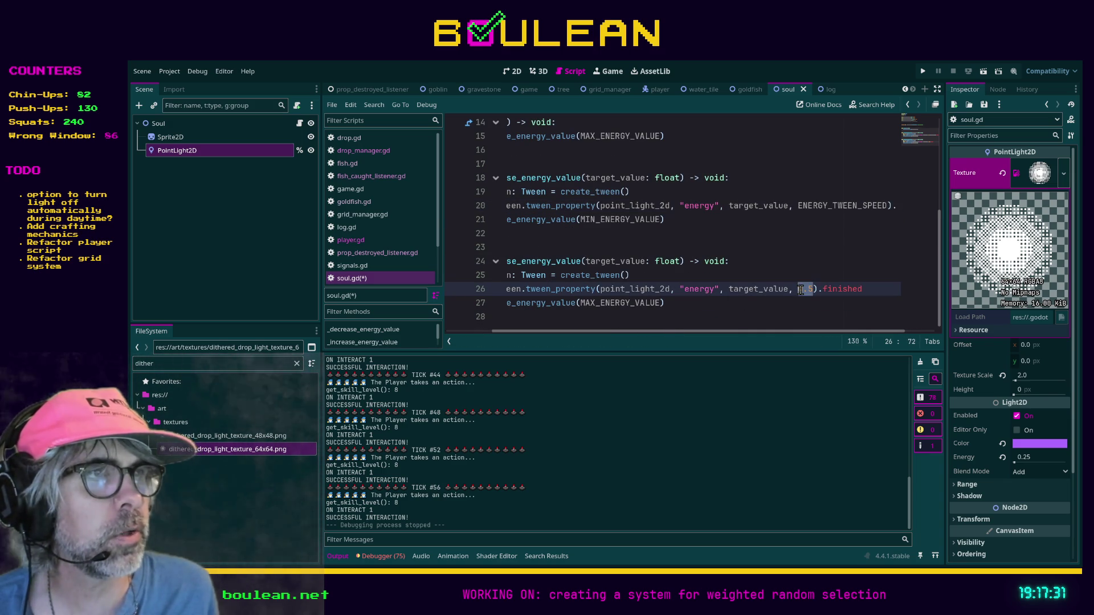
{"action": "type", "text": "ENER"}
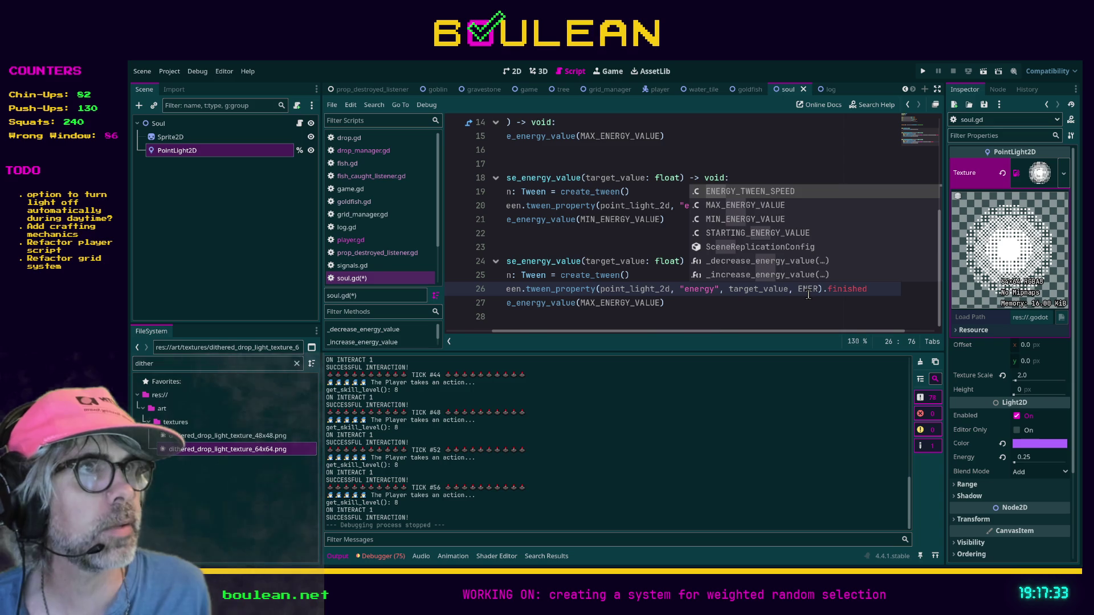
{"action": "key", "text": "Return"}
{"action": "left_click", "coordinate": [822, 274]}
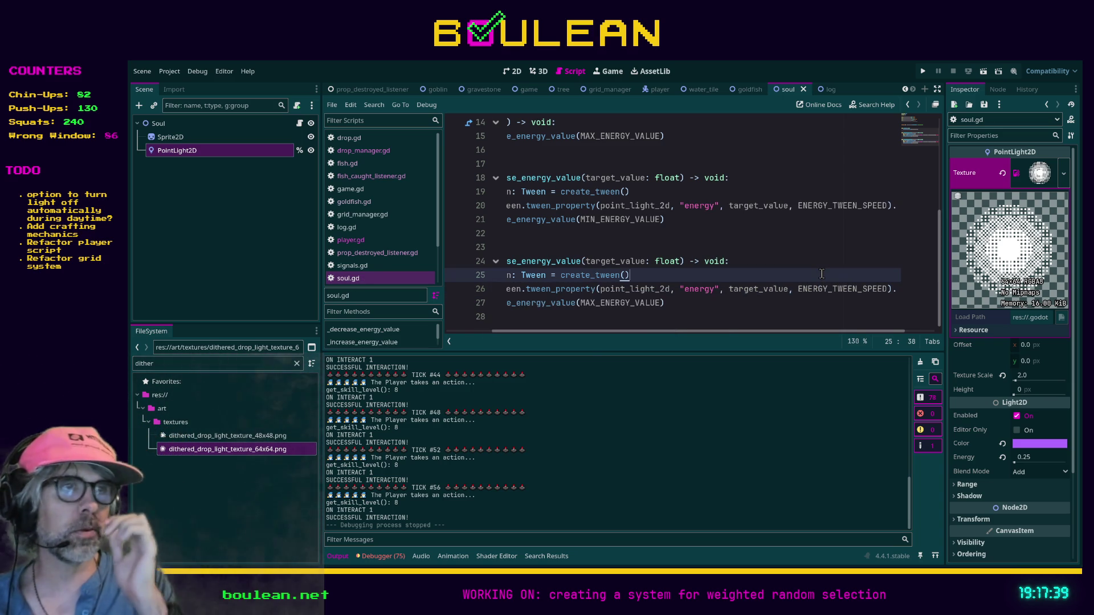
{"action": "key", "text": "ctrl+s"}
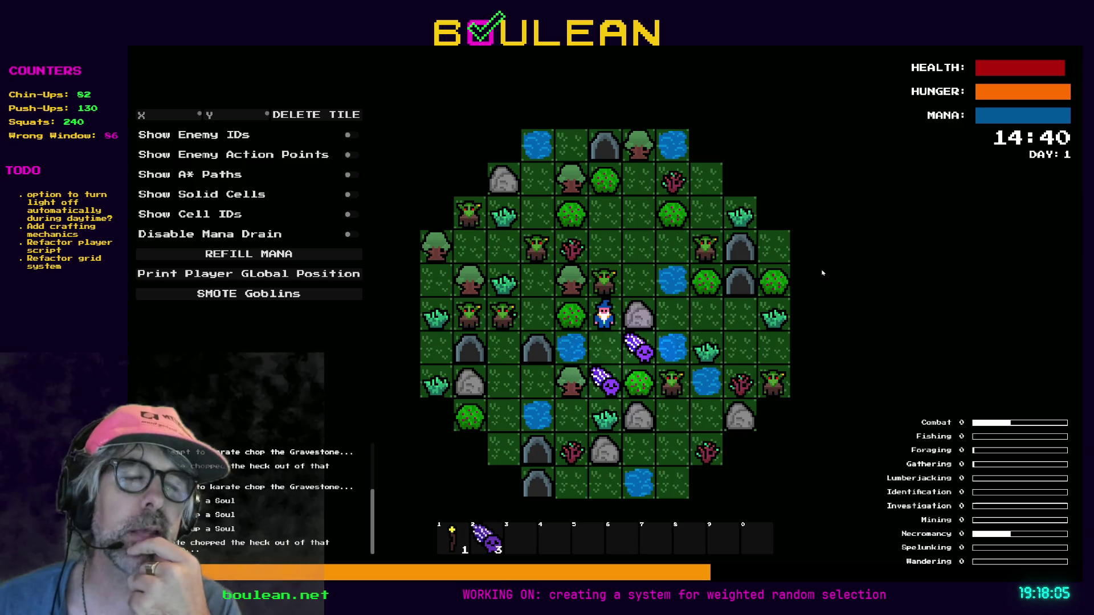
- Chop the goblin and gravestone above the wizard to collect more souls
{"action": "key", "text": "Up"}
{"action": "key", "text": "Up"}
{"action": "key", "text": "Up"}
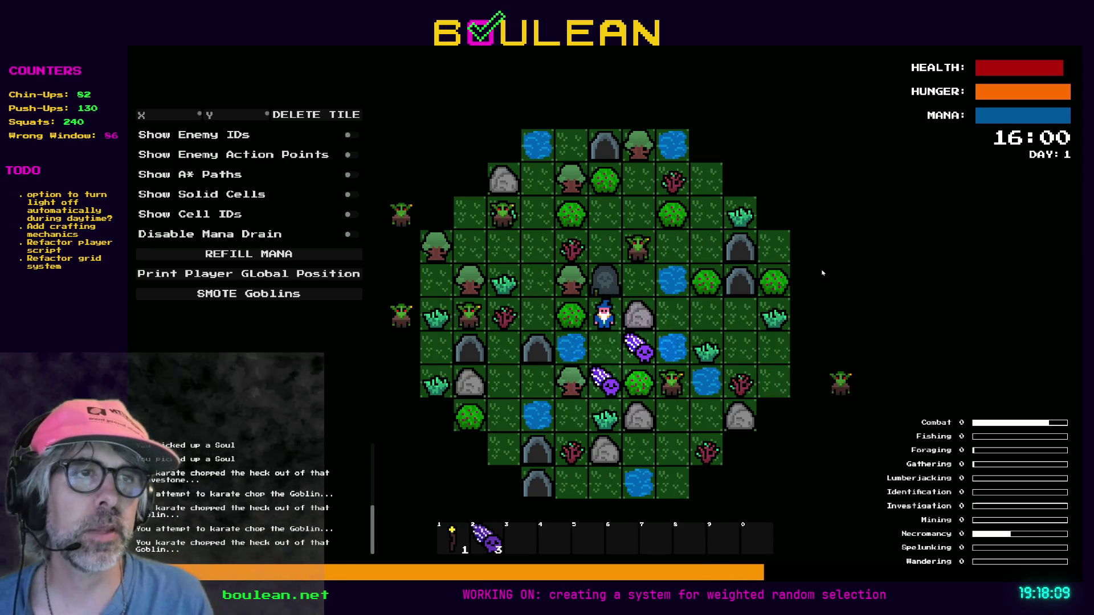
{"action": "key", "text": "Up"}
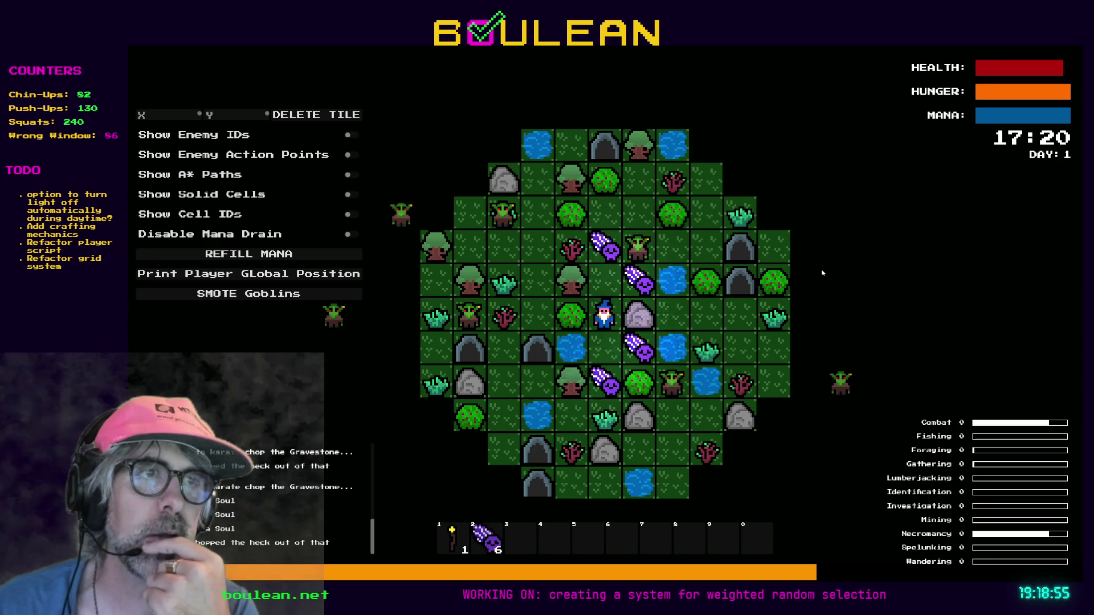
{"action": "scroll", "coordinate": [799, 276], "scroll_direction": "up", "scroll_amount": 5}
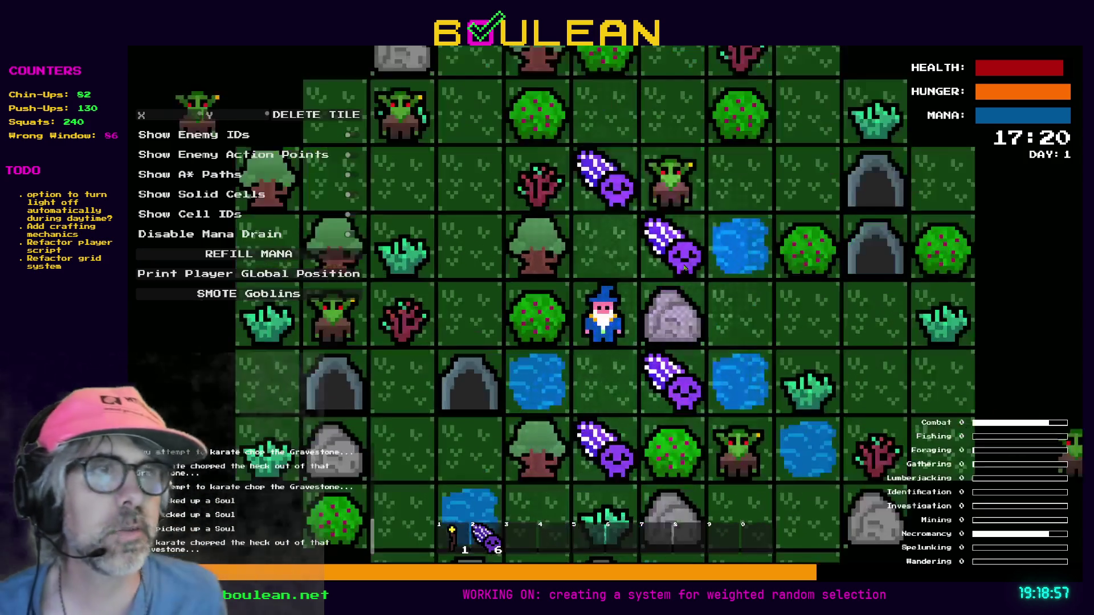
- Move the wizard one tile down while waiting for night to fall
{"action": "scroll", "coordinate": [686, 268], "scroll_direction": "down", "scroll_amount": 1}
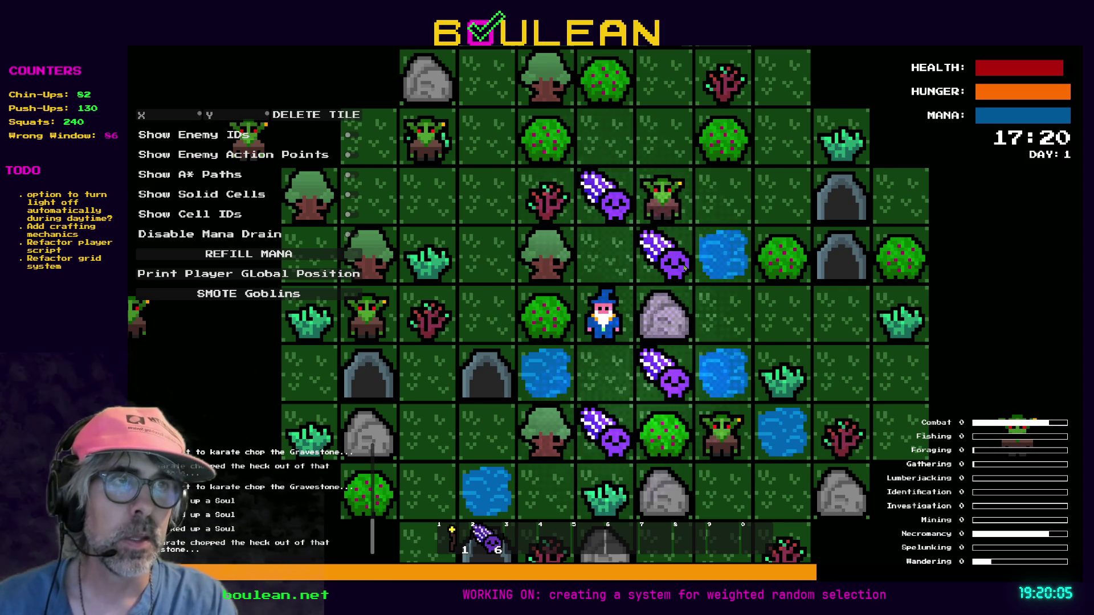
{"action": "key", "text": "s"}
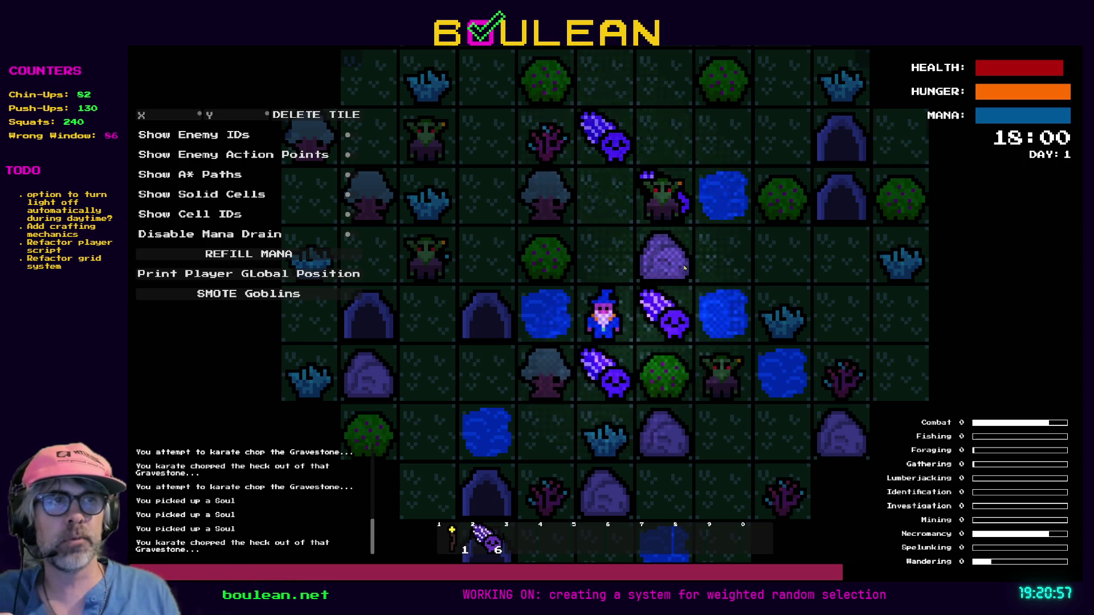
- Move the wizard up and back down a tile, then stop the running game with F8
{"action": "key", "text": "w"}
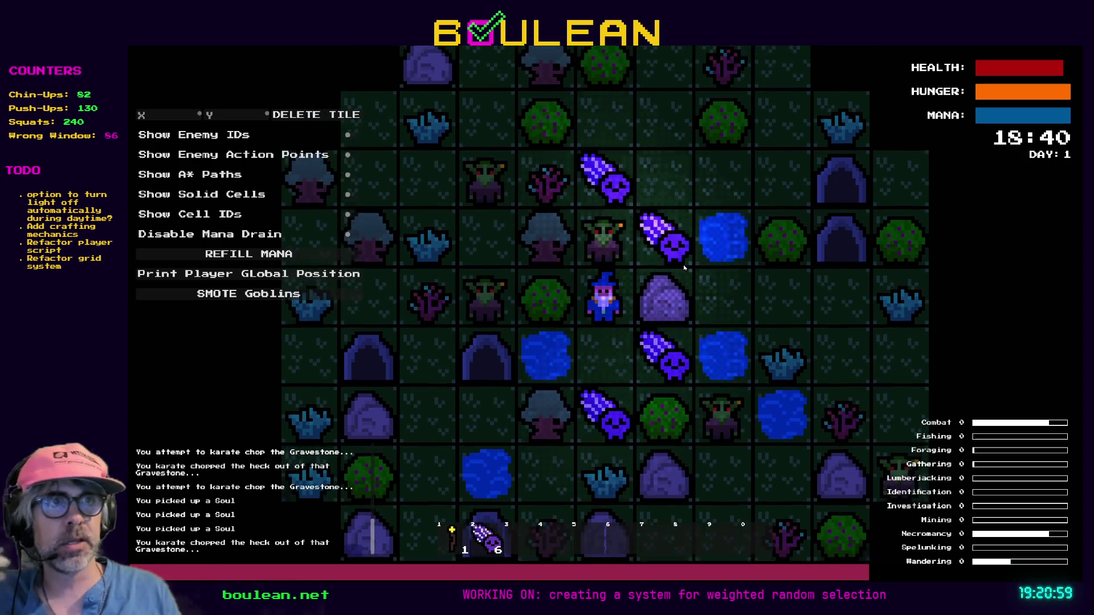
{"action": "key", "text": "s"}
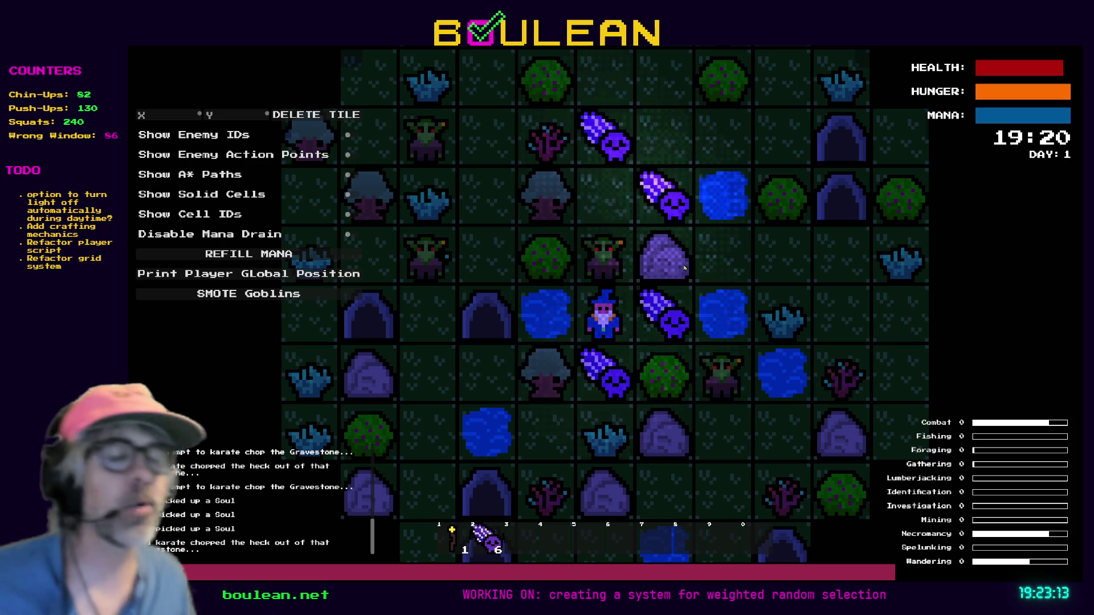
{"action": "scroll", "coordinate": [684, 268], "scroll_direction": "up", "scroll_amount": 1}
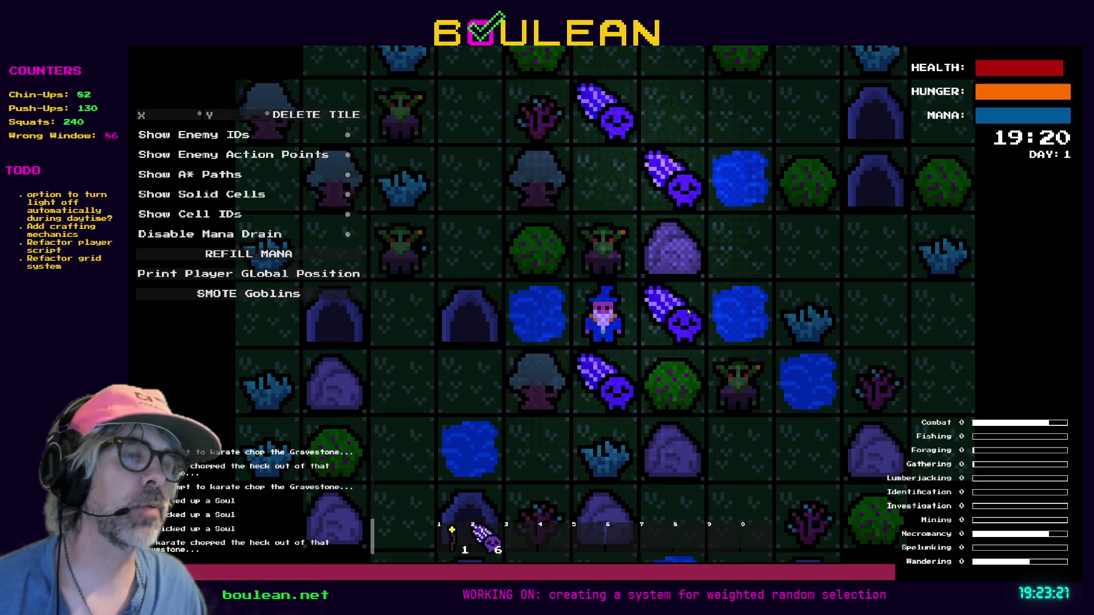
{"action": "key", "text": "F8"}
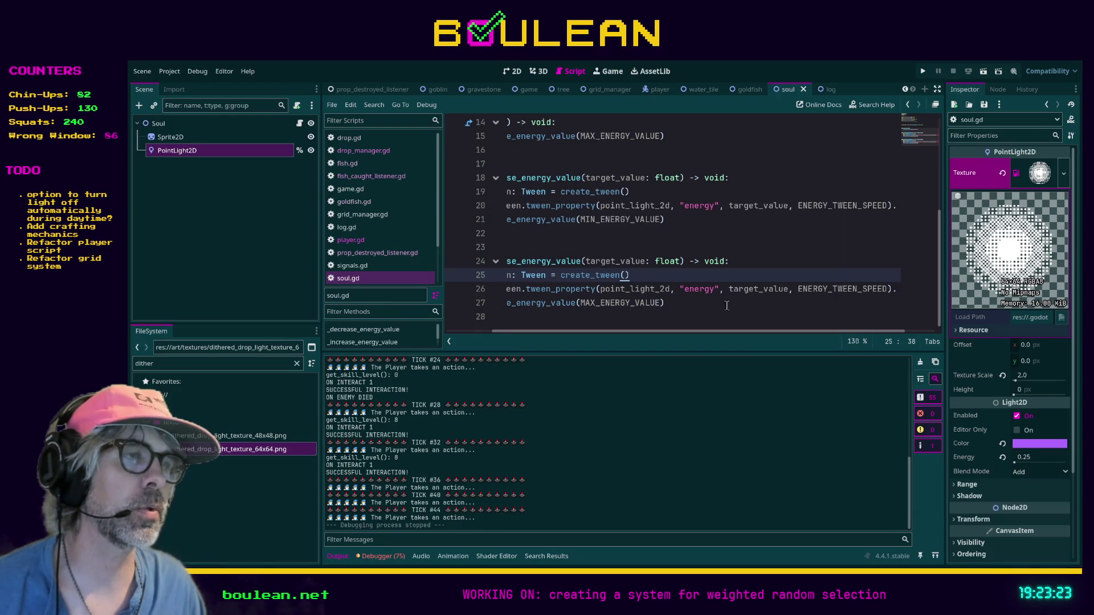
- Try appending 'x 2' to the tween duration on line 20 and check whether it parses
{"action": "scroll", "coordinate": [802, 296], "scroll_direction": "up", "scroll_amount": 3}
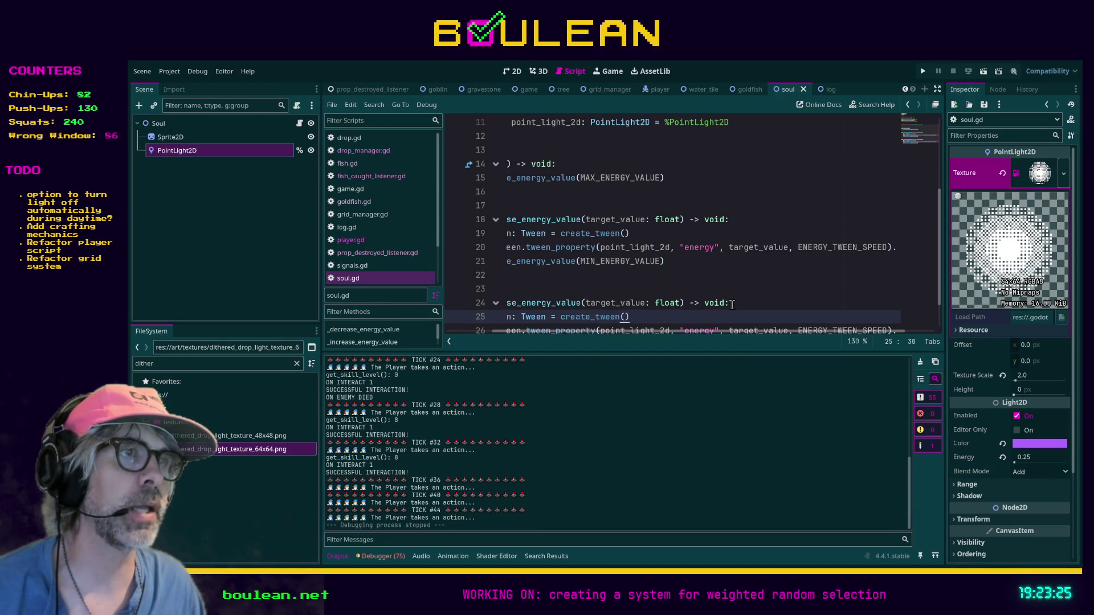
{"action": "left_click_drag", "start_coordinate": [707, 331], "coordinate": [719, 335]}
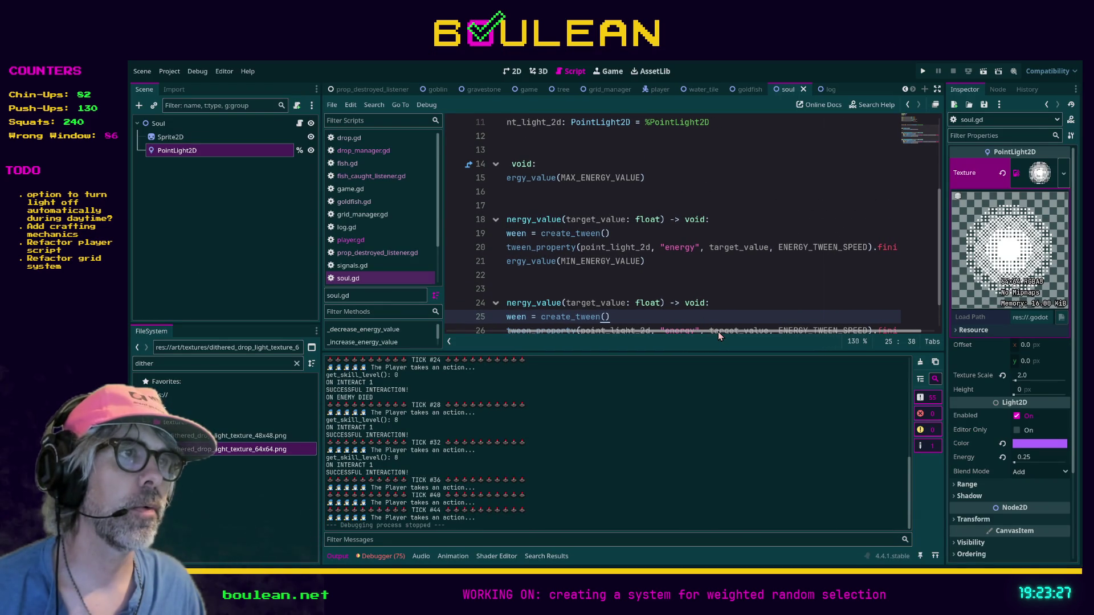
{"action": "left_click", "coordinate": [866, 247]}
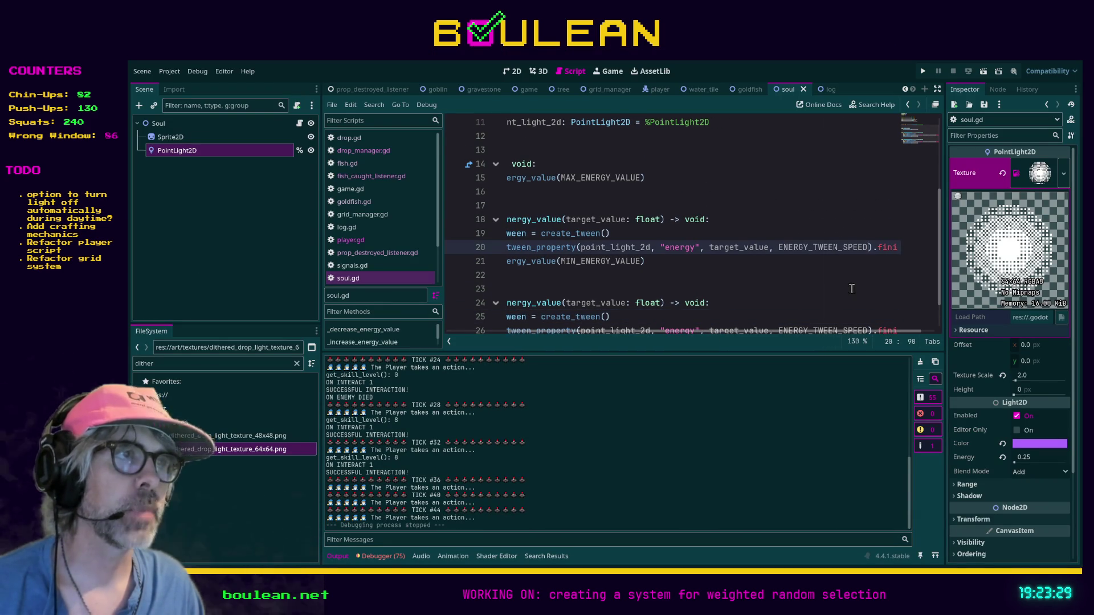
{"action": "type", "text": "x 2"}
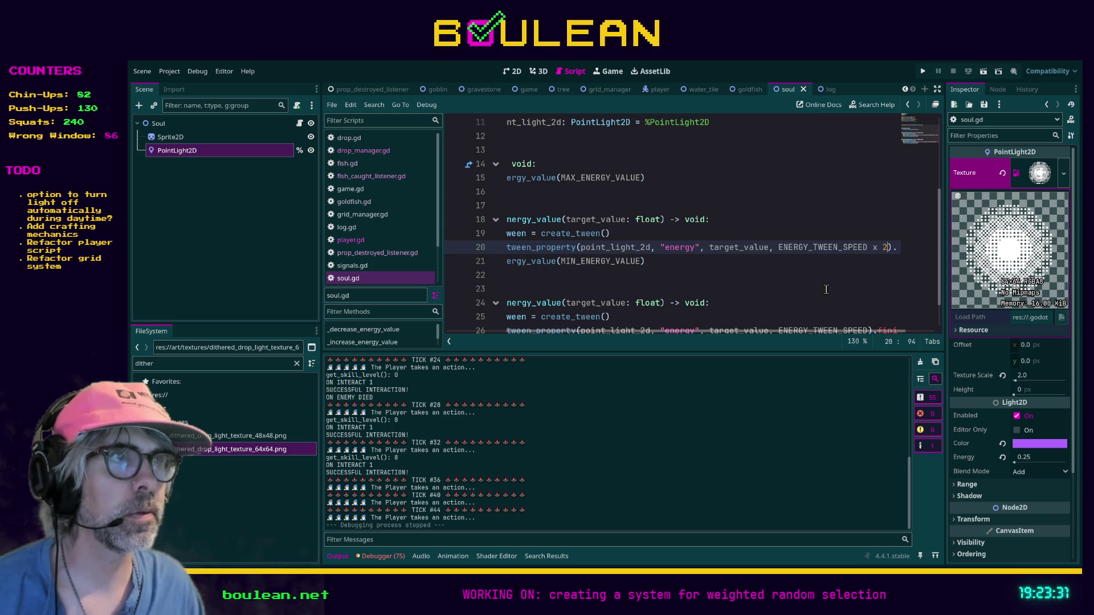
{"action": "left_click", "coordinate": [823, 289]}
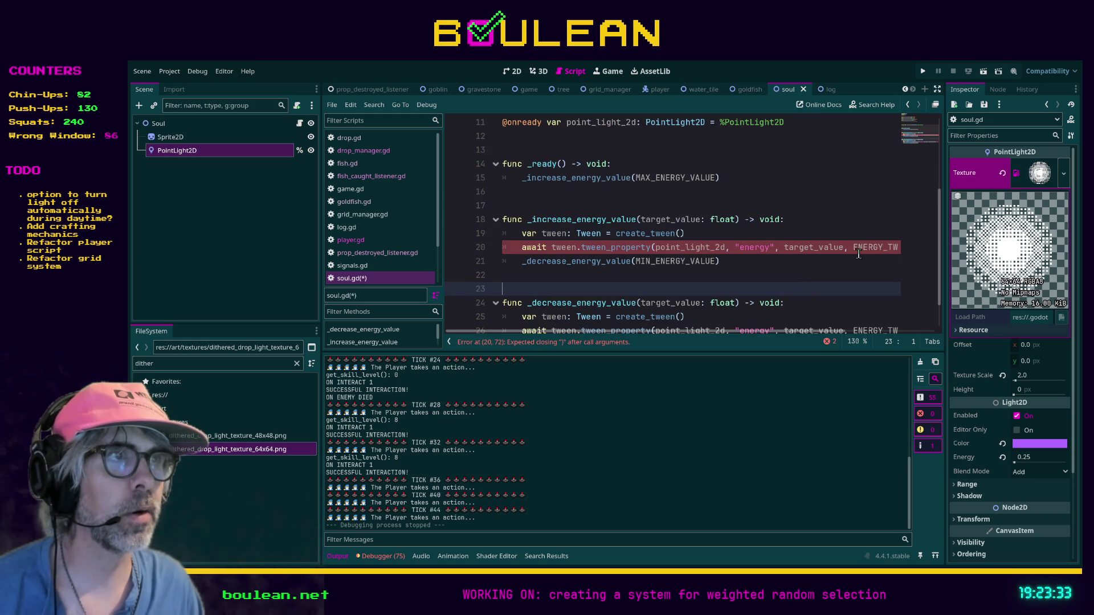
- Replace the whole duration expression on line 20 with 0.25
{"action": "left_click_drag", "start_coordinate": [802, 330], "coordinate": [847, 331]}
{"action": "left_click", "coordinate": [805, 247]}
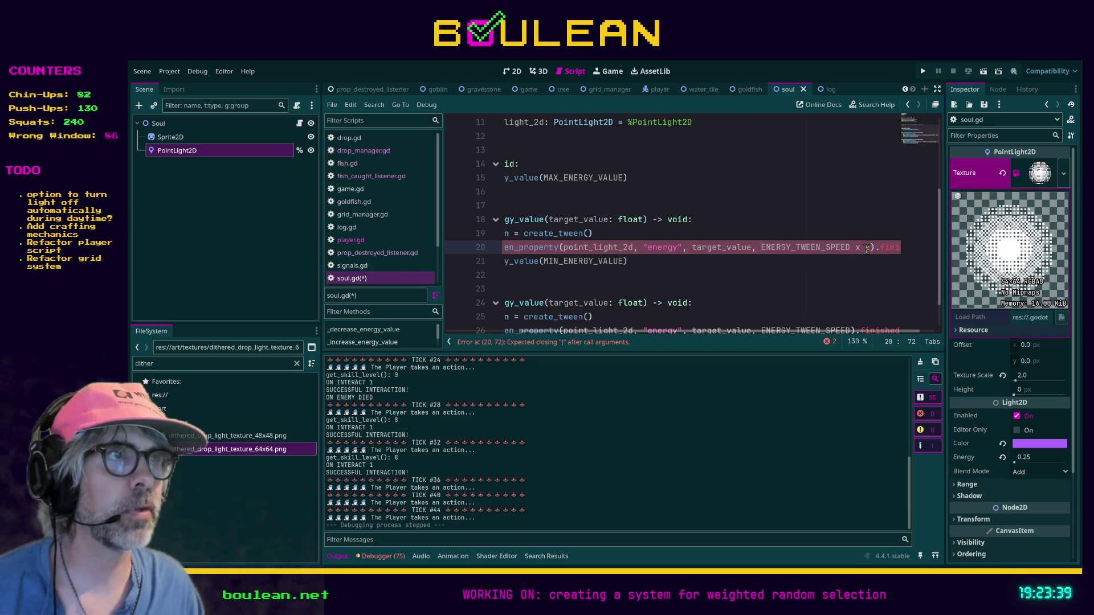
{"action": "left_click", "coordinate": [869, 248], "text": "shift"}
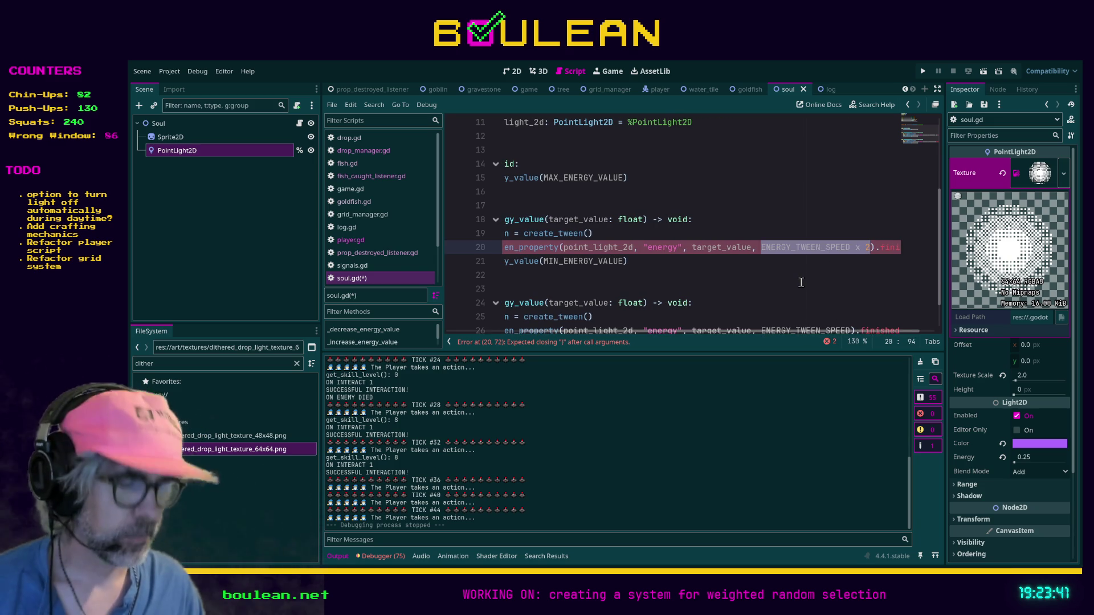
{"action": "type", "text": "0.25"}
- Correct the duration to 0.30, save soul.gd and relaunch the game with F5
{"action": "scroll", "coordinate": [768, 336], "scroll_direction": "left", "scroll_amount": 2}
{"action": "scroll", "coordinate": [631, 192], "scroll_direction": "up", "scroll_amount": 4}
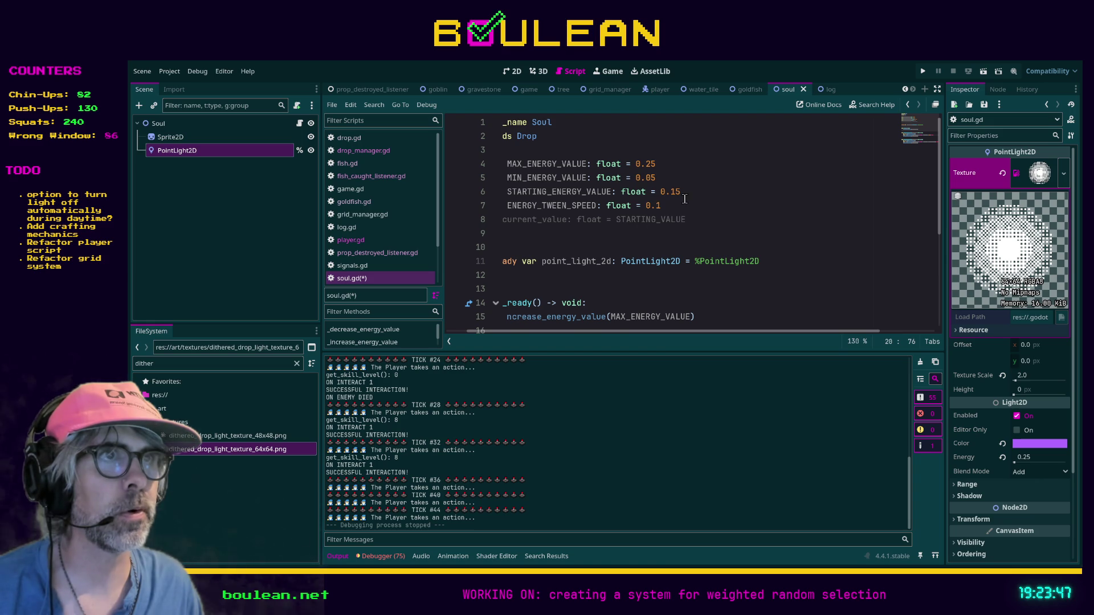
{"action": "scroll", "coordinate": [779, 228], "scroll_direction": "down", "scroll_amount": 5}
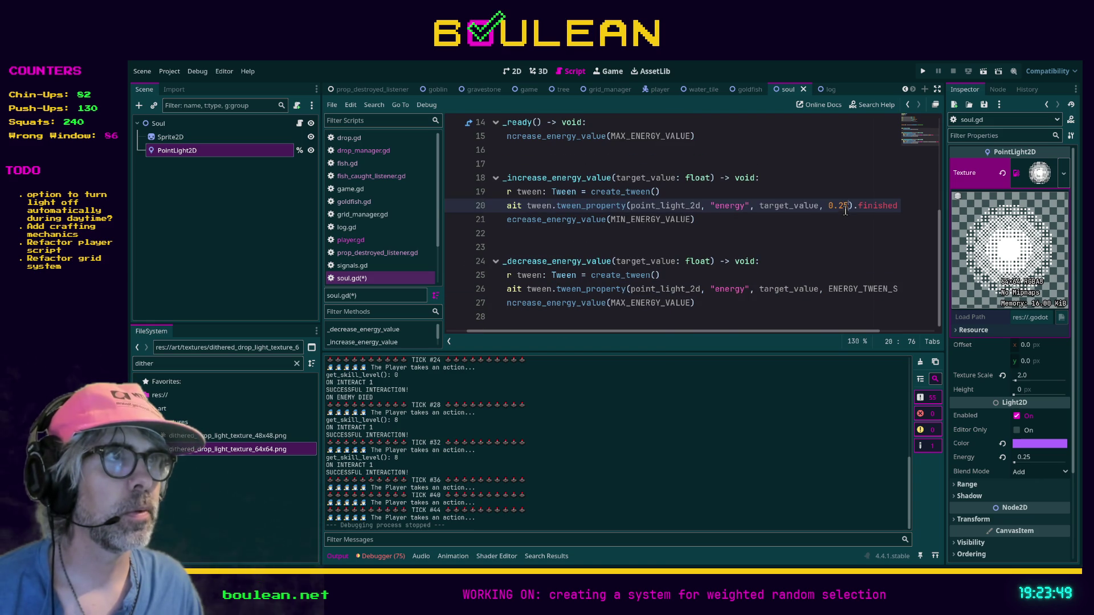
{"action": "key", "text": "BackSpace"}
{"action": "key", "text": "BackSpace"}
{"action": "type", "text": "3"}
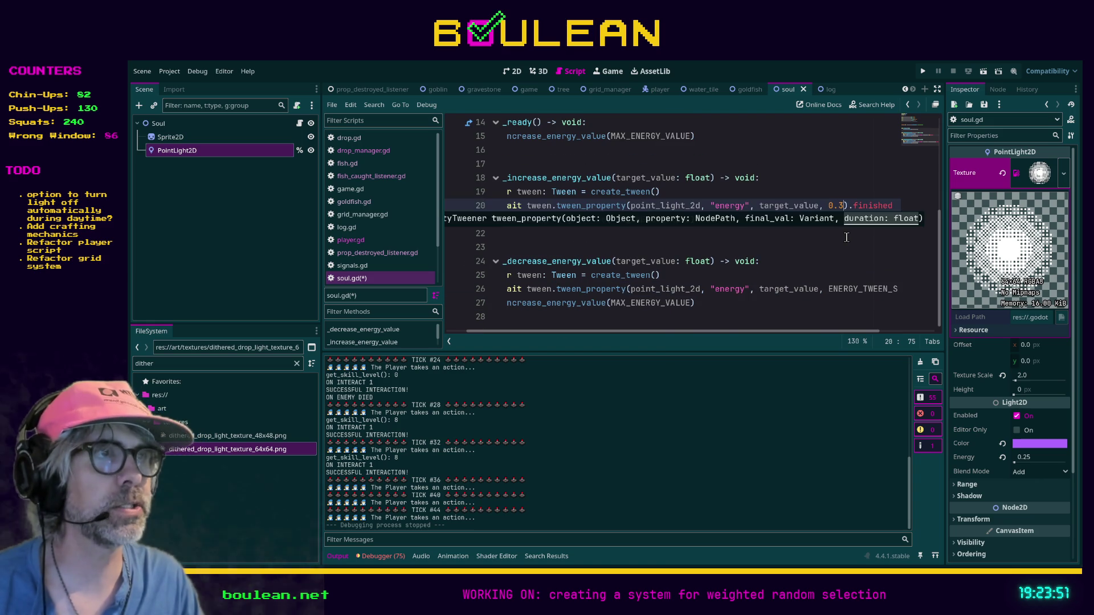
{"action": "type", "text": "0"}
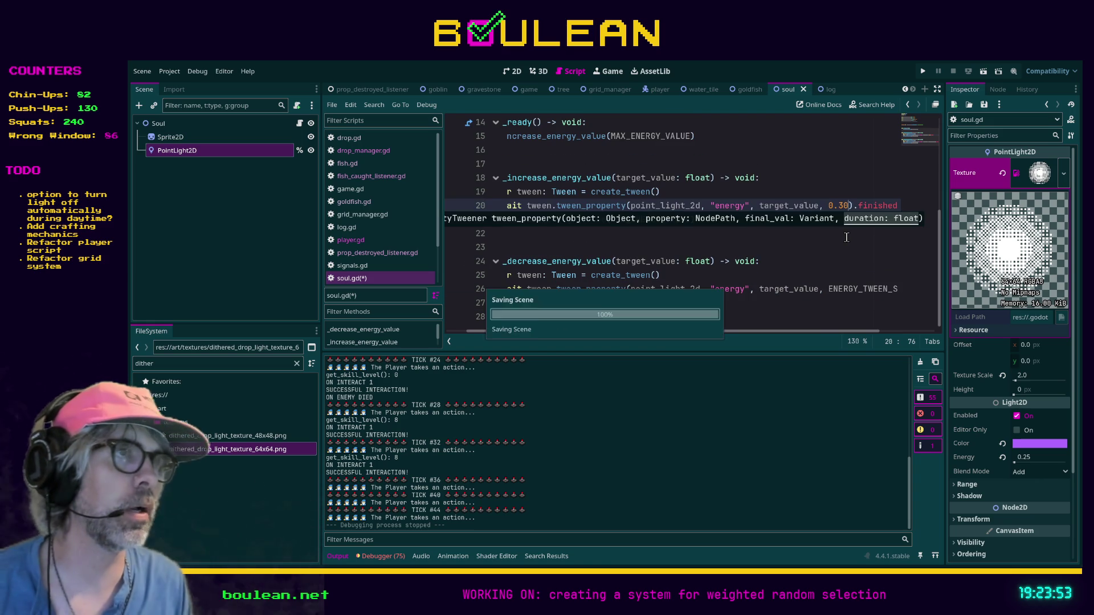
{"action": "key", "text": "ctrl+s"}
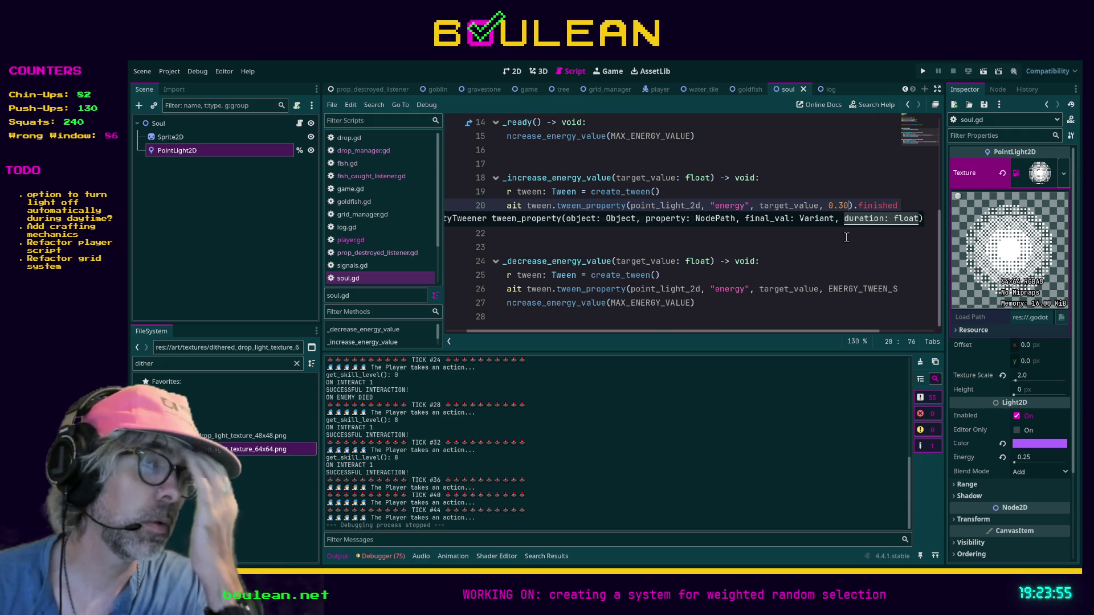
{"action": "key", "text": "F5"}
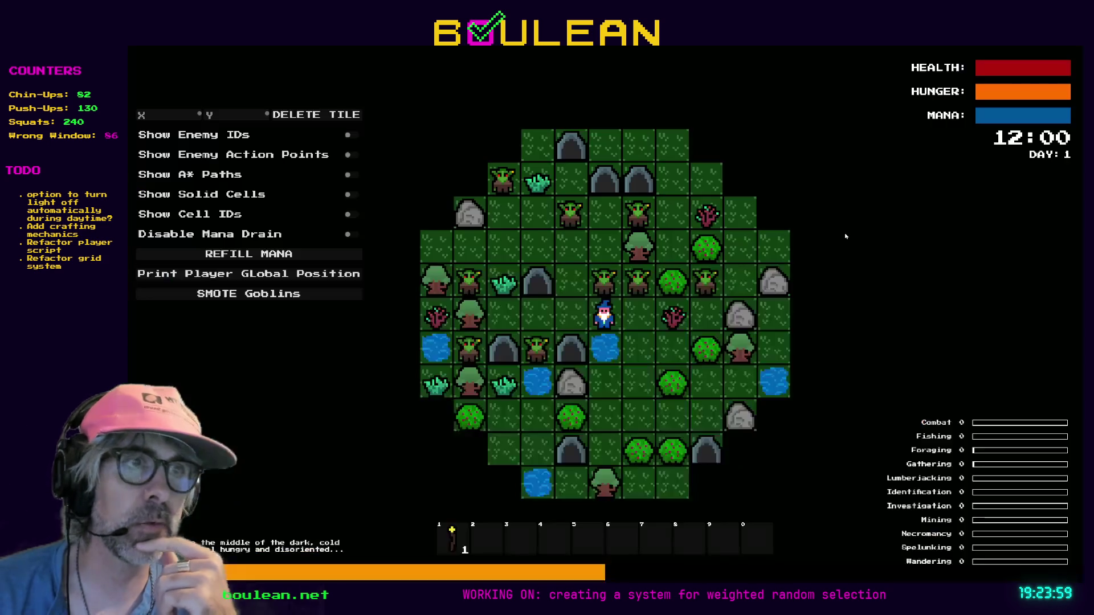
- Attack the goblins above, left and right of the wizard until nightfall, then chop the adjacent gravestone
{"action": "key", "text": "Up"}
{"action": "key", "text": "Up"}
{"action": "key", "text": "Up"}
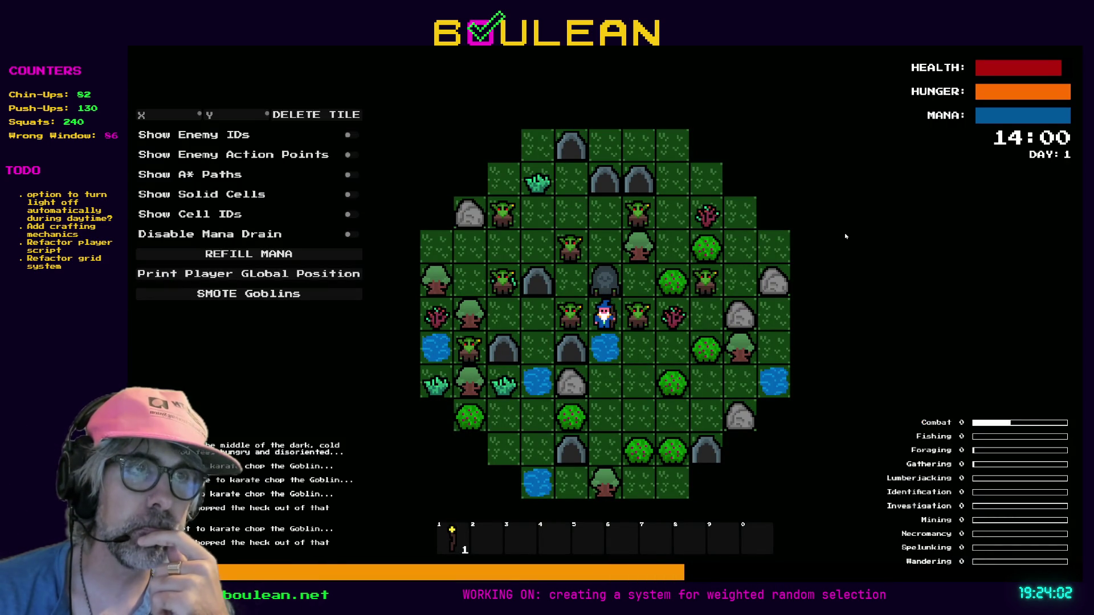
{"action": "key", "text": "Up"}
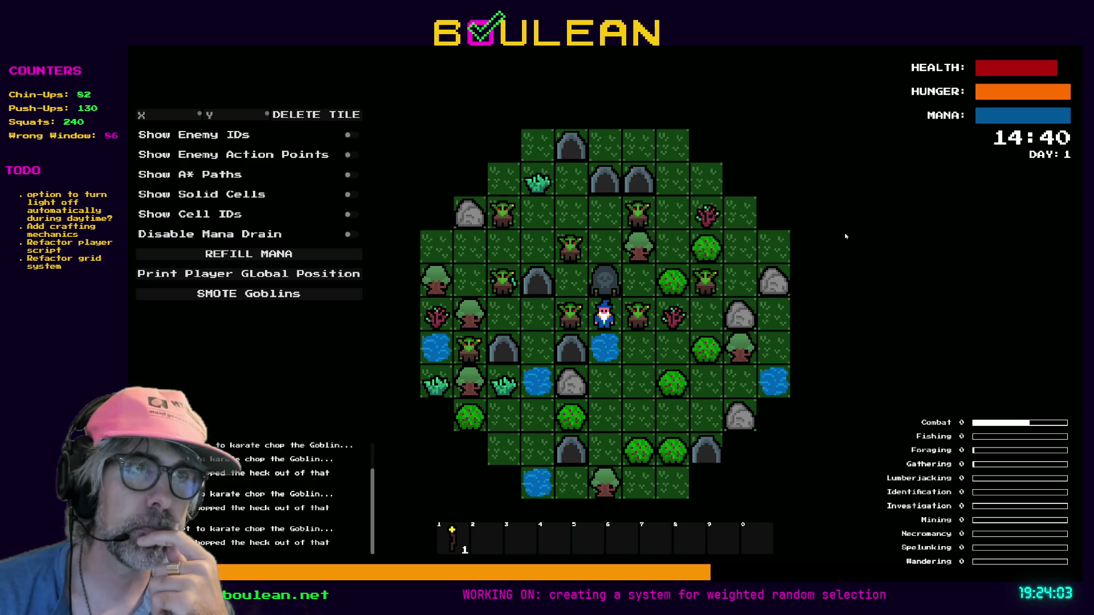
{"action": "key", "text": "Left"}
{"action": "key", "text": "Left"}
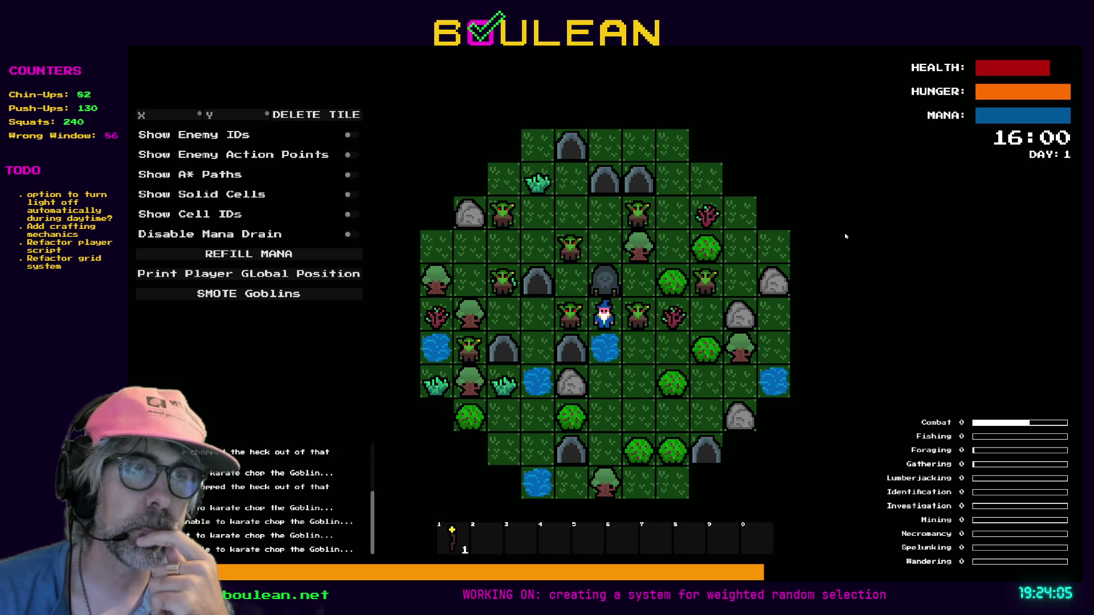
{"action": "key", "text": "Left"}
{"action": "key", "text": "Right"}
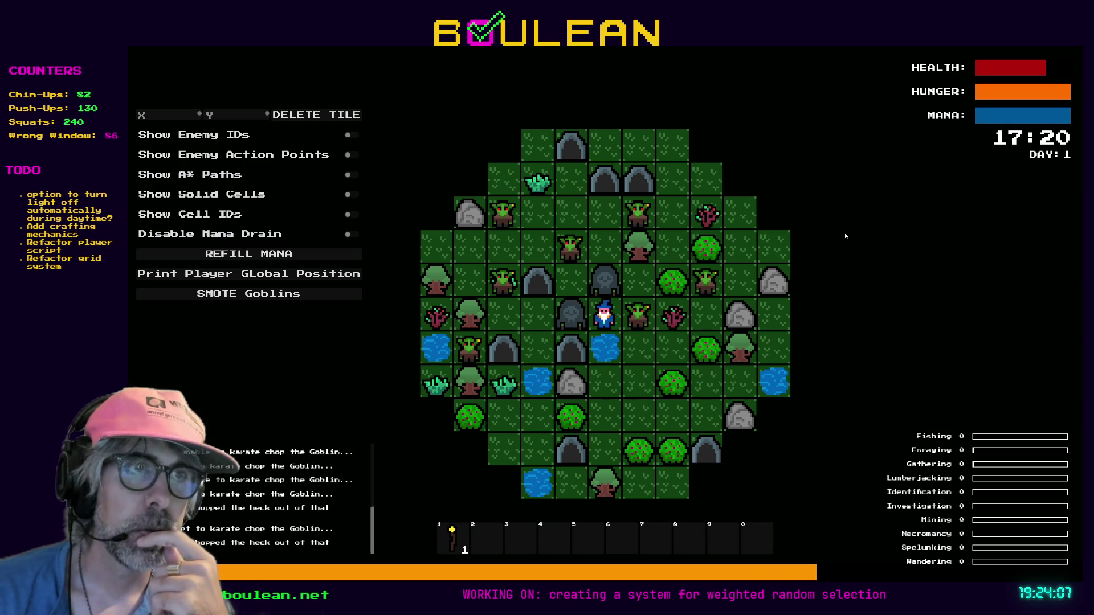
{"action": "key", "text": "Right"}
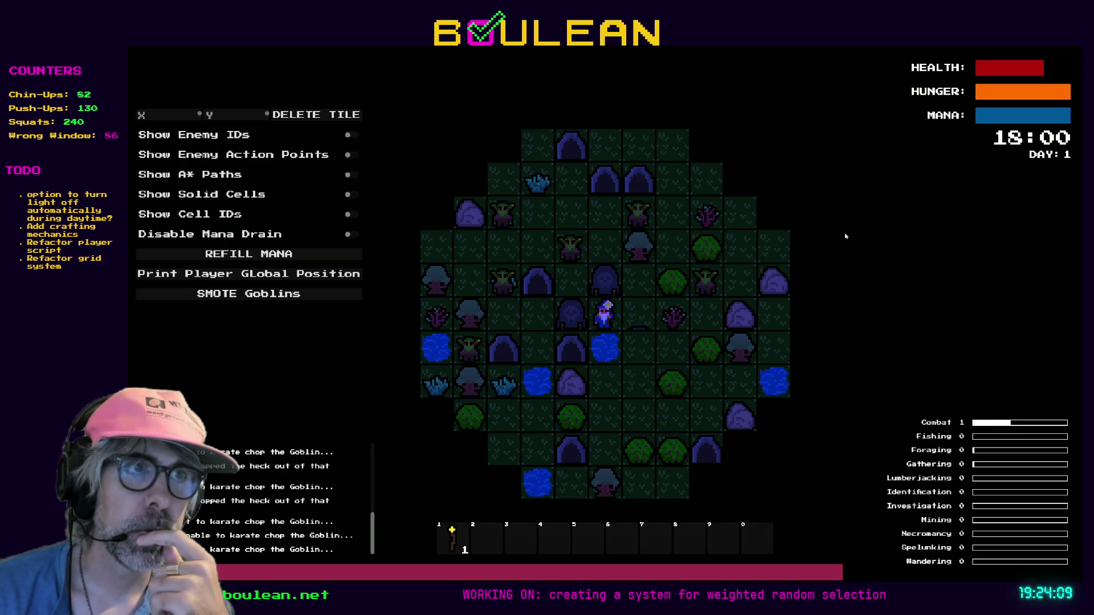
{"action": "key", "text": "Right"}
{"action": "scroll", "coordinate": [780, 227], "scroll_direction": "up", "scroll_amount": 3}
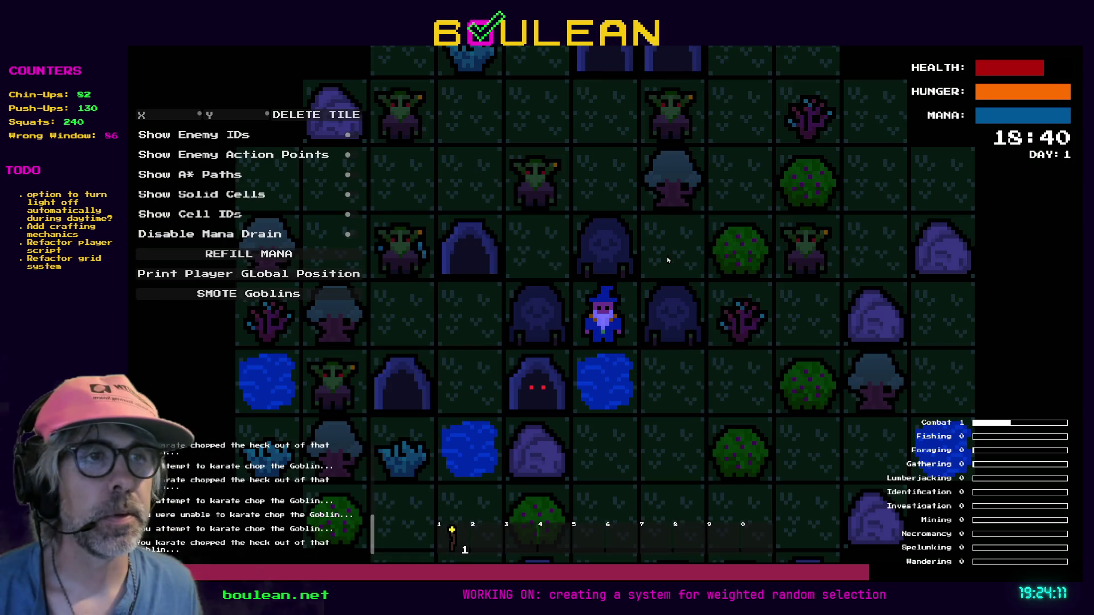
{"action": "key", "text": "Right"}
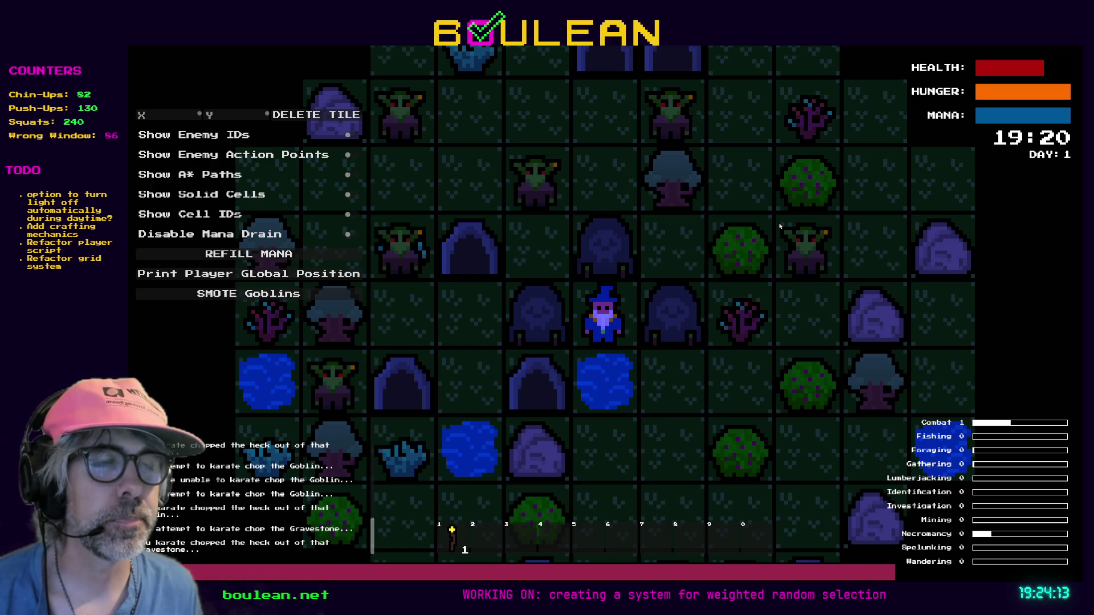